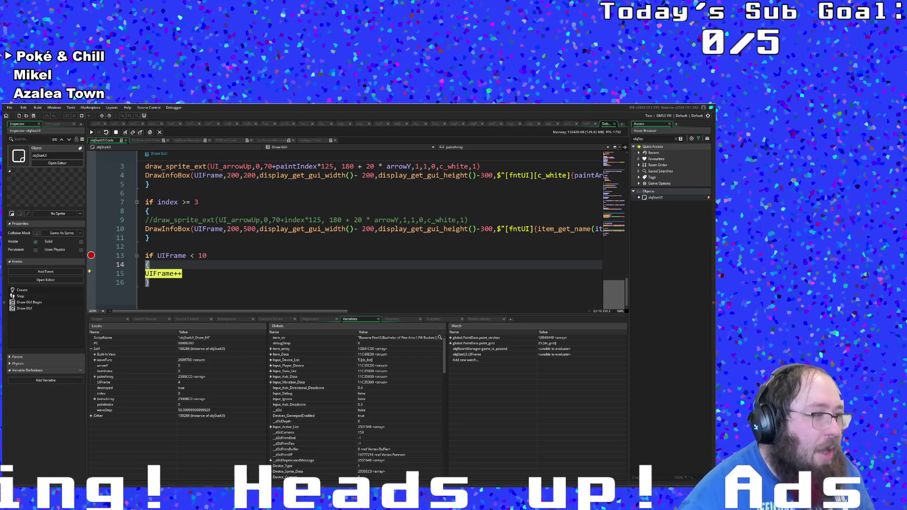
Step: Inspect the UIFrame < 10 check on Draw GUI lines 13–15, then stop the debug run
{"action": "left_click", "coordinate": [258, 256]}
{"action": "left_click", "coordinate": [171, 275]}
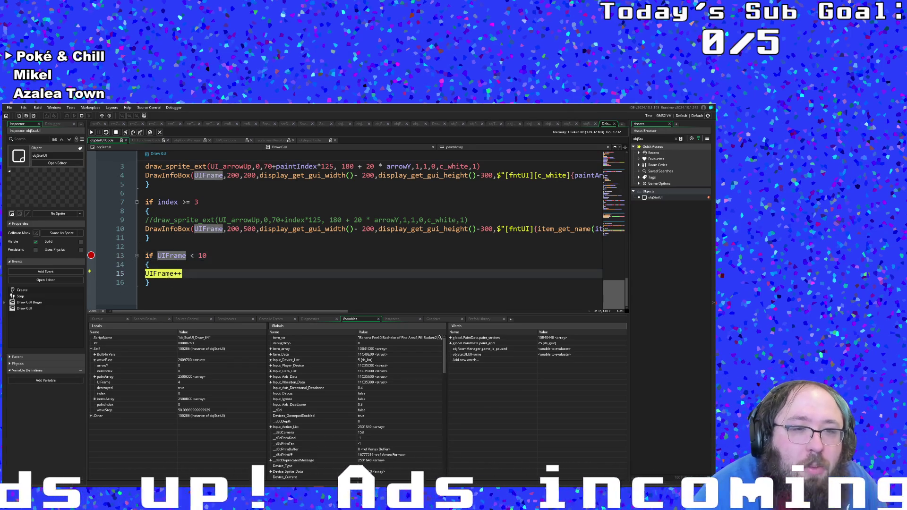
{"action": "left_click", "coordinate": [192, 256]}
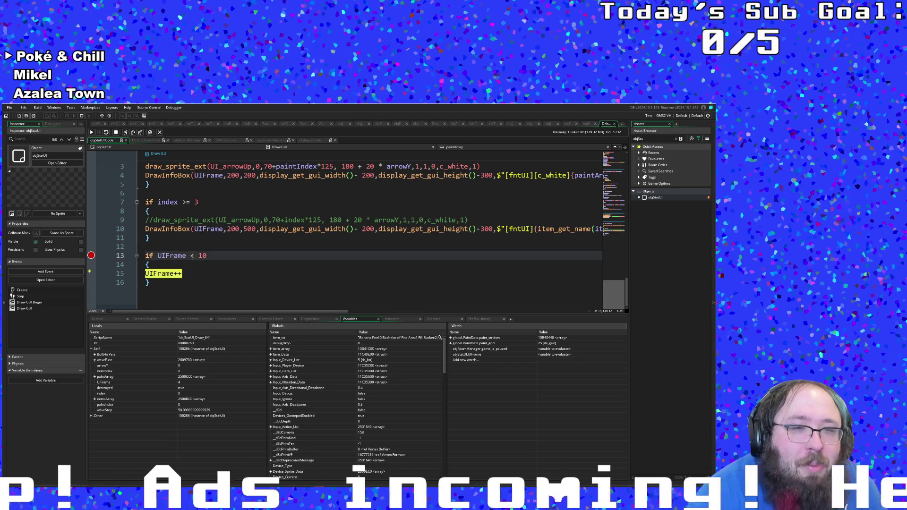
{"action": "left_click", "coordinate": [192, 261]}
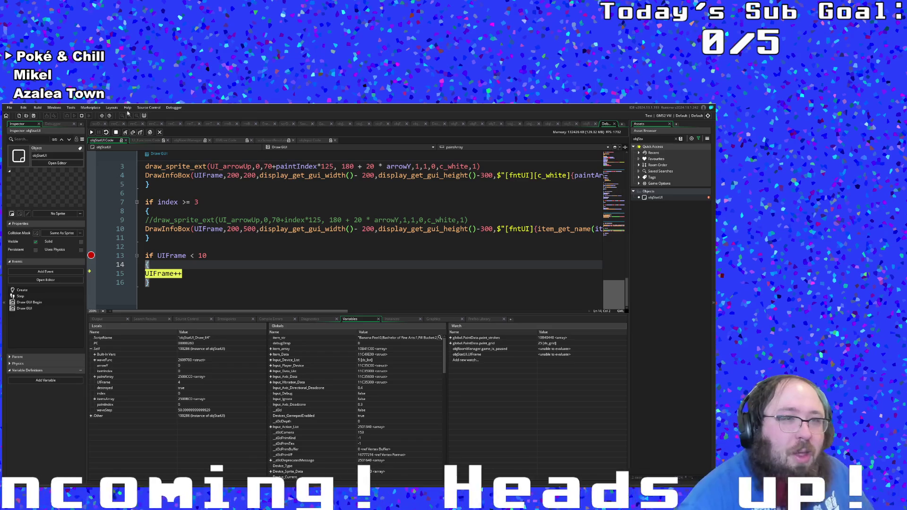
{"action": "left_click", "coordinate": [82, 115]}
{"action": "left_click", "coordinate": [180, 209]}
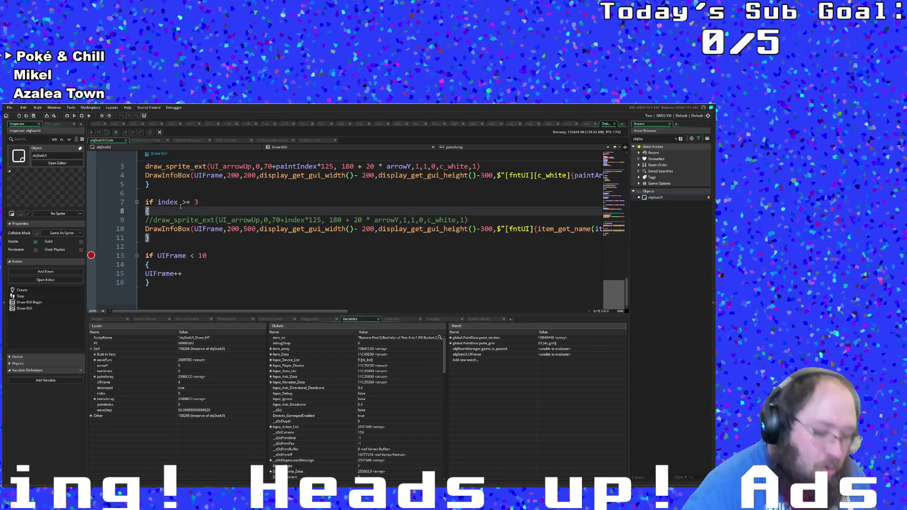
Step: Search for 'UIFrame =' and check the objRoomManager and objPaintBucket hits, then find all 'UIFrame' uses
{"action": "key", "text": "ctrl+f"}
{"action": "type", "text": "U"}
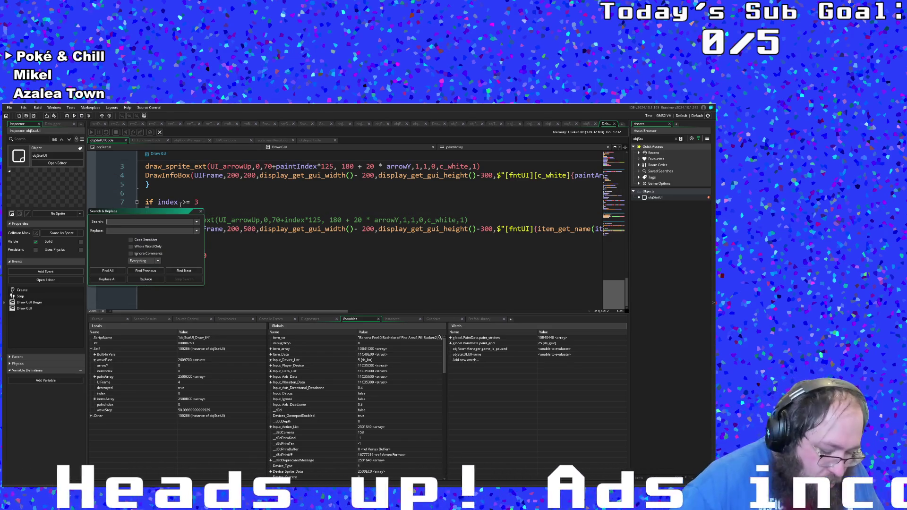
{"action": "type", "text": "IFrame ="}
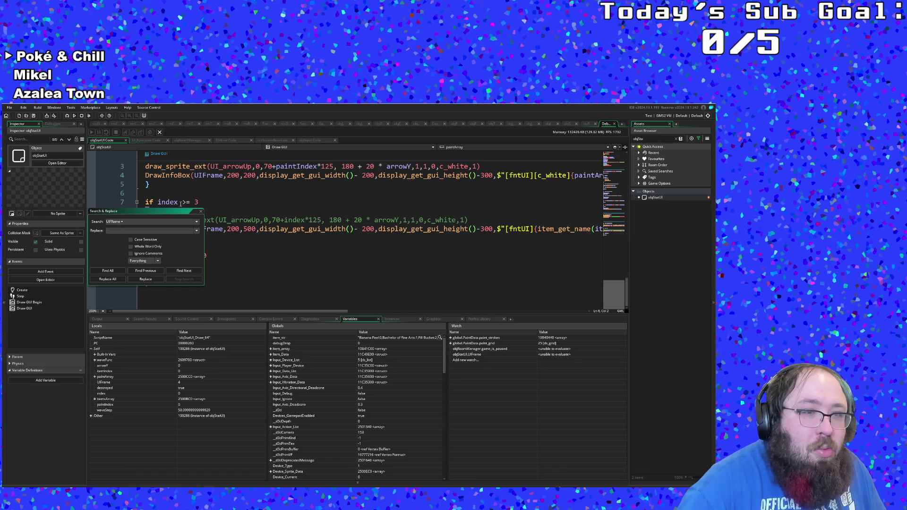
{"action": "key", "text": "Return"}
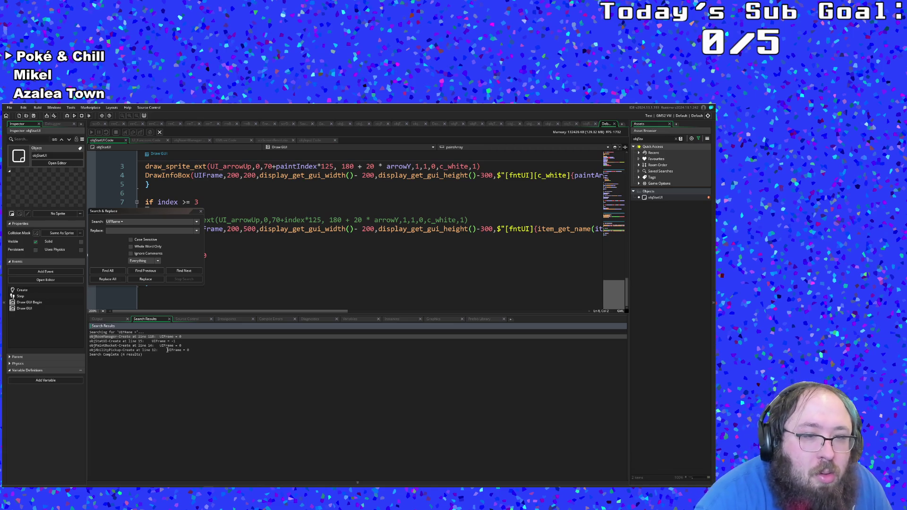
{"action": "double_click", "coordinate": [160, 337]}
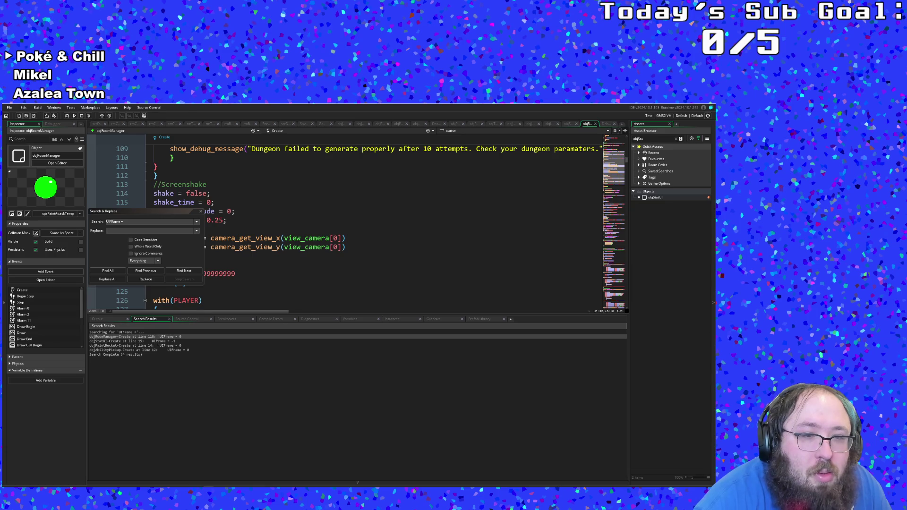
{"action": "double_click", "coordinate": [158, 346]}
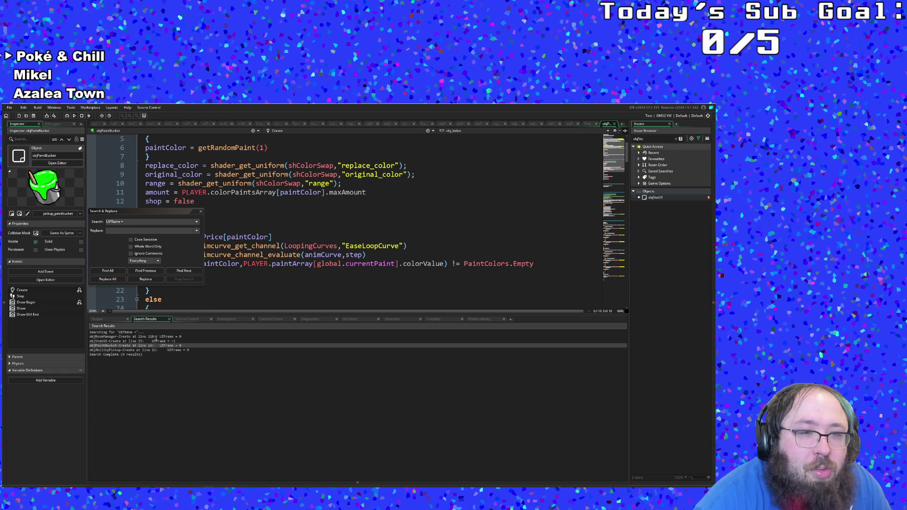
{"action": "double_click", "coordinate": [156, 337]}
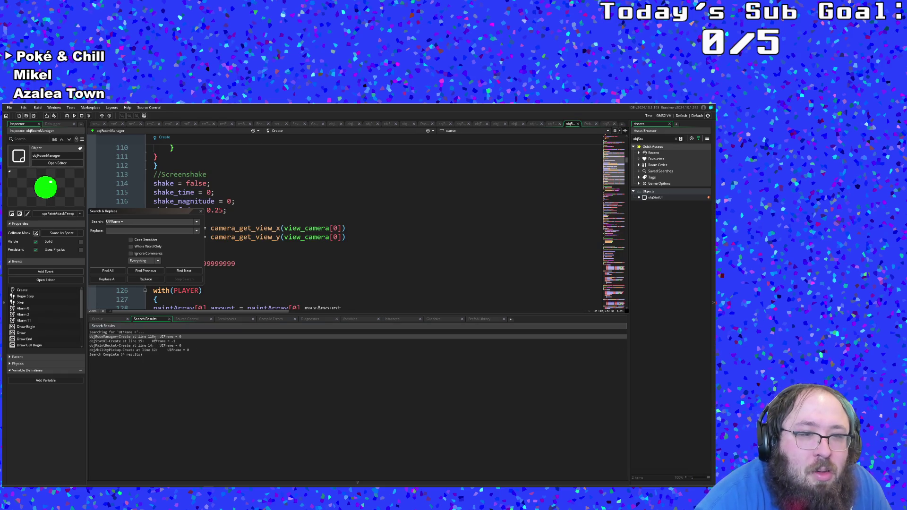
{"action": "left_click", "coordinate": [122, 222]}
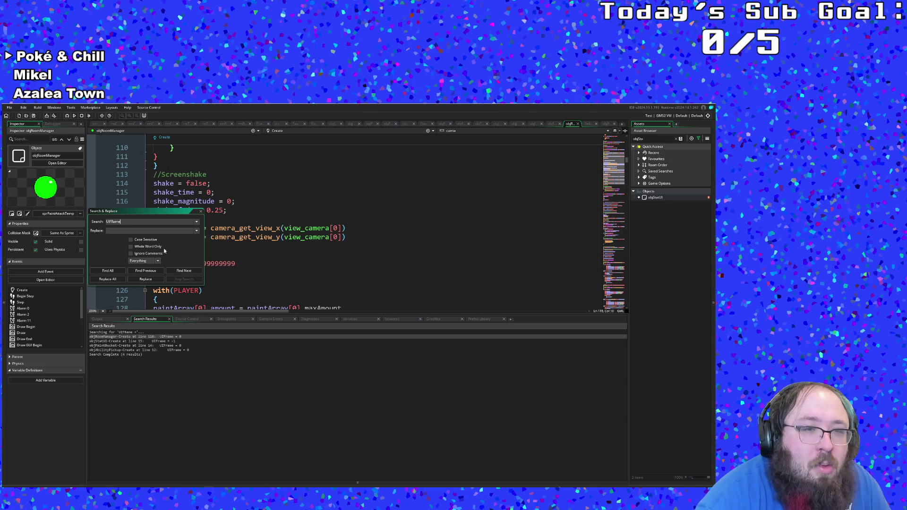
{"action": "left_click", "coordinate": [120, 272]}
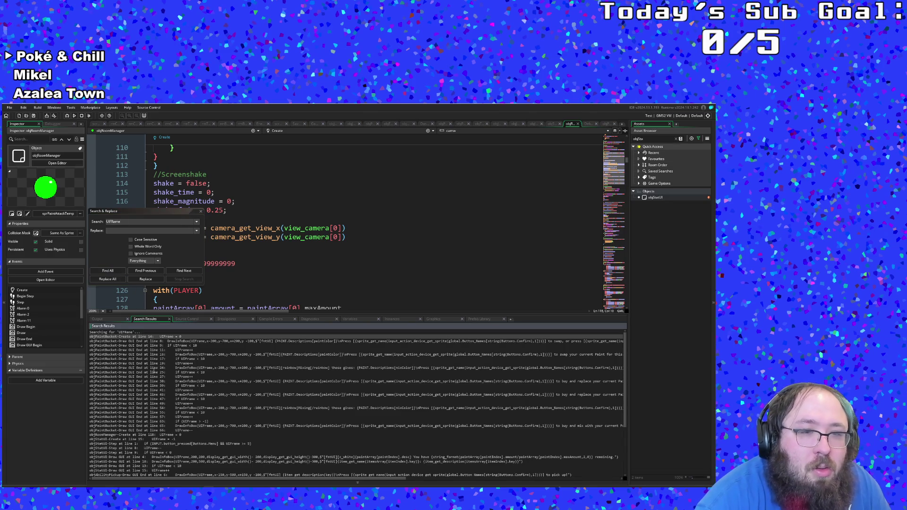
Step: From the UIFrame results, open objPaintBucket Draw GUI End line 66, then objStatUI Step line 8
{"action": "left_click", "coordinate": [145, 351]}
{"action": "left_click", "coordinate": [140, 337]}
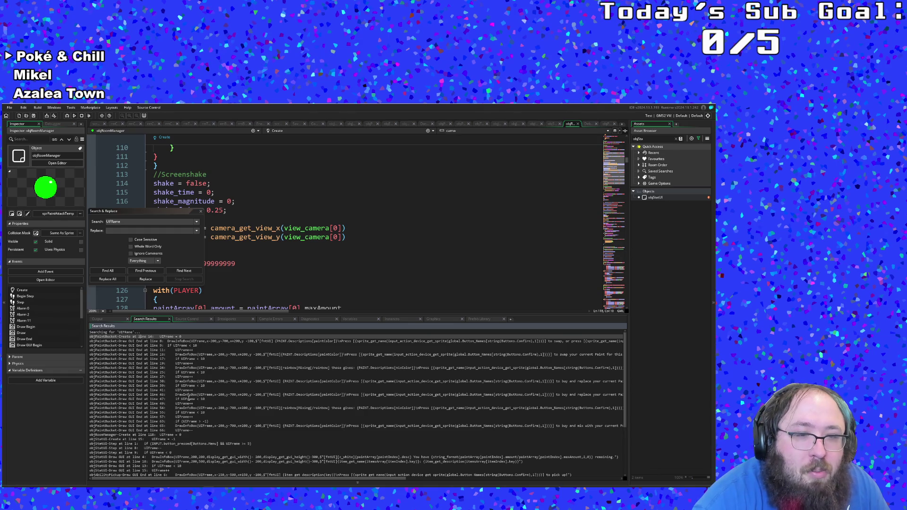
{"action": "scroll", "coordinate": [189, 397], "scroll_direction": "down", "scroll_amount": 3}
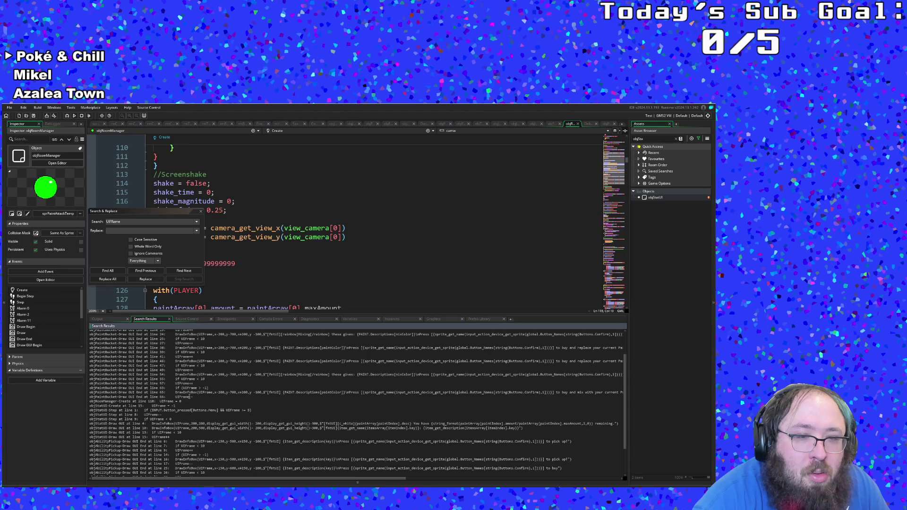
{"action": "double_click", "coordinate": [190, 397]}
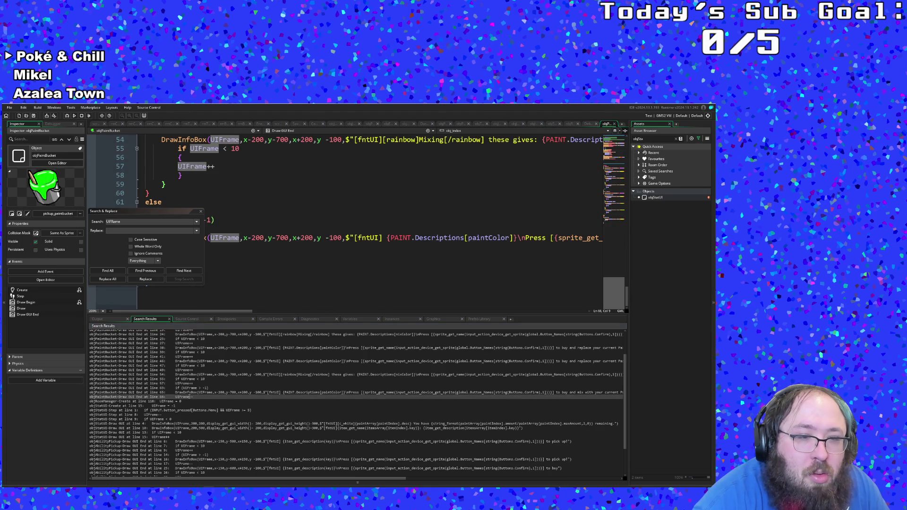
{"action": "scroll", "coordinate": [189, 396], "scroll_direction": "down", "scroll_amount": 1}
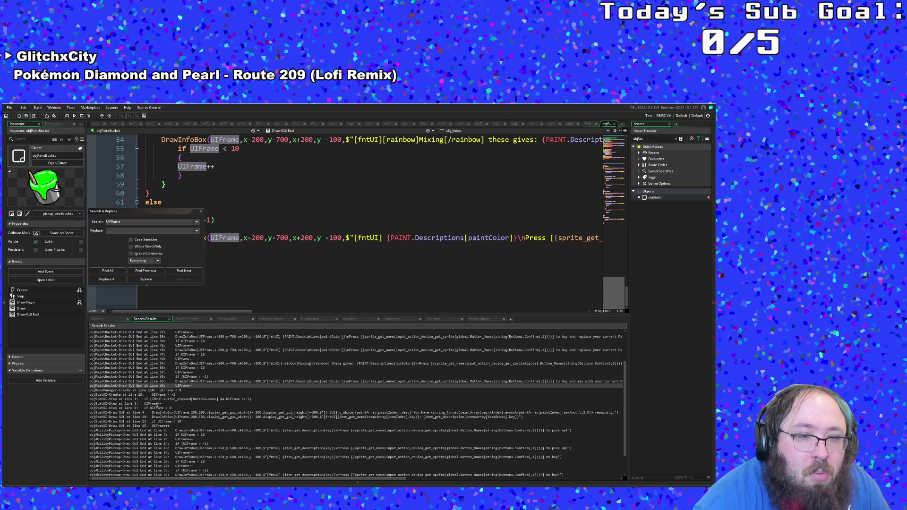
{"action": "double_click", "coordinate": [157, 405]}
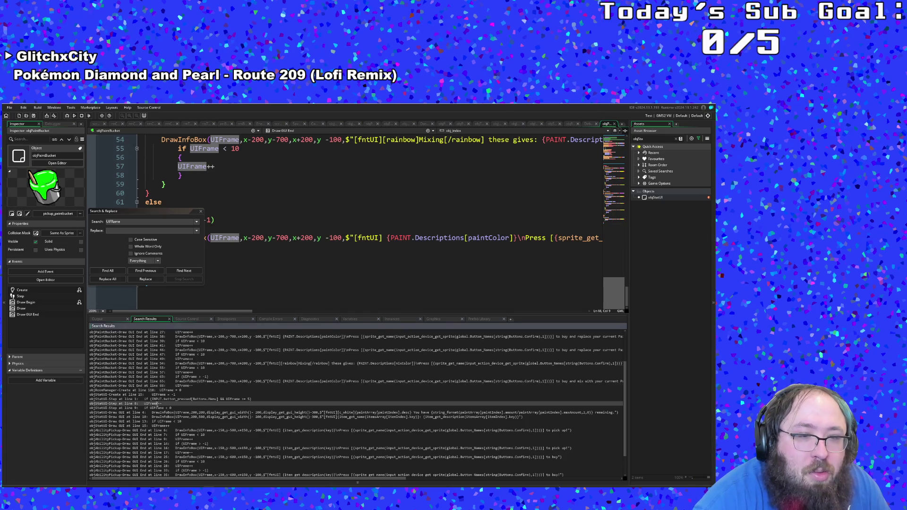
Step: Close Search & Replace and add () after Buttons.Menu in the Step event's line 1 check
{"action": "left_click", "coordinate": [199, 213]}
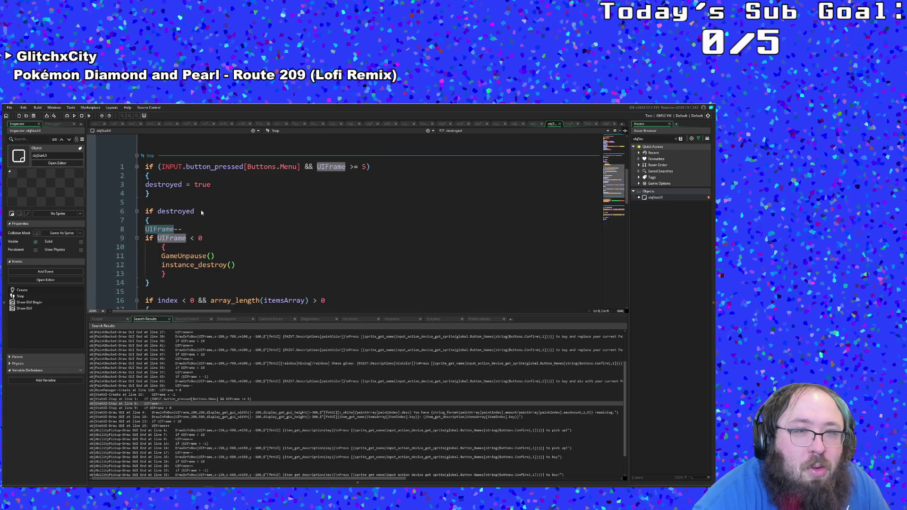
{"action": "double_click", "coordinate": [214, 167]}
{"action": "left_click", "coordinate": [207, 176]}
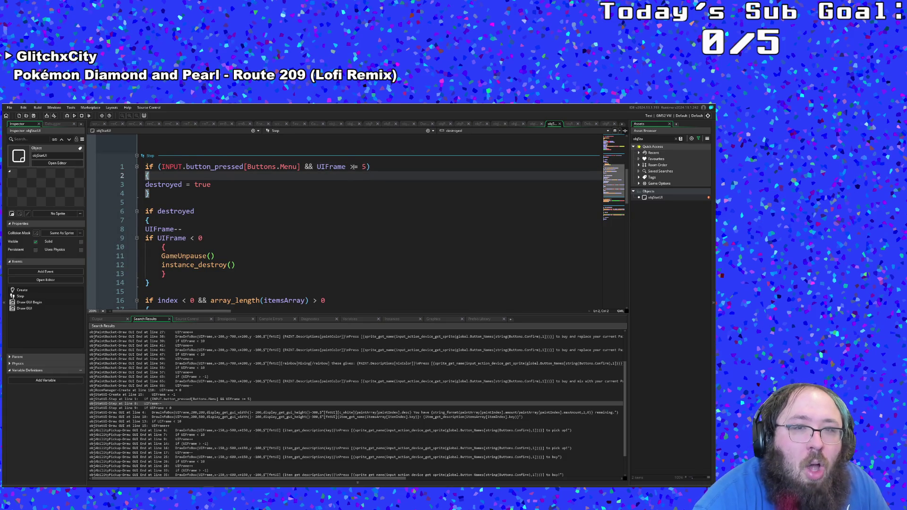
{"action": "left_click", "coordinate": [301, 167]}
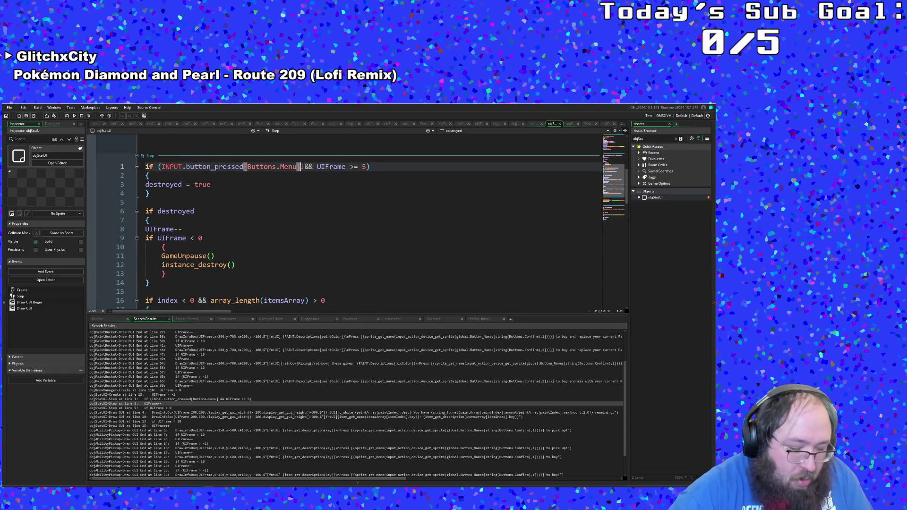
{"action": "type", "text": "()"}
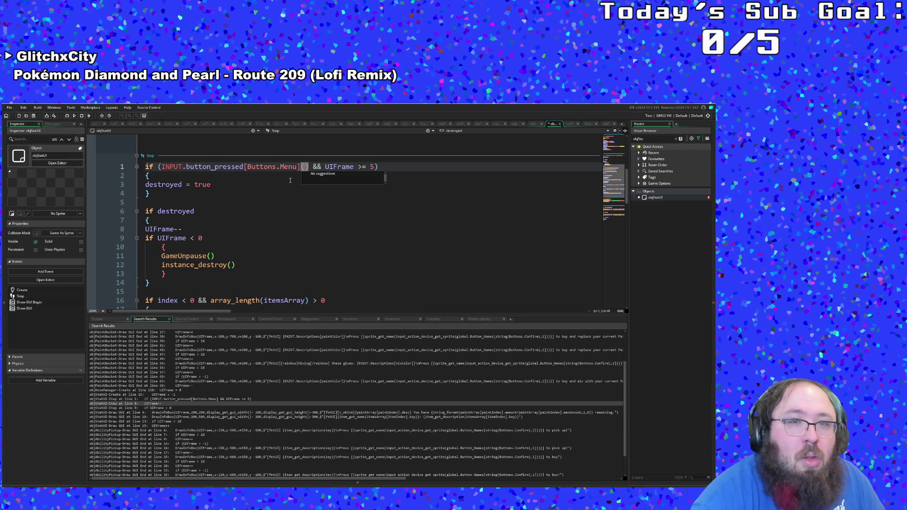
{"action": "left_click", "coordinate": [290, 181]}
{"action": "scroll", "coordinate": [289, 189], "scroll_direction": "down", "scroll_amount": 10}
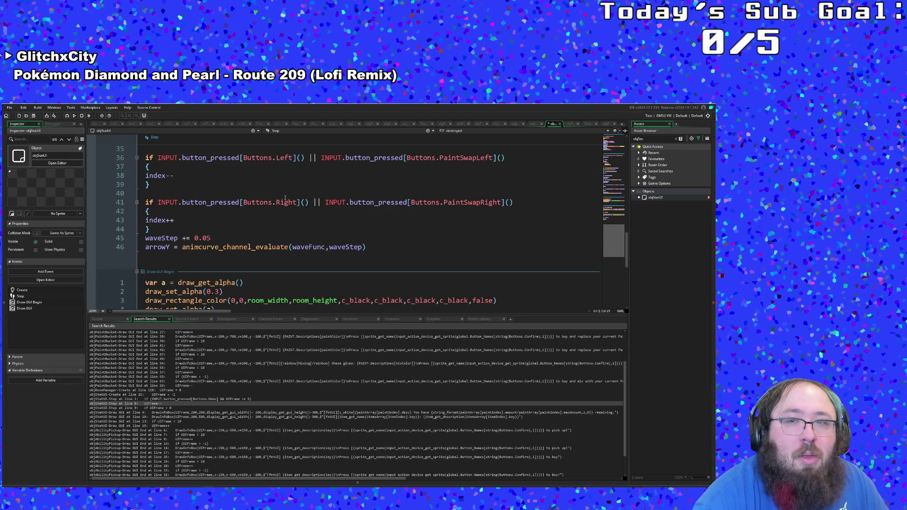
{"action": "scroll", "coordinate": [286, 198], "scroll_direction": "up", "scroll_amount": 12}
{"action": "left_click", "coordinate": [250, 193]}
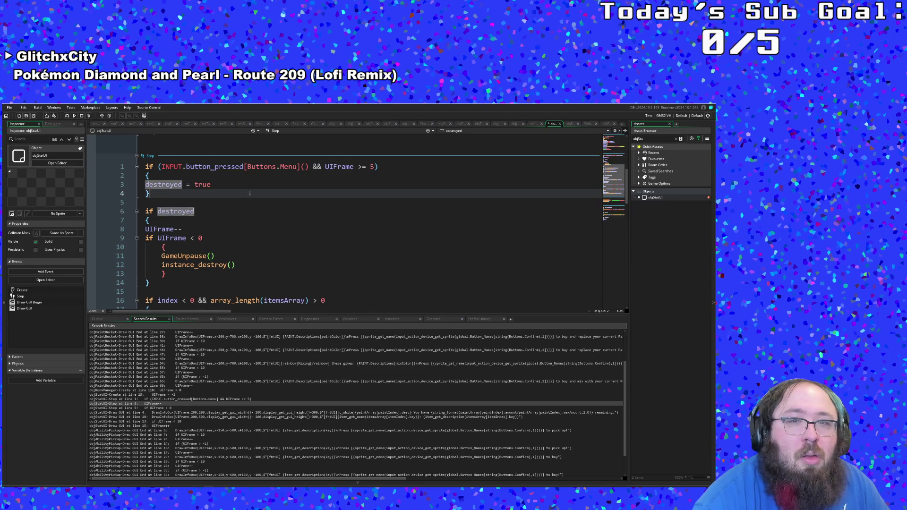
Step: Set the Draw GUI paint info box offsets to GUI width −500 and height −100
{"action": "left_click", "coordinate": [242, 182]}
{"action": "type", "text": "00"}
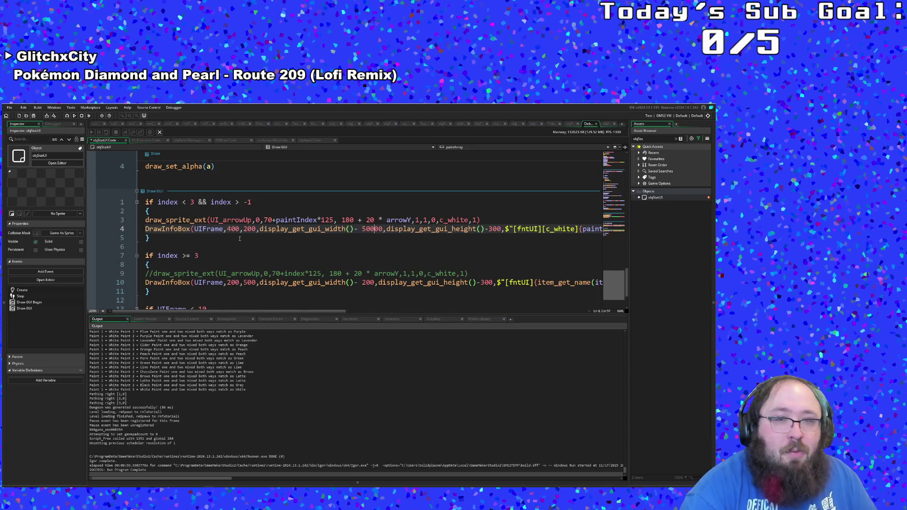
{"action": "key", "text": "BackSpace"}
{"action": "key", "text": "BackSpace"}
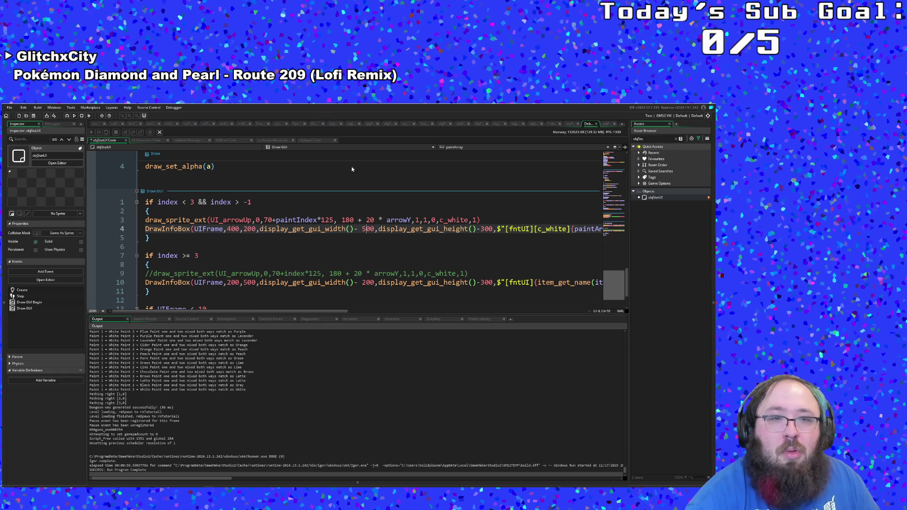
{"action": "left_click_drag", "start_coordinate": [485, 230], "coordinate": [482, 231]}
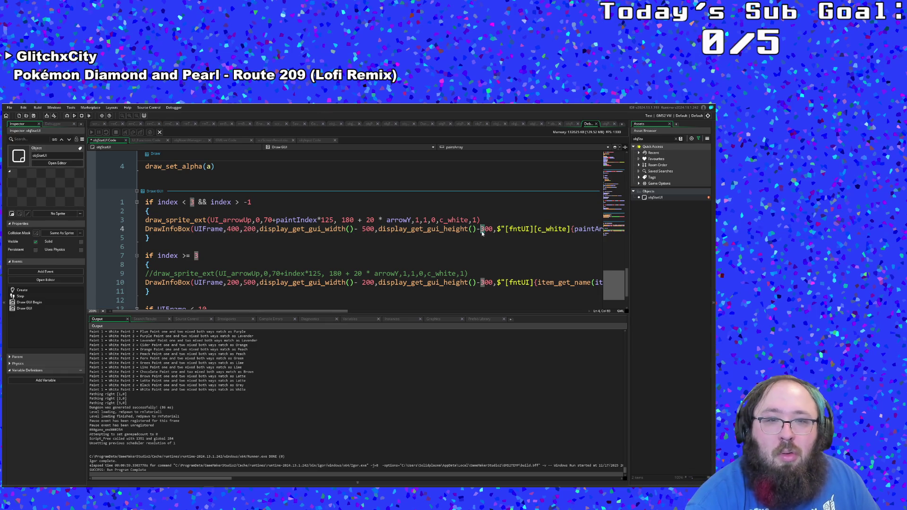
{"action": "type", "text": "1"}
{"action": "left_click_drag", "start_coordinate": [307, 311], "coordinate": [549, 314]}
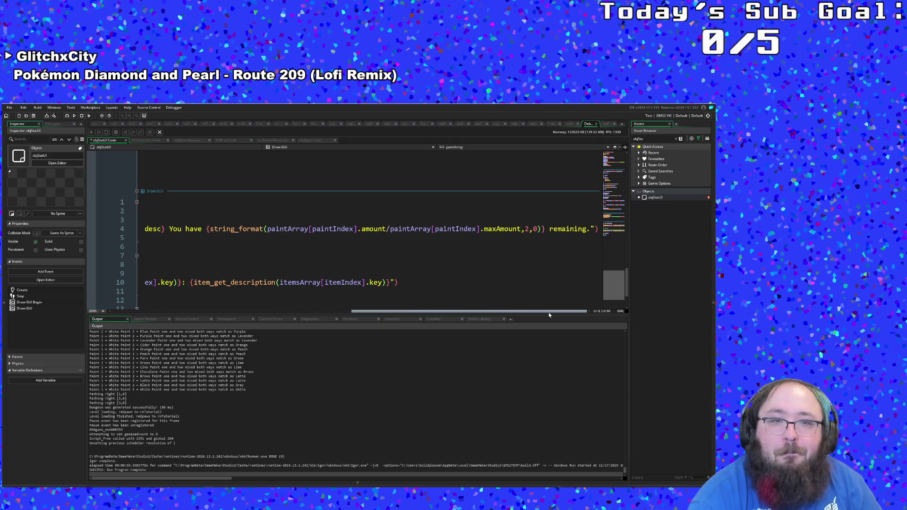
Step: Multiply the paint amount/maxAmount expression on Draw GUI line 4 by 100
{"action": "left_click", "coordinate": [293, 236]}
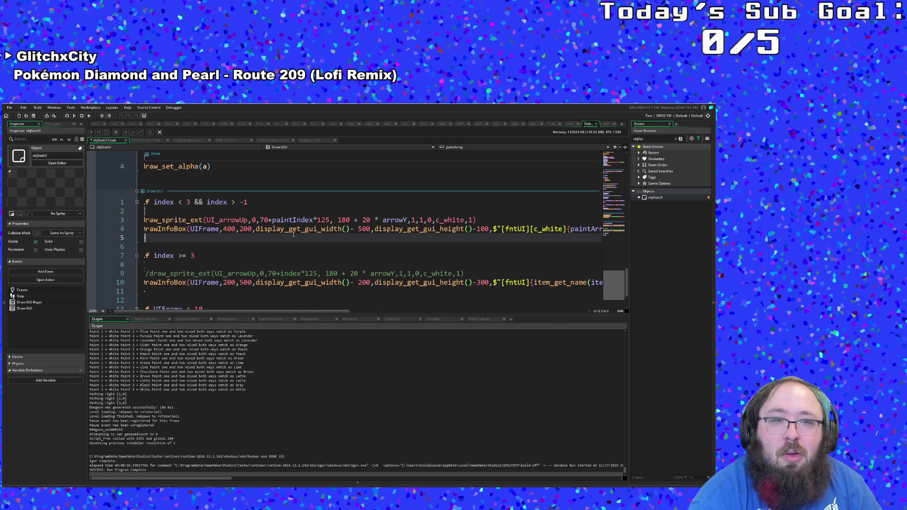
{"action": "left_click_drag", "start_coordinate": [310, 311], "coordinate": [554, 315]}
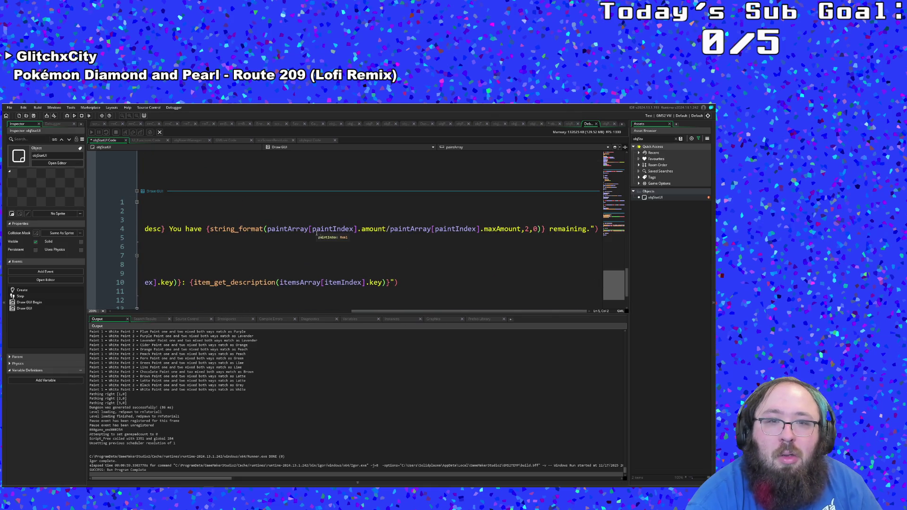
{"action": "left_click", "coordinate": [378, 230]}
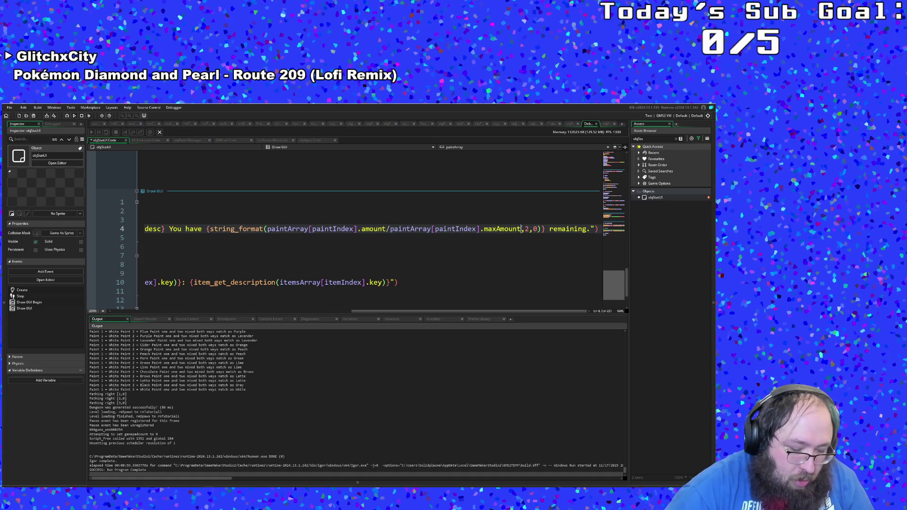
{"action": "type", "text": "*100"}
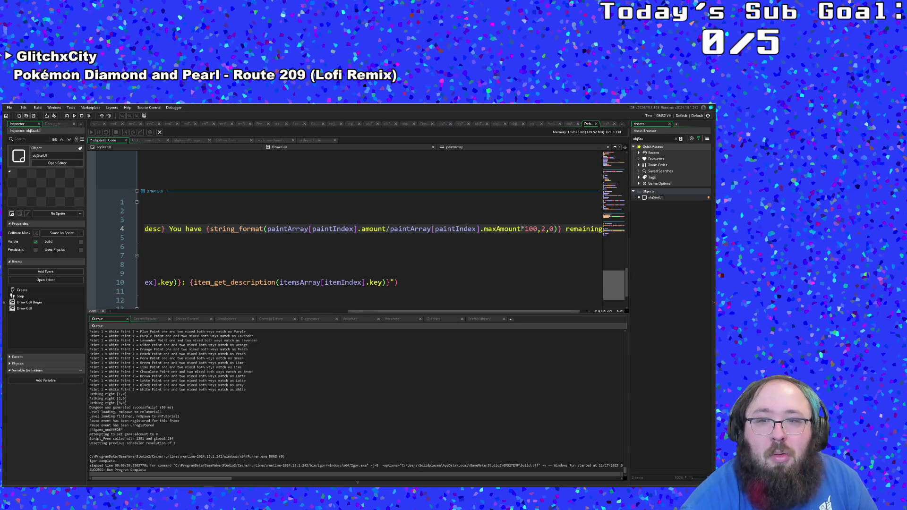
{"action": "left_click", "coordinate": [543, 228]}
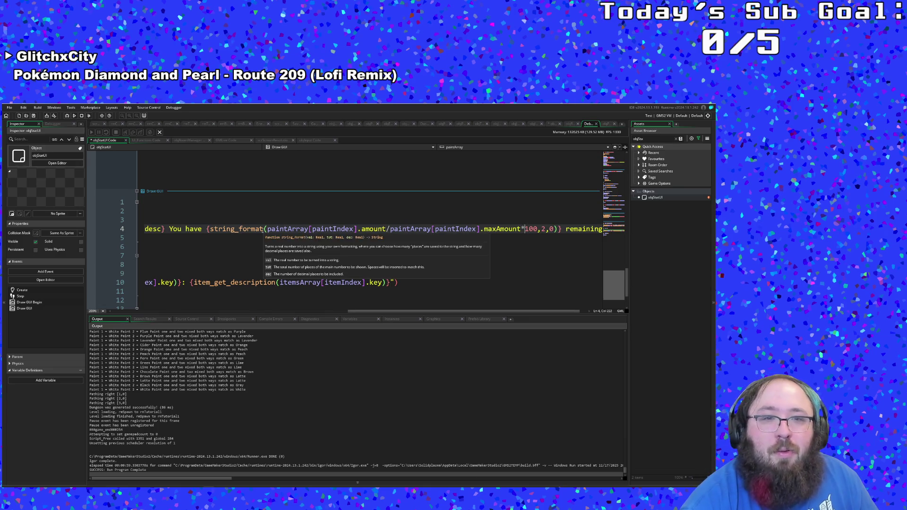
Step: Remove the string_format( call and its ,2,0 arguments from line 4
{"action": "left_click", "coordinate": [209, 229]}
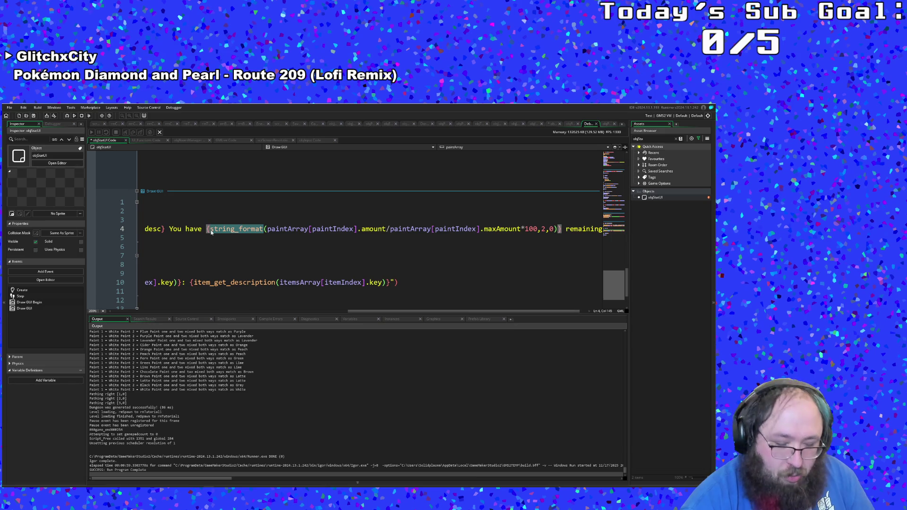
{"action": "key", "text": "ctrl+Delete"}
{"action": "left_click", "coordinate": [249, 234]}
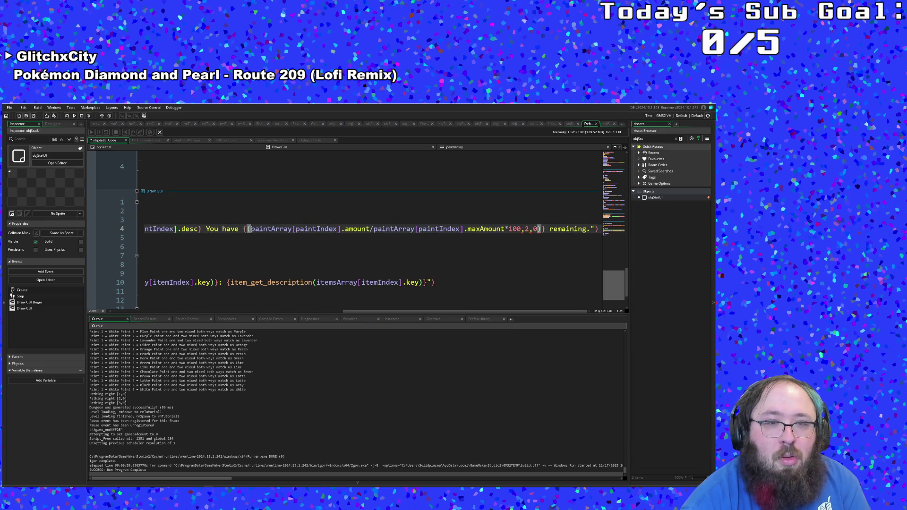
{"action": "key", "text": "BackSpace"}
{"action": "left_click", "coordinate": [538, 229]}
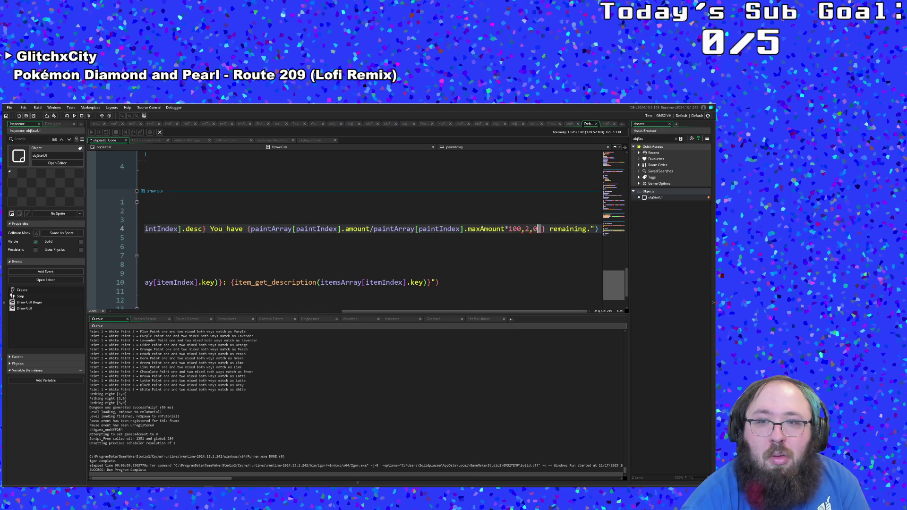
{"action": "key", "text": "BackSpace"}
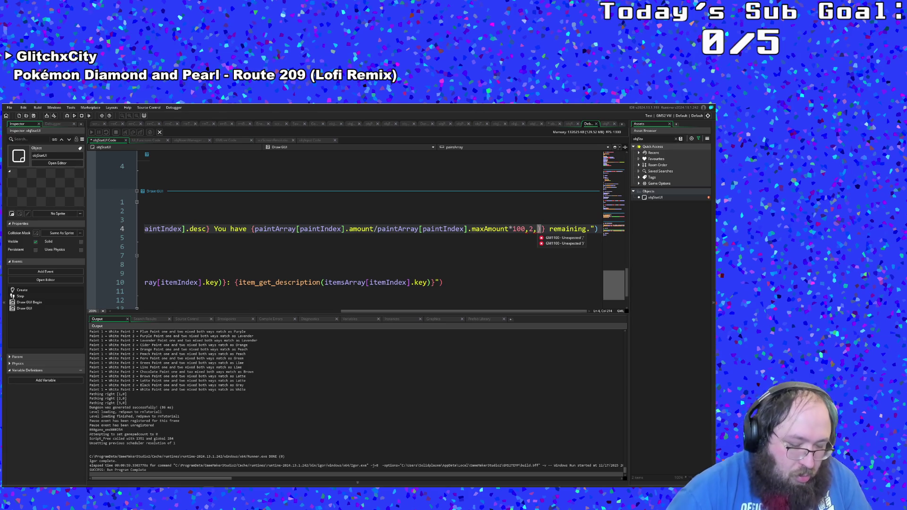
{"action": "key", "text": "BackSpace"}
{"action": "key", "text": "BackSpace"}
{"action": "key", "text": "BackSpace"}
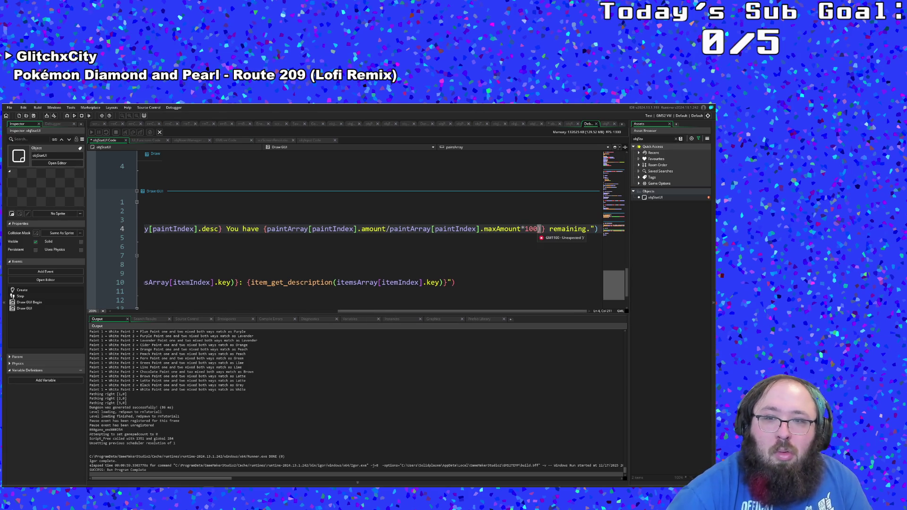
Step: Append % after the closing brace and delete the stray closing parenthesis
{"action": "left_click", "coordinate": [545, 229]}
{"action": "type", "text": "%"}
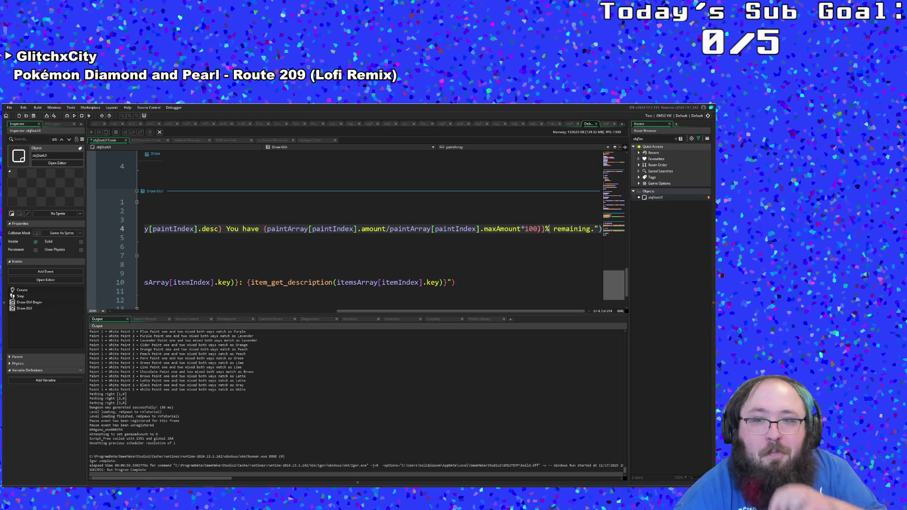
{"action": "left_click", "coordinate": [541, 228]}
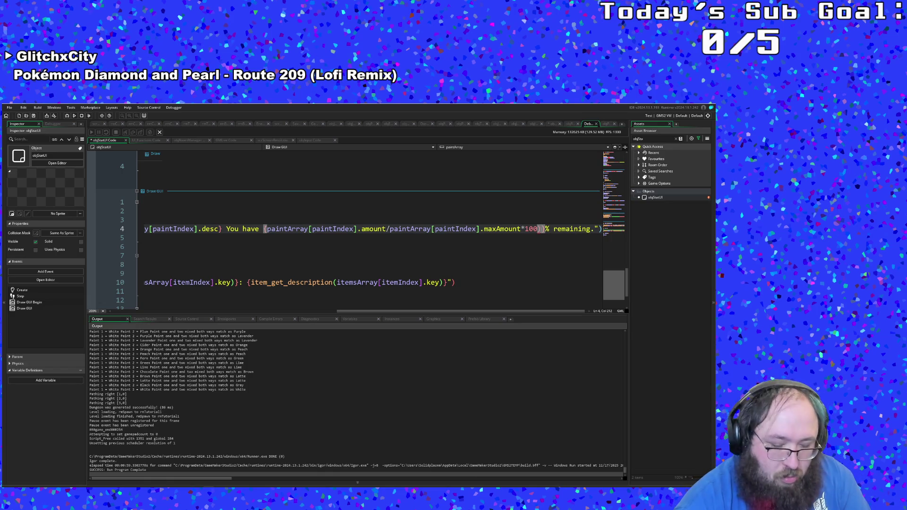
{"action": "key", "text": "BackSpace"}
{"action": "key", "text": "Left"}
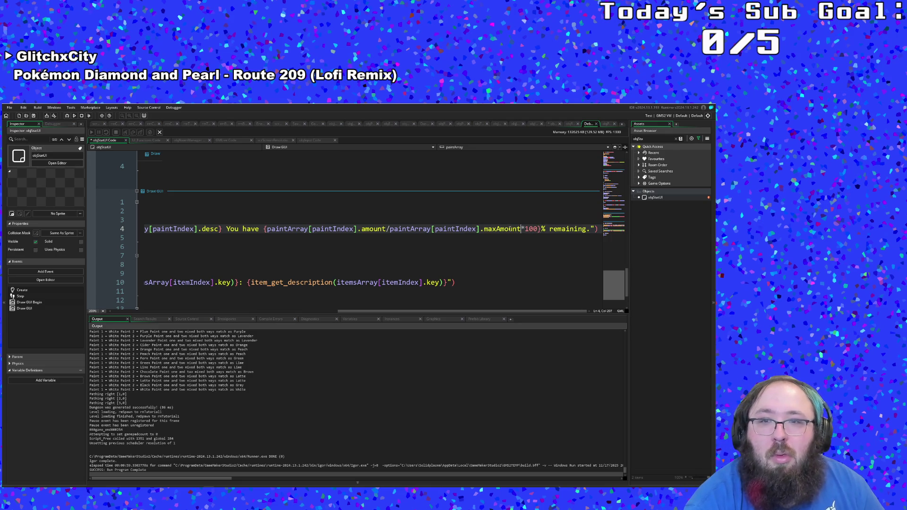
{"action": "key", "text": "Left"}
{"action": "key", "text": "Left"}
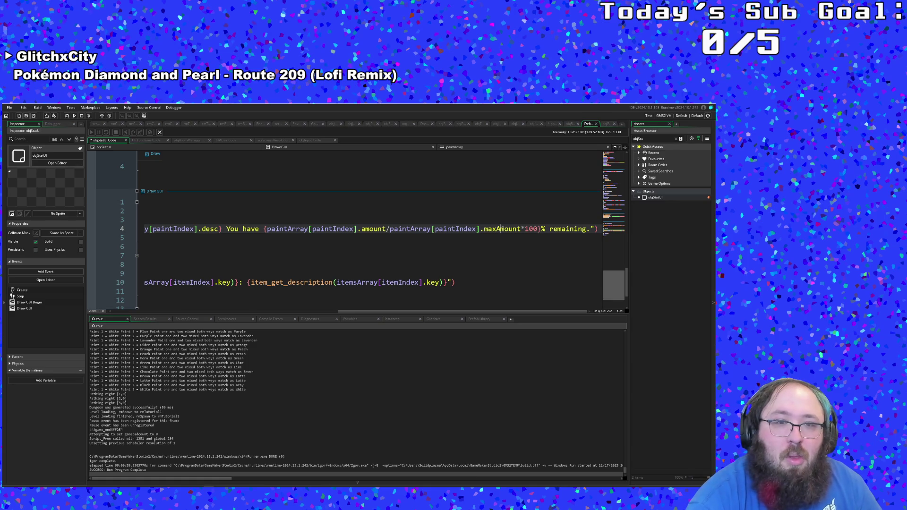
{"action": "left_click_drag", "start_coordinate": [440, 311], "coordinate": [254, 314]}
{"action": "key", "text": "Up"}
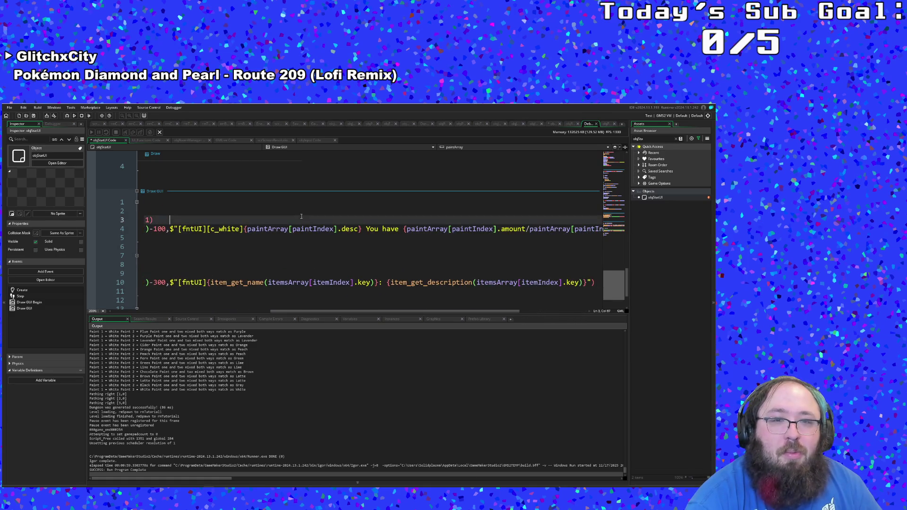
{"action": "left_click", "coordinate": [20, 138]}
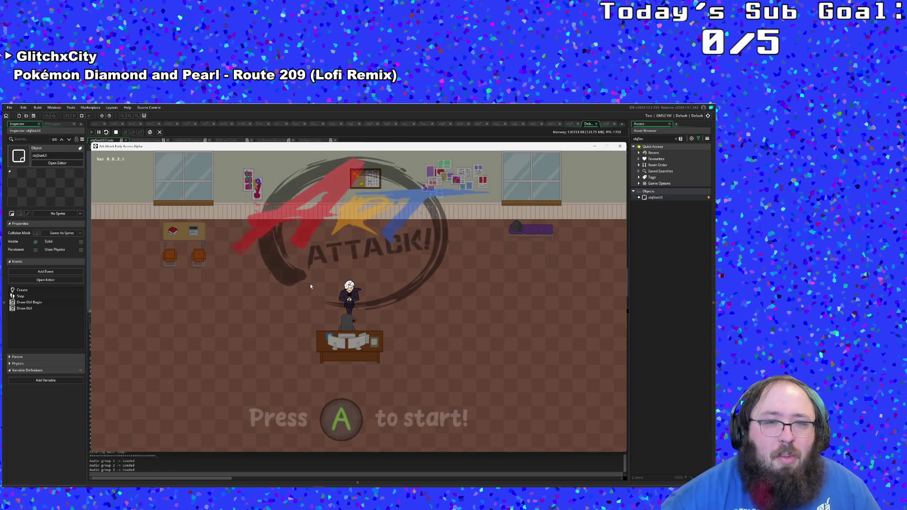
Step: Play into the tutorial room, cycle paint descriptions to confirm 100% remaining, then close the game
{"action": "key", "text": "Return"}
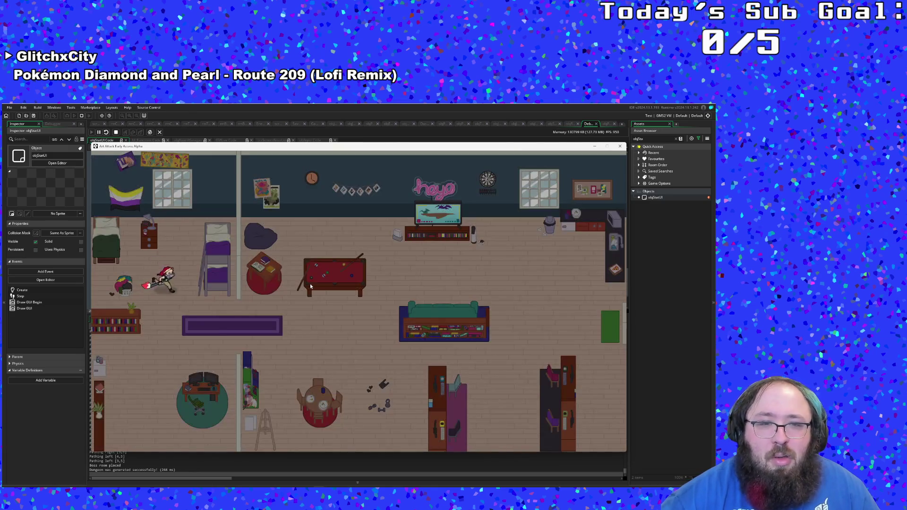
{"action": "key", "text": "d"}
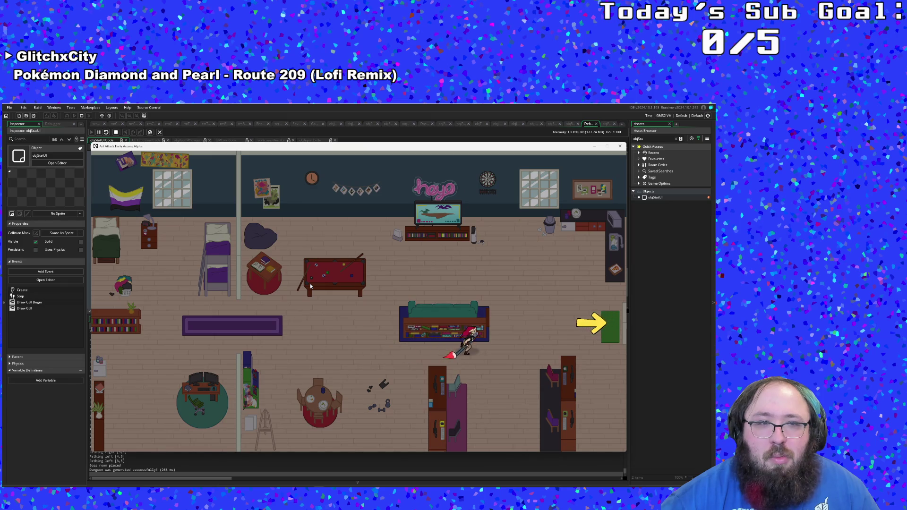
{"action": "key", "text": "a"}
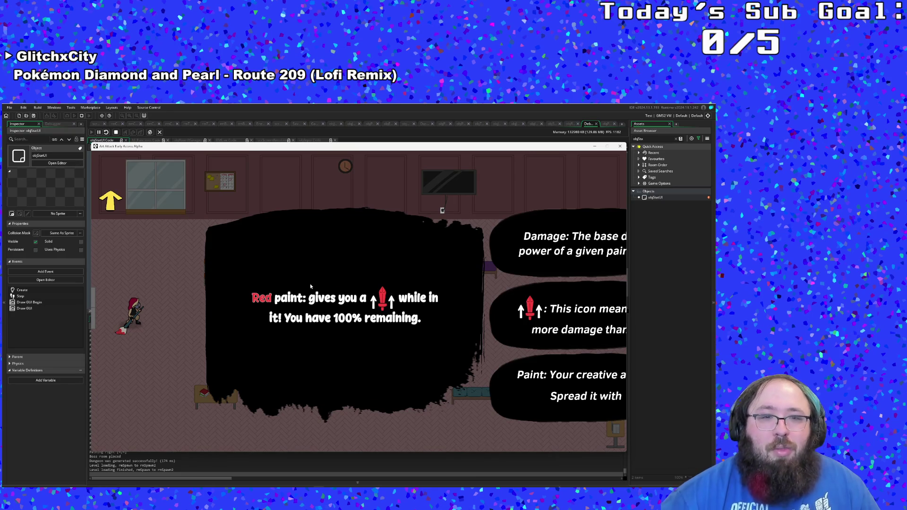
{"action": "scroll", "coordinate": [310, 283], "scroll_direction": "down", "scroll_amount": 2}
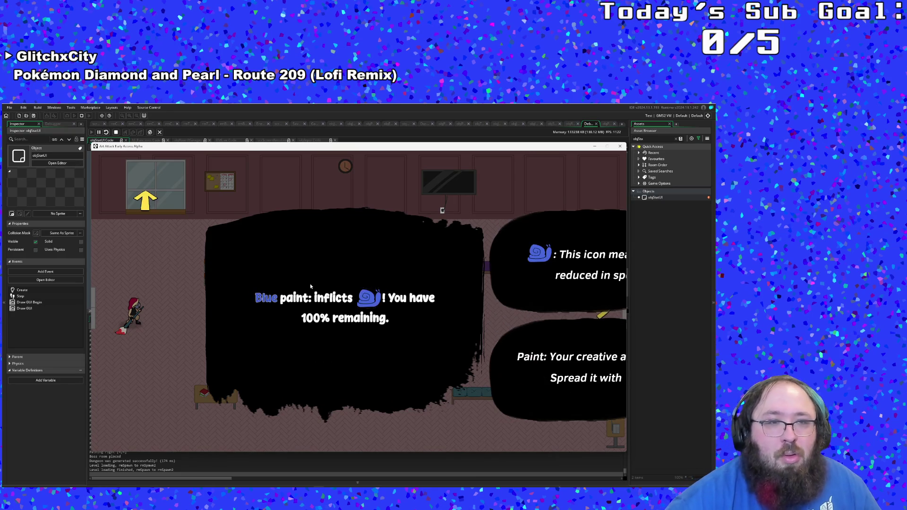
{"action": "scroll", "coordinate": [310, 283], "scroll_direction": "up", "scroll_amount": 2}
{"action": "scroll", "coordinate": [310, 283], "scroll_direction": "down", "scroll_amount": 2}
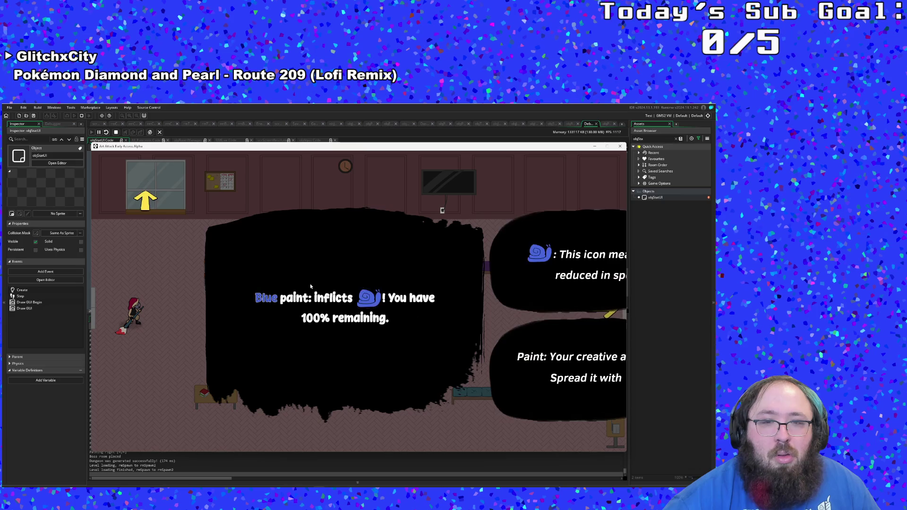
{"action": "scroll", "coordinate": [310, 283], "scroll_direction": "up", "scroll_amount": 2}
{"action": "scroll", "coordinate": [310, 283], "scroll_direction": "down", "scroll_amount": 2}
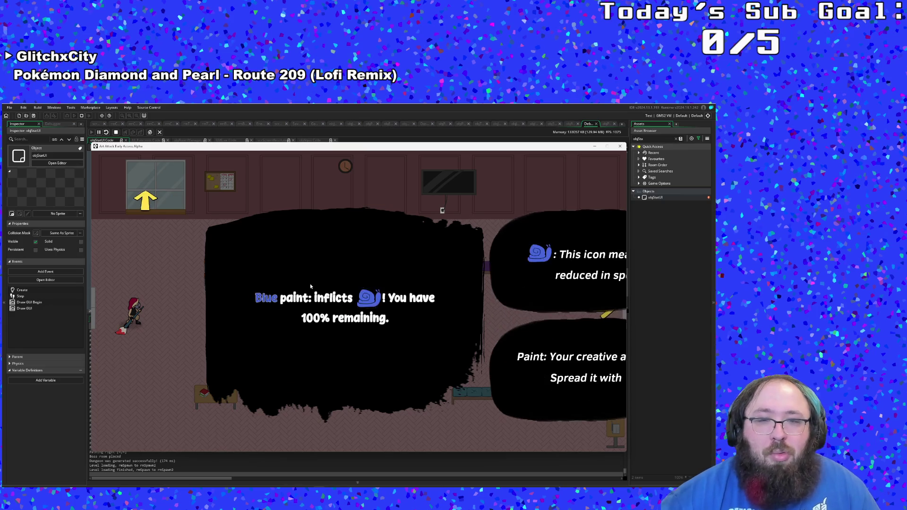
{"action": "scroll", "coordinate": [310, 283], "scroll_direction": "up", "scroll_amount": 2}
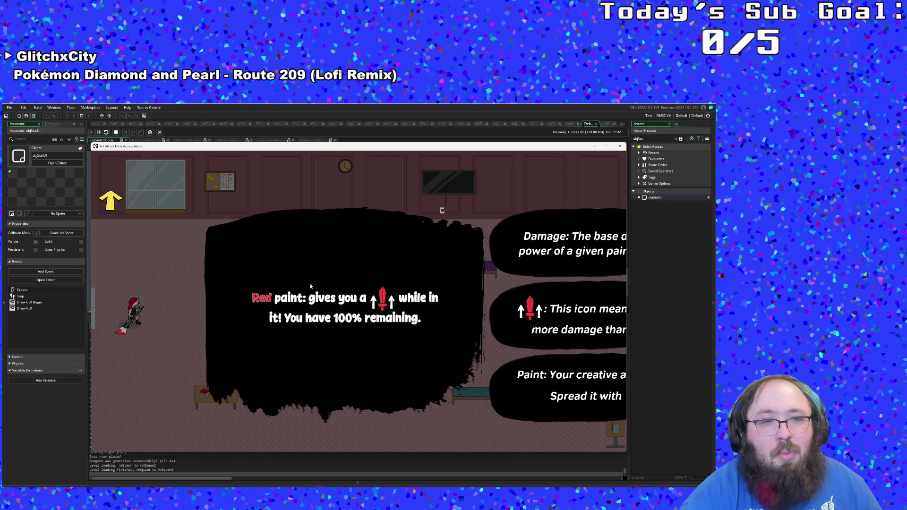
{"action": "scroll", "coordinate": [496, 211], "scroll_direction": "up", "scroll_amount": 2}
{"action": "scroll", "coordinate": [597, 178], "scroll_direction": "up", "scroll_amount": 1}
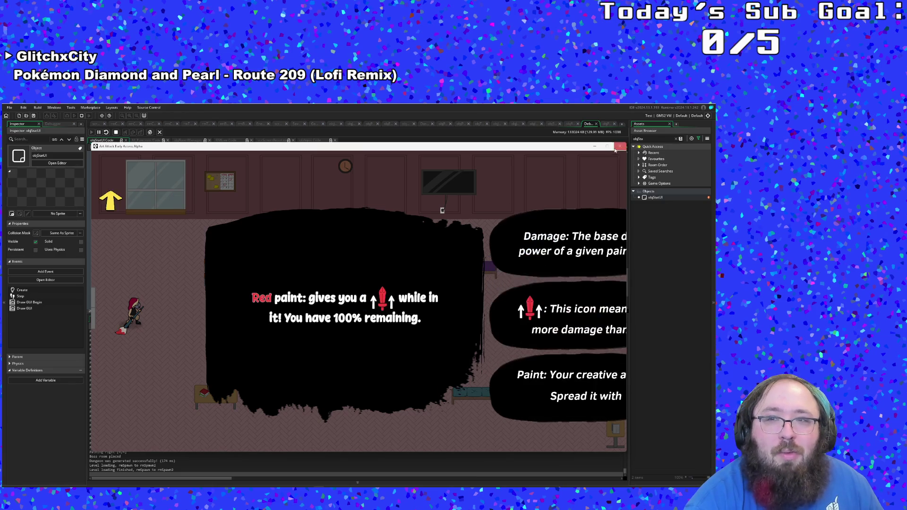
{"action": "left_click", "coordinate": [620, 146]}
Step: Find objBrush through the Ctrl+T asset search and show its Draw GUI event code
{"action": "left_click", "coordinate": [414, 272]}
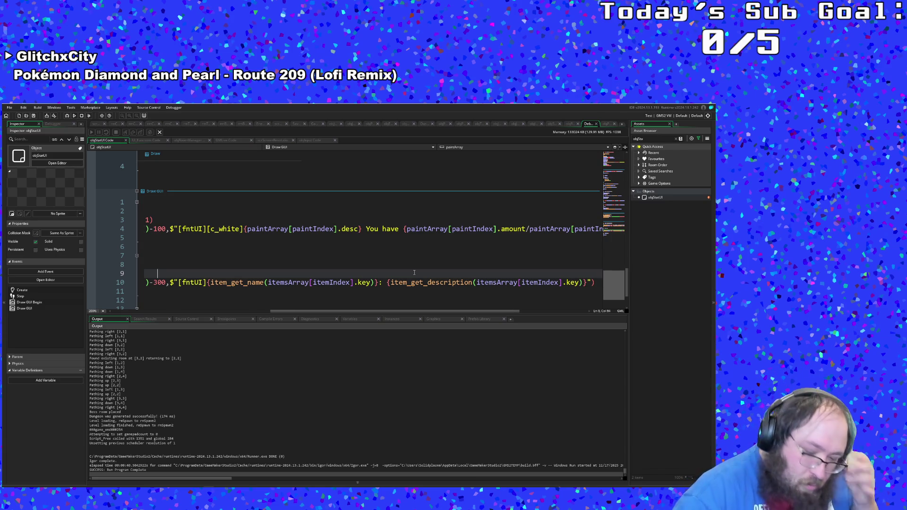
{"action": "key", "text": "ctrl+t"}
{"action": "type", "text": "objbrush"}
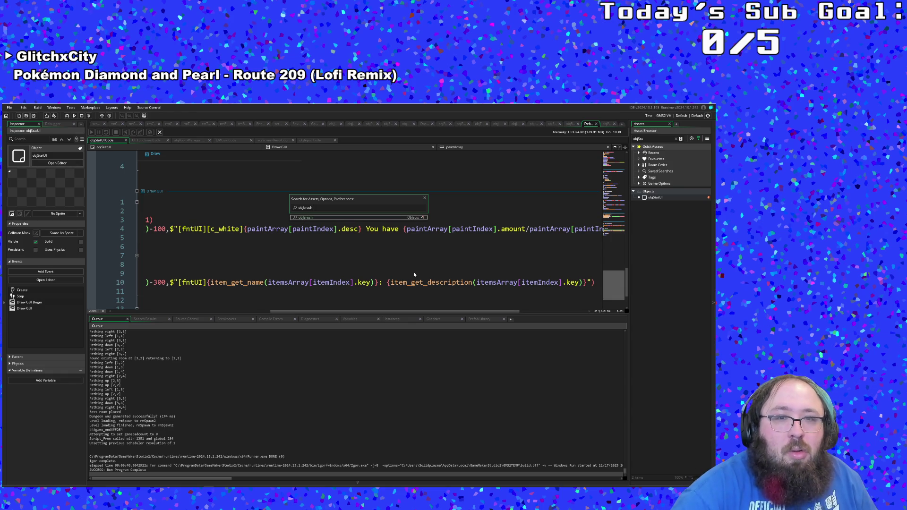
{"action": "key", "text": "Return"}
{"action": "scroll", "coordinate": [415, 264], "scroll_direction": "down", "scroll_amount": 12}
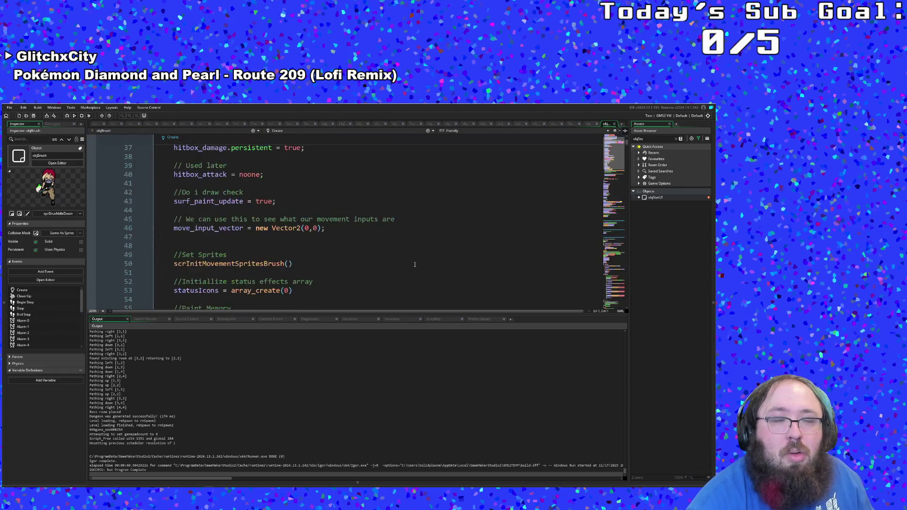
{"action": "left_click_drag", "start_coordinate": [627, 146], "coordinate": [613, 368]}
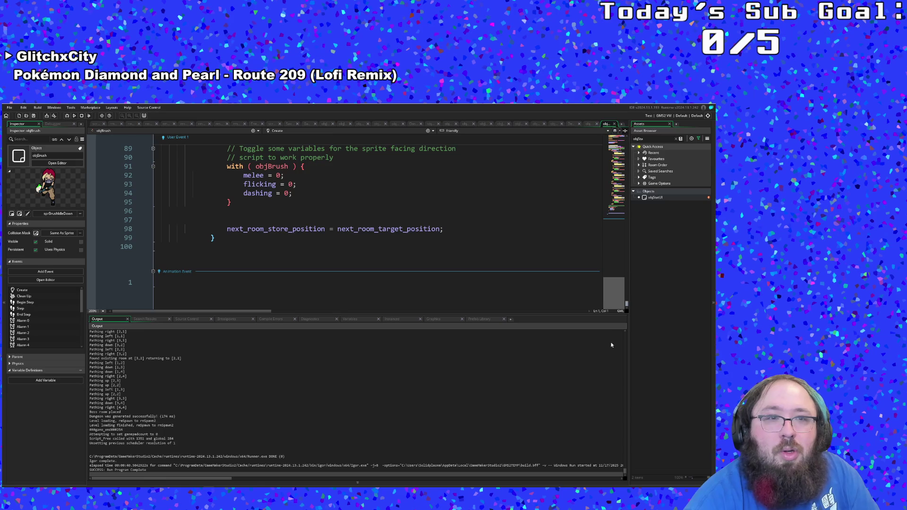
{"action": "scroll", "coordinate": [591, 298], "scroll_direction": "up", "scroll_amount": 10}
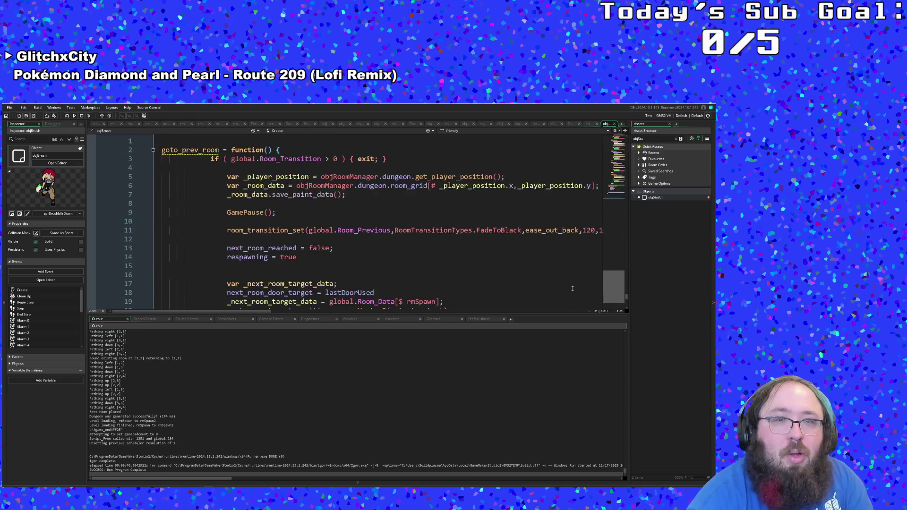
{"action": "scroll", "coordinate": [571, 291], "scroll_direction": "up", "scroll_amount": 20}
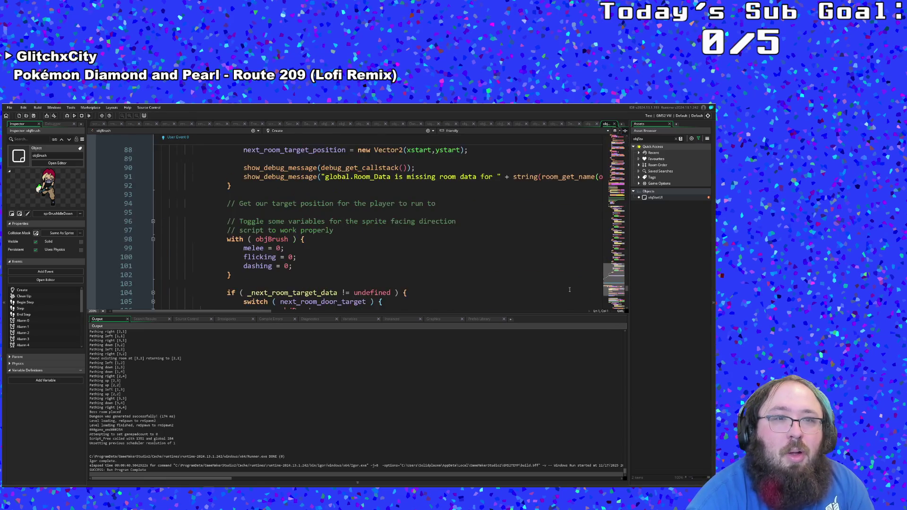
{"action": "scroll", "coordinate": [568, 293], "scroll_direction": "up", "scroll_amount": 10}
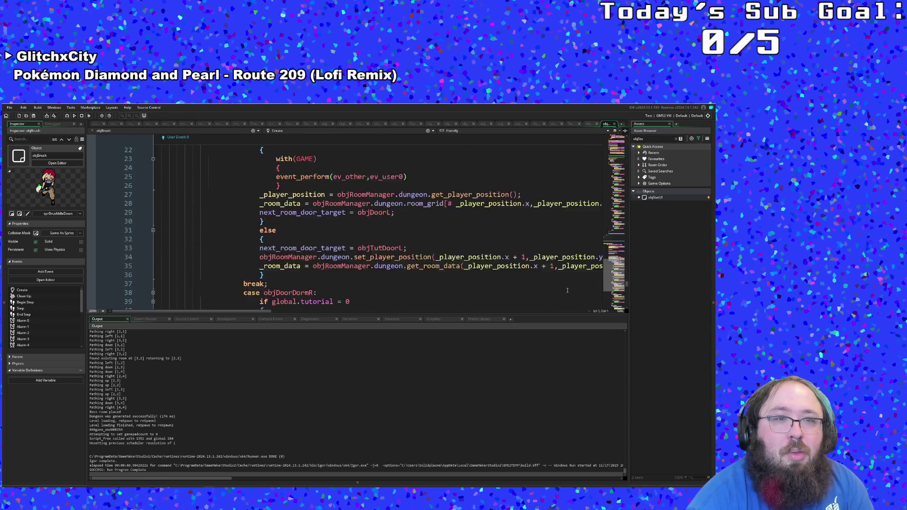
{"action": "left_click", "coordinate": [362, 131]}
{"action": "scroll", "coordinate": [356, 175], "scroll_direction": "down", "scroll_amount": 5}
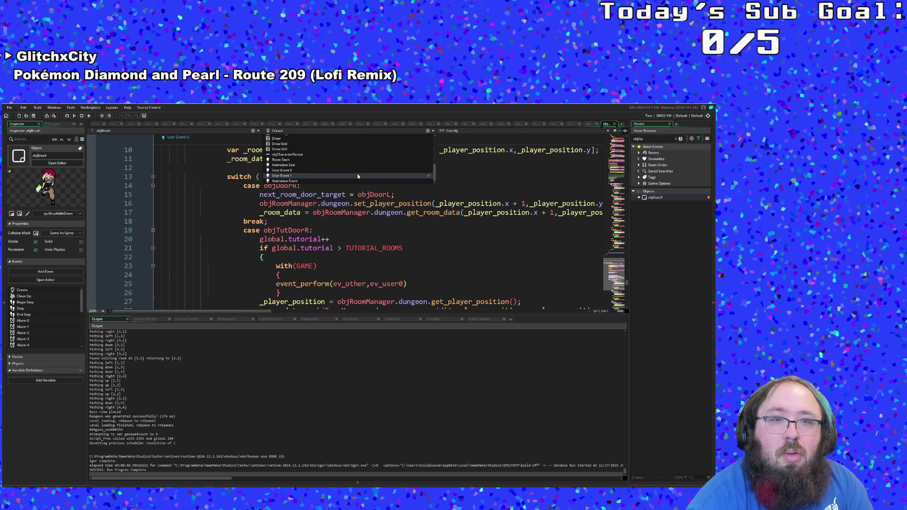
{"action": "left_click", "coordinate": [305, 150]}
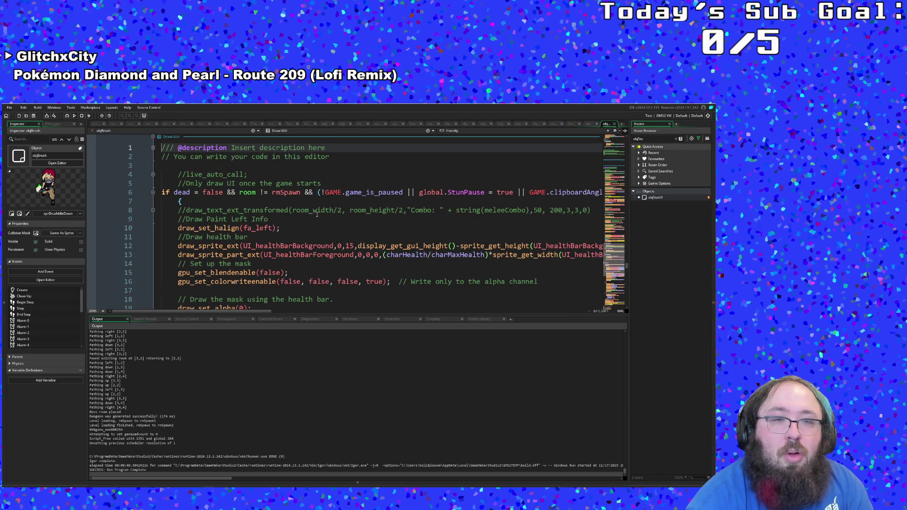
Step: Replace the !GAME.game_is_paused test on line 6 with global.Room_Transition <= 0
{"action": "left_click_drag", "start_coordinate": [251, 312], "coordinate": [282, 314]}
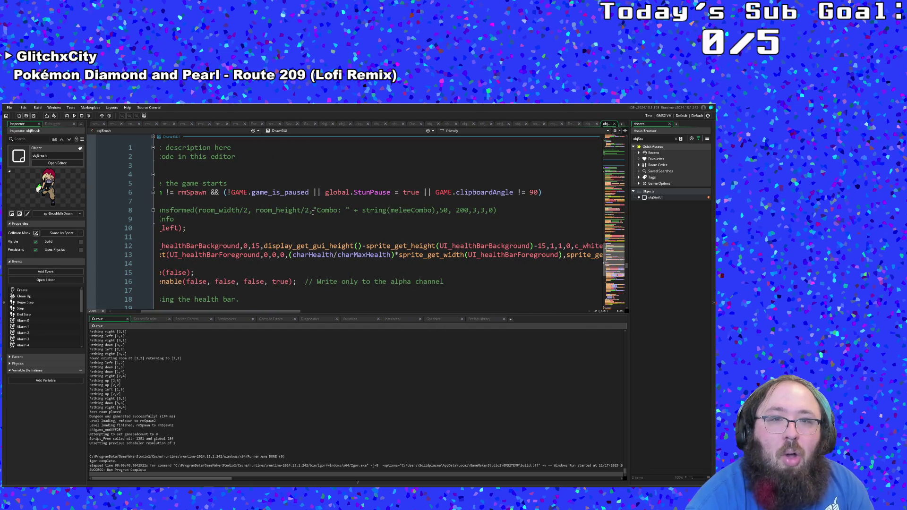
{"action": "left_click", "coordinate": [325, 193]}
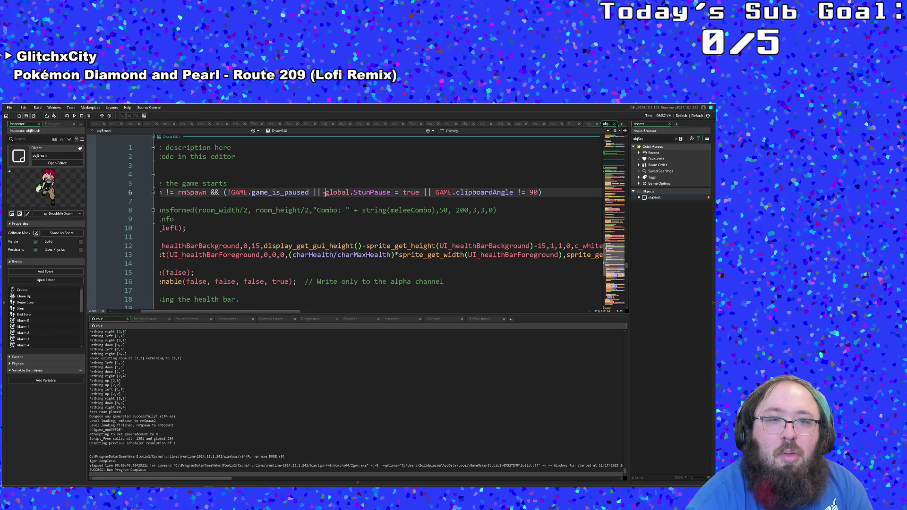
{"action": "mouse_move", "coordinate": [323, 193]}
{"action": "left_mouse_down"}
{"action": "mouse_move", "coordinate": [600, 193]}
{"action": "mouse_move", "coordinate": [298, 193]}
{"action": "left_mouse_up"}
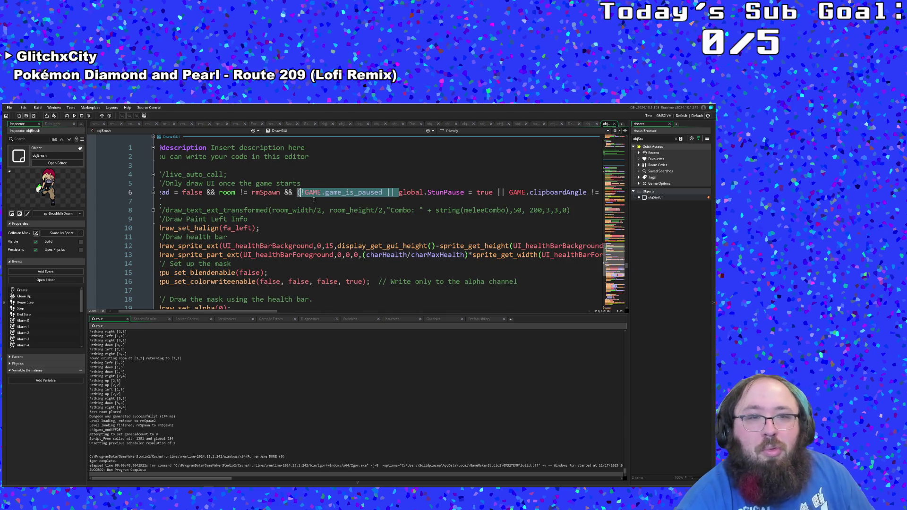
{"action": "left_click", "coordinate": [370, 193]}
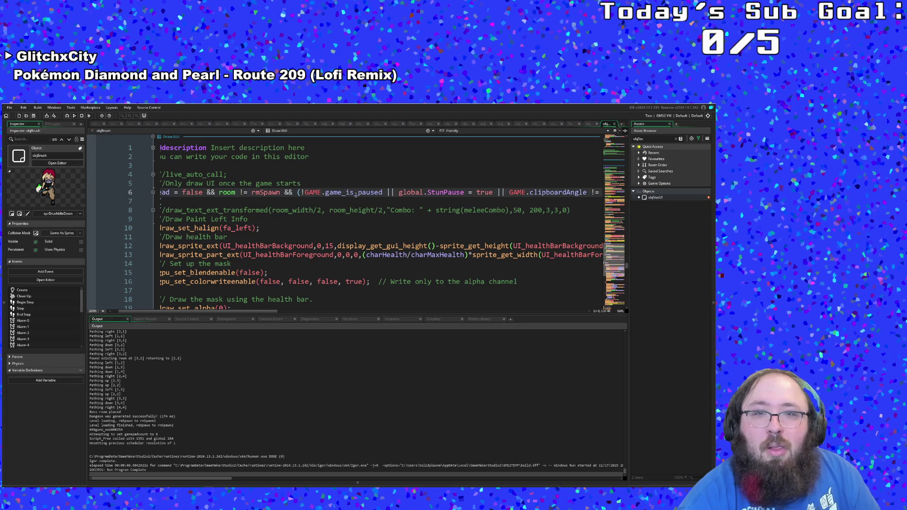
{"action": "left_click", "coordinate": [322, 192]}
{"action": "left_click_drag", "start_coordinate": [301, 192], "coordinate": [384, 192]}
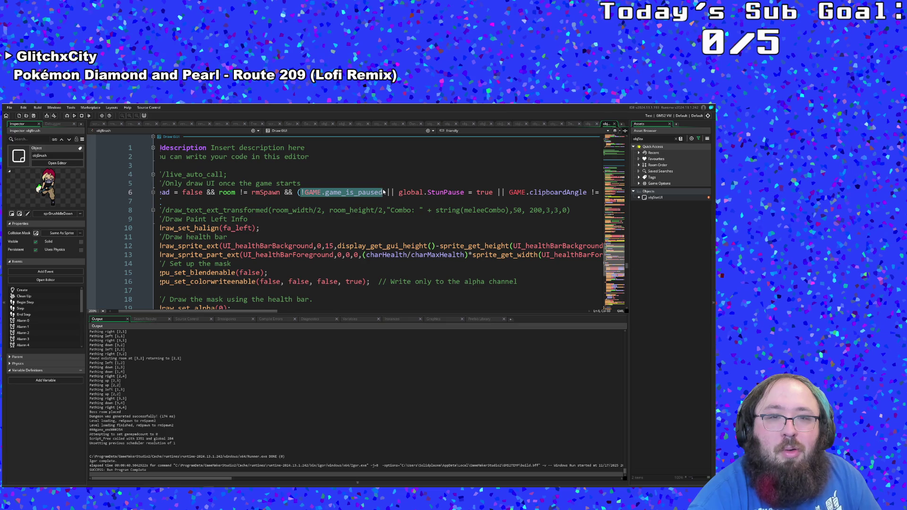
{"action": "type", "text": "global."}
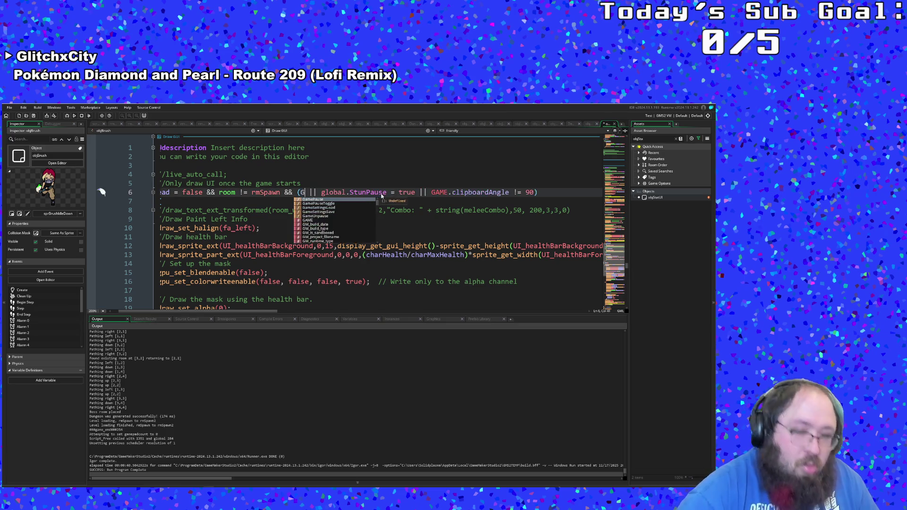
{"action": "type", "text": "room"}
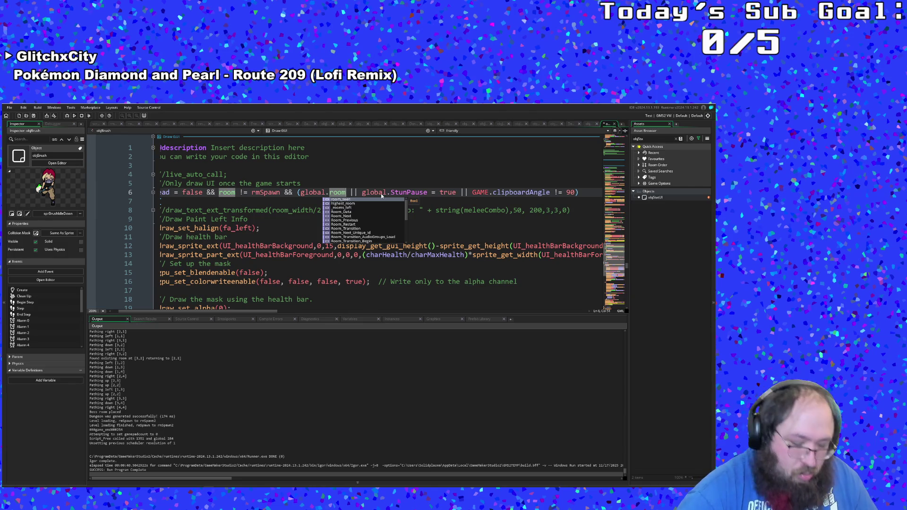
{"action": "type", "text": "_tr"}
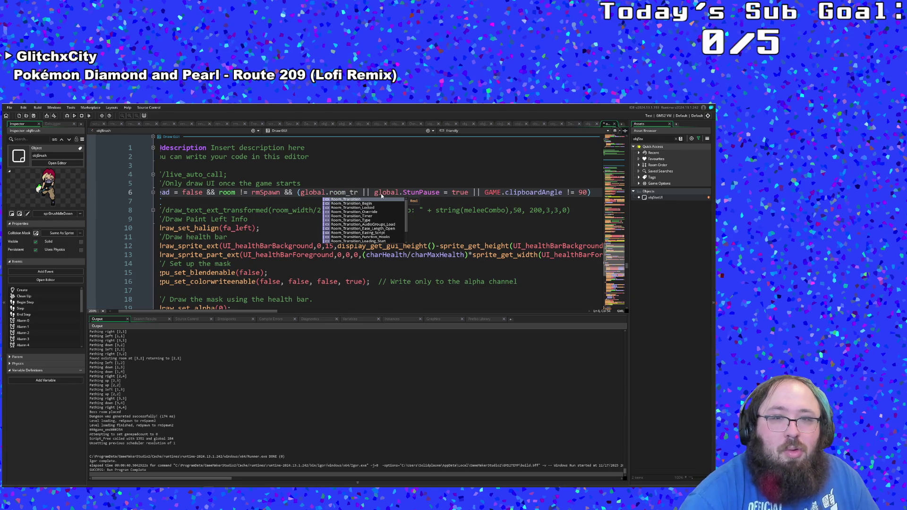
{"action": "key", "text": "Return"}
{"action": "type", "text": "!"}
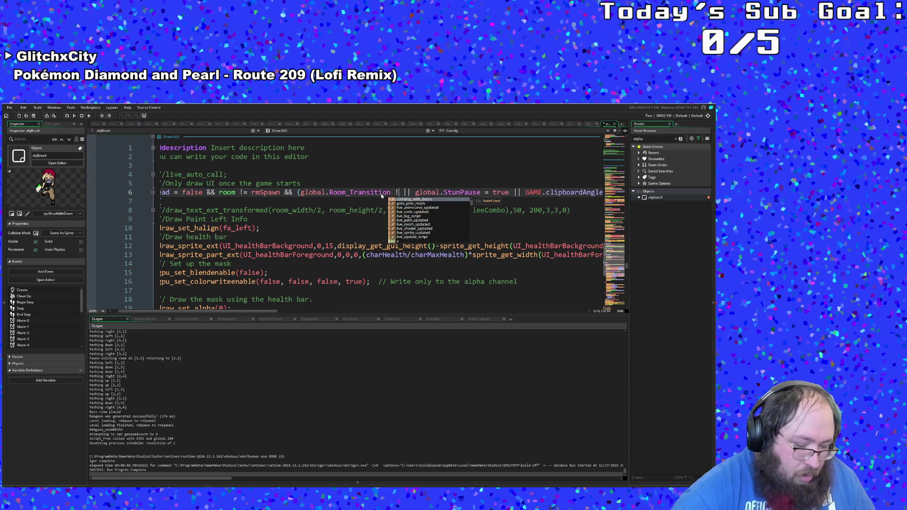
{"action": "key", "text": "BackSpace"}
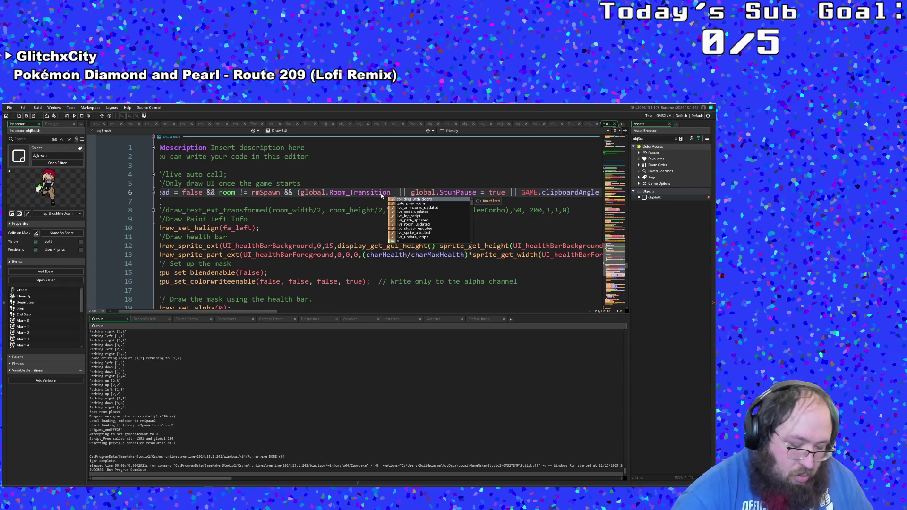
{"action": "type", "text": "<= 0"}
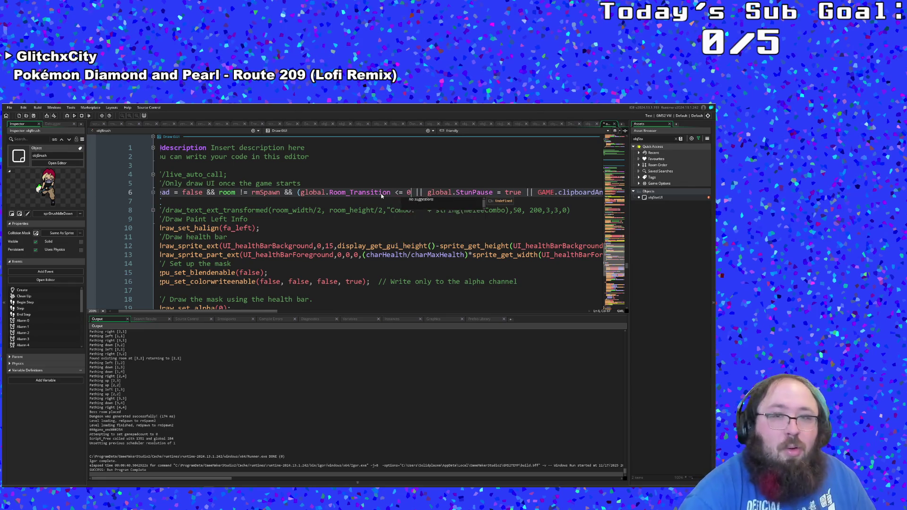
Step: Change the Room_Transition comparison on line 6 from '<= 0' to '<'
{"action": "left_click", "coordinate": [383, 192]}
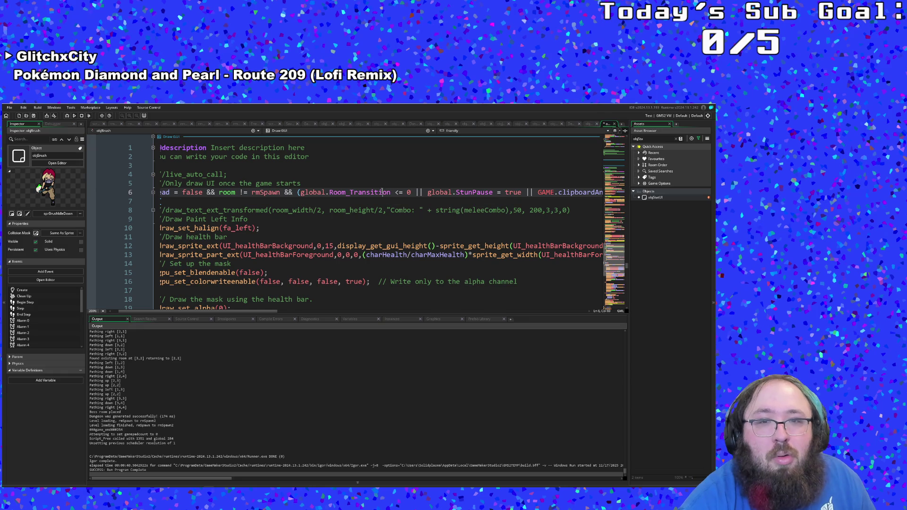
{"action": "left_click", "coordinate": [399, 193]}
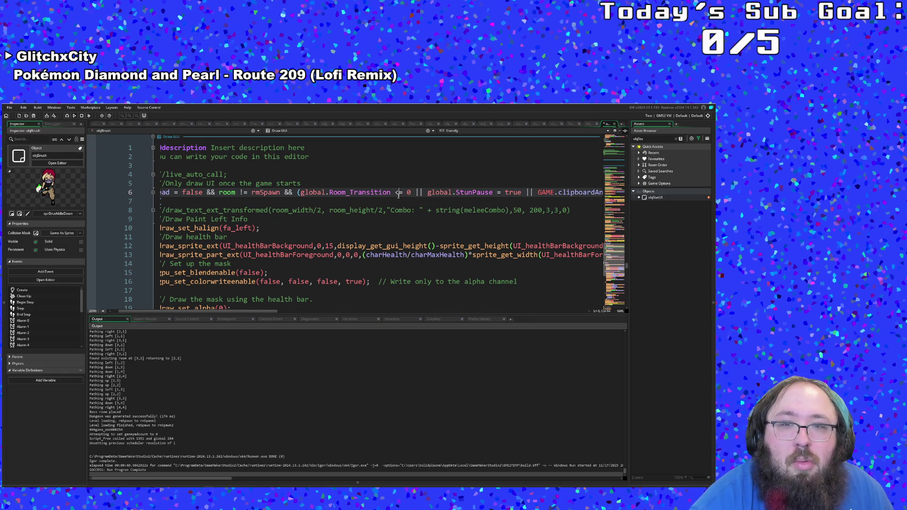
{"action": "left_click", "coordinate": [393, 199]}
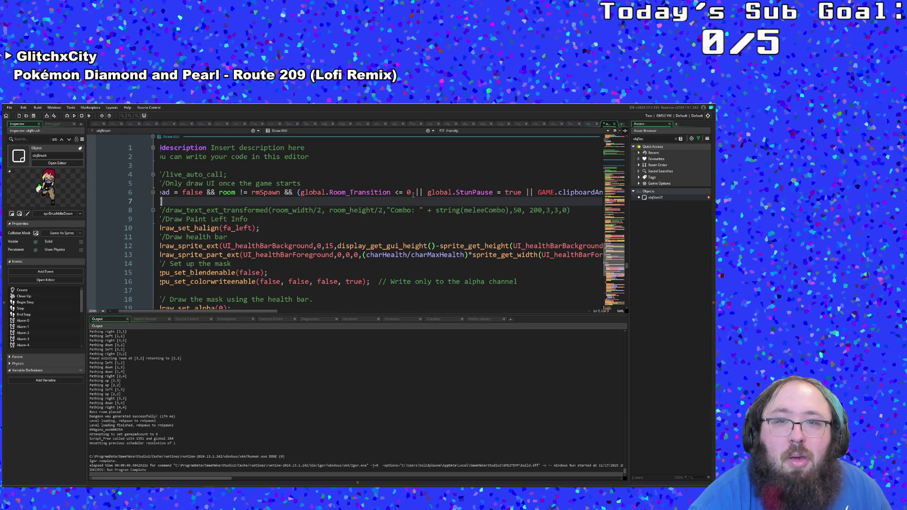
{"action": "left_click_drag", "start_coordinate": [412, 192], "coordinate": [395, 192]}
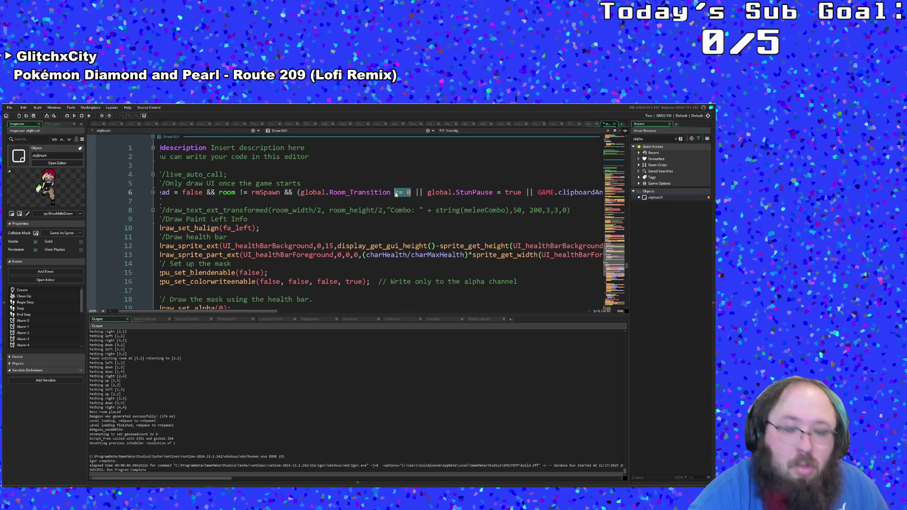
{"action": "type", "text": "<"}
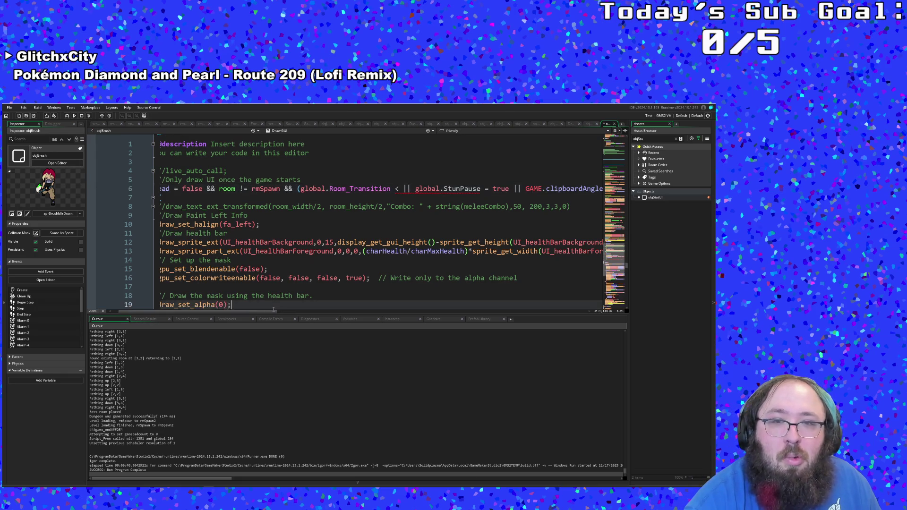
Step: Delete the Room_Transition test, leaving only the StunPause and clipboardAngle checks
{"action": "mouse_move", "coordinate": [271, 310]}
{"action": "left_mouse_down"}
{"action": "mouse_move", "coordinate": [302, 316]}
{"action": "mouse_move", "coordinate": [244, 310]}
{"action": "mouse_move", "coordinate": [290, 311]}
{"action": "left_mouse_up"}
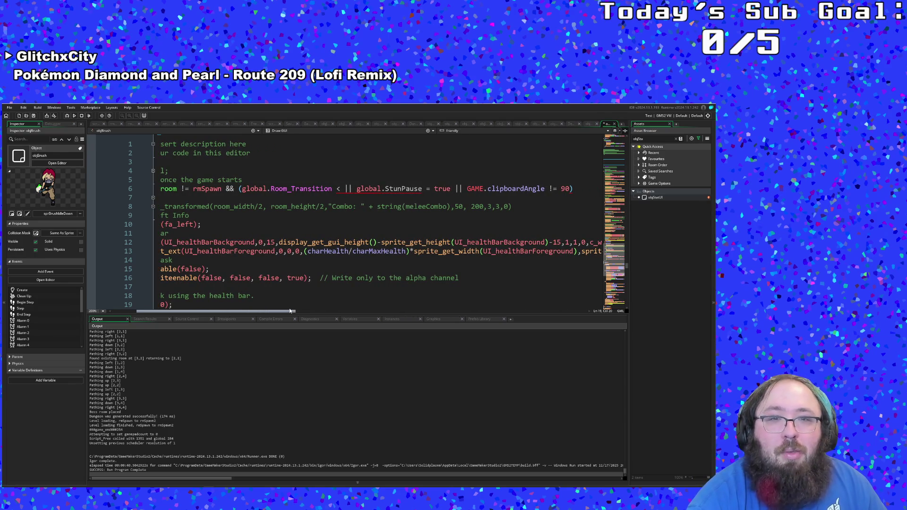
{"action": "left_click", "coordinate": [360, 190]}
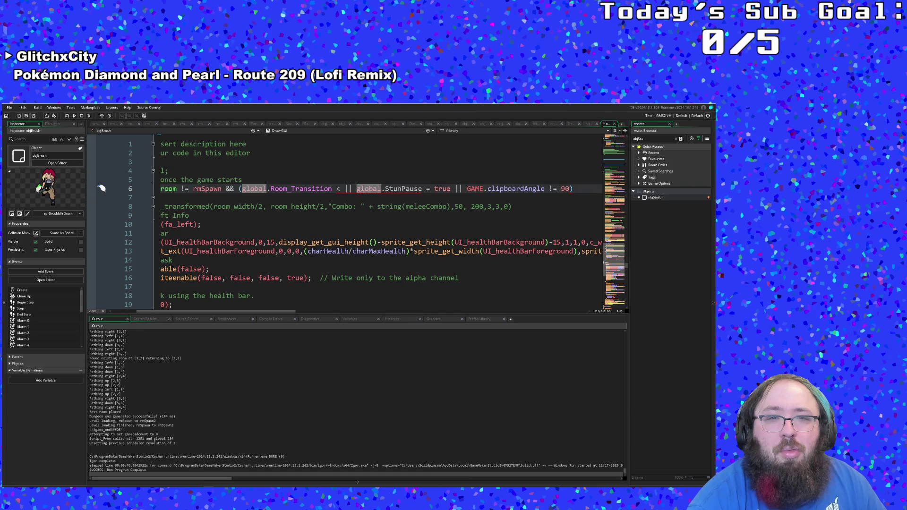
{"action": "left_click_drag", "start_coordinate": [356, 188], "coordinate": [243, 189]}
{"action": "key", "text": "BackSpace"}
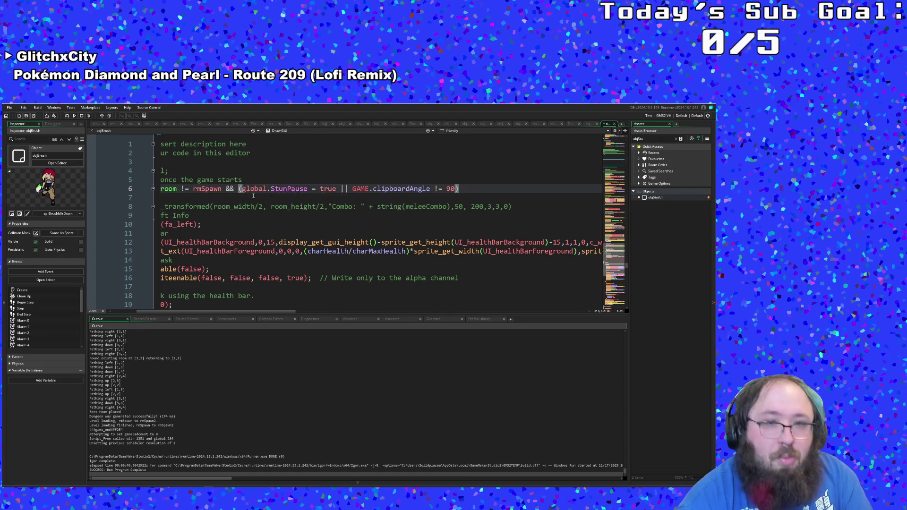
{"action": "left_click", "coordinate": [253, 196]}
Step: Debug-run the game, start from the title, and walk into the library room until the index error appears
{"action": "left_click", "coordinate": [10, 107]}
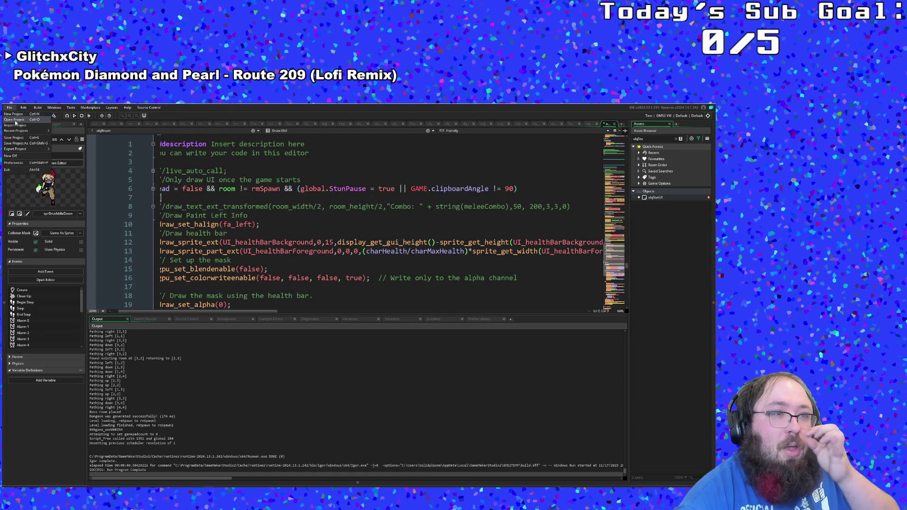
{"action": "left_click", "coordinate": [58, 124]}
{"action": "left_click", "coordinate": [66, 116]}
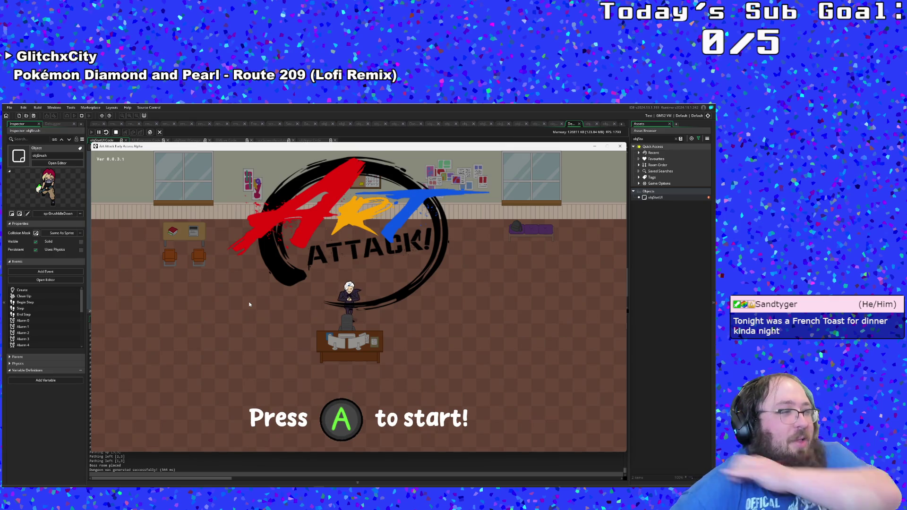
{"action": "key", "text": "Return"}
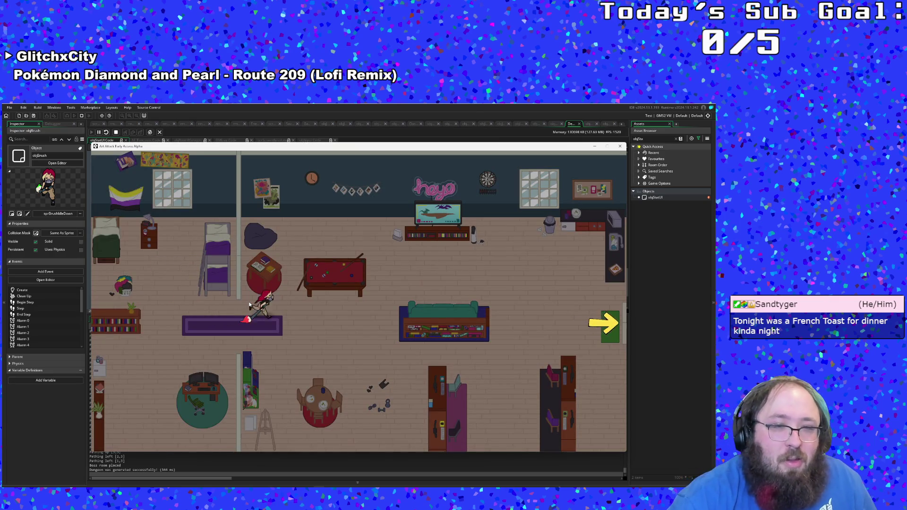
{"action": "key", "text": "Right"}
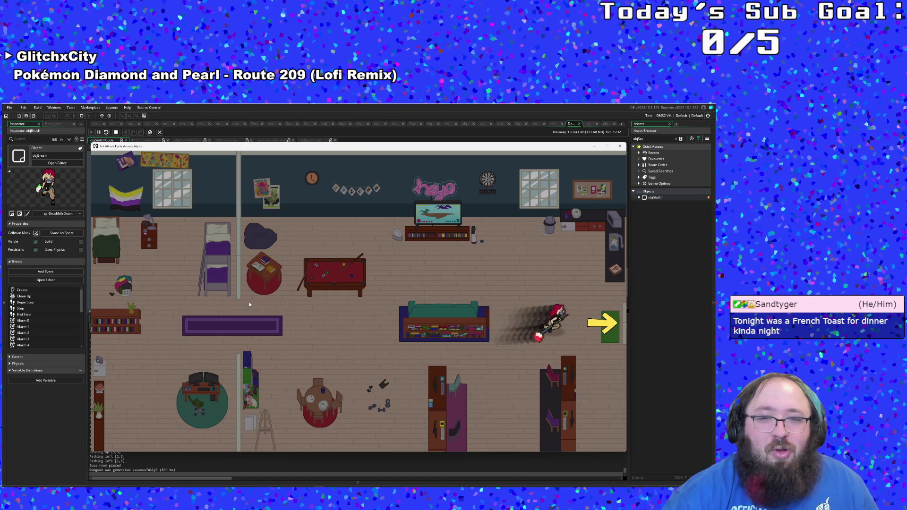
{"action": "key", "text": "Left"}
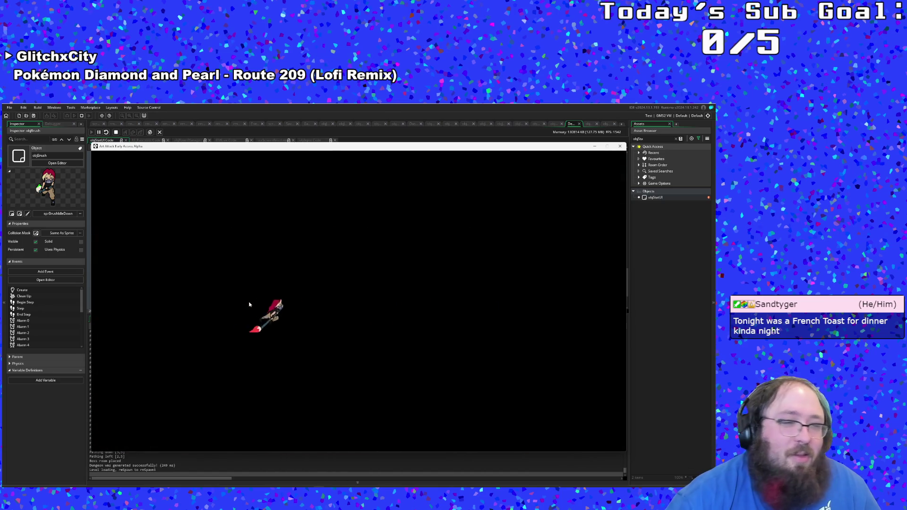
{"action": "key", "text": "Right"}
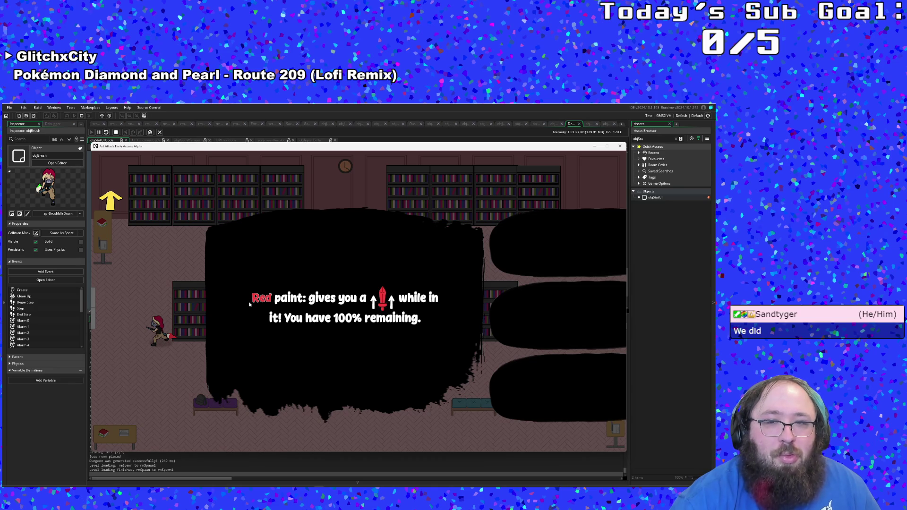
{"action": "scroll", "coordinate": [249, 305], "scroll_direction": "down", "scroll_amount": 2}
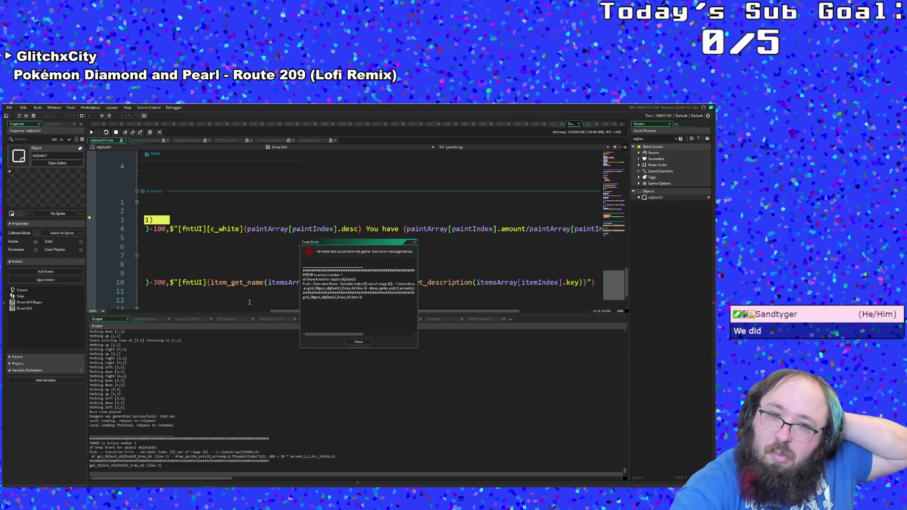
Step: Dismiss the code error, stop the game, and change line 4's width offset from 500 to 700
{"action": "left_click", "coordinate": [360, 342]}
{"action": "left_click_drag", "start_coordinate": [329, 312], "coordinate": [170, 311]}
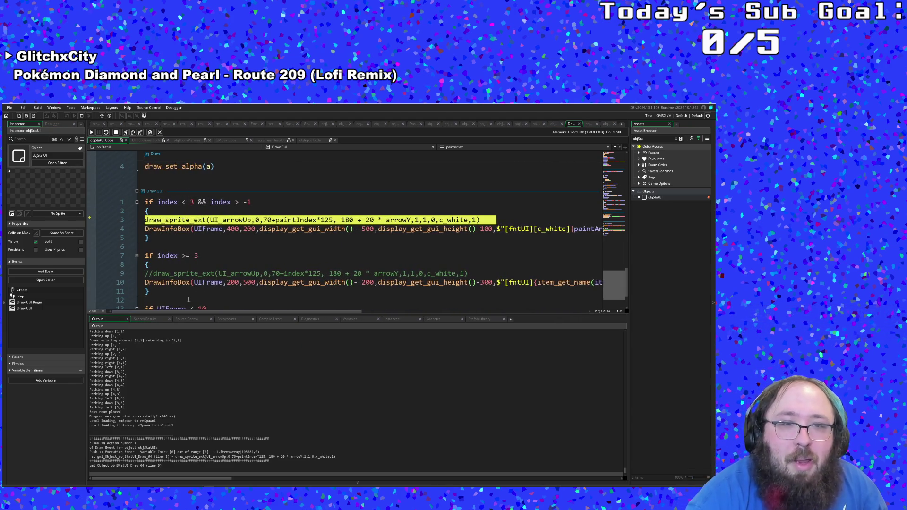
{"action": "left_click", "coordinate": [271, 233]}
{"action": "left_click", "coordinate": [232, 229]}
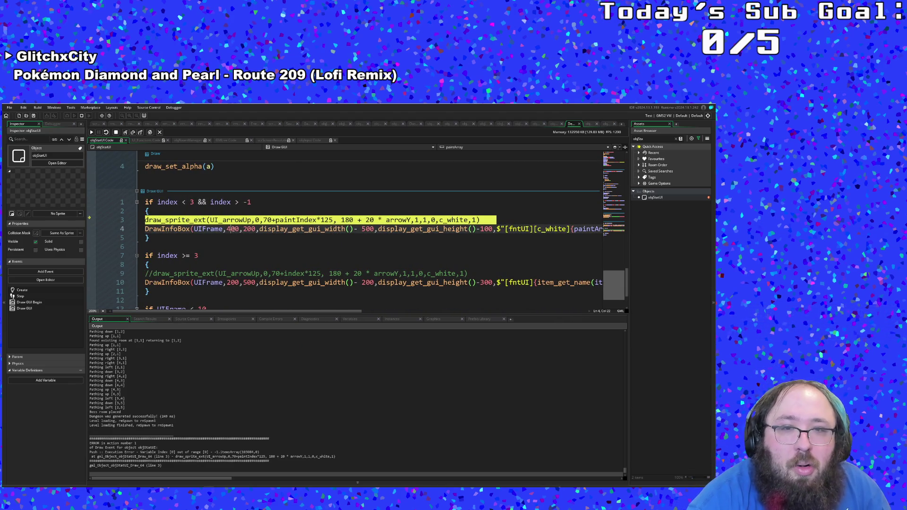
{"action": "left_click", "coordinate": [366, 247]}
{"action": "left_click", "coordinate": [115, 132]}
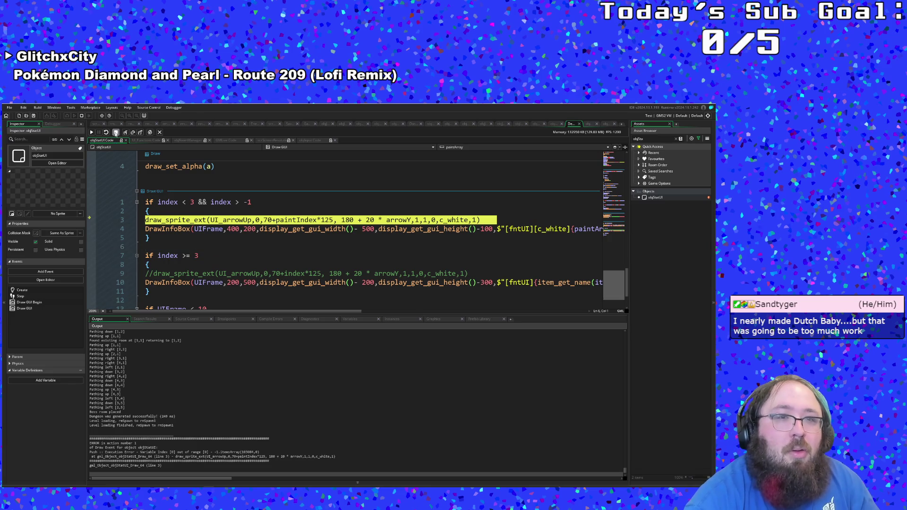
{"action": "left_click", "coordinate": [363, 228]}
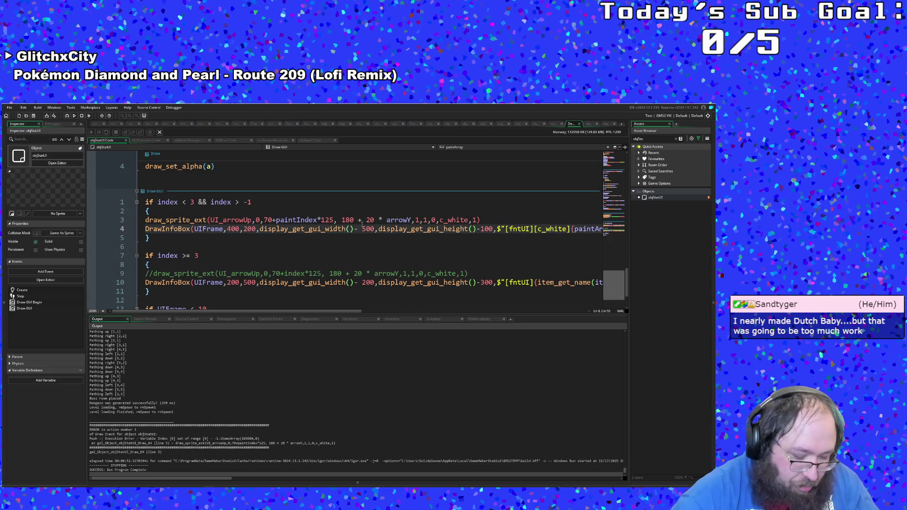
{"action": "key", "text": "BackSpace"}
{"action": "type", "text": "7"}
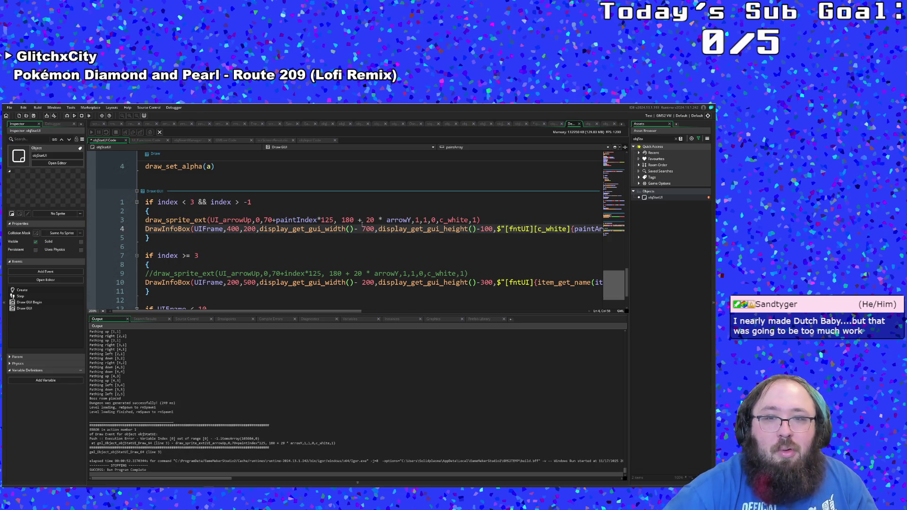
{"action": "key", "text": "ctrl+Right"}
{"action": "key", "text": "ctrl+Right"}
{"action": "key", "text": "ctrl+Right"}
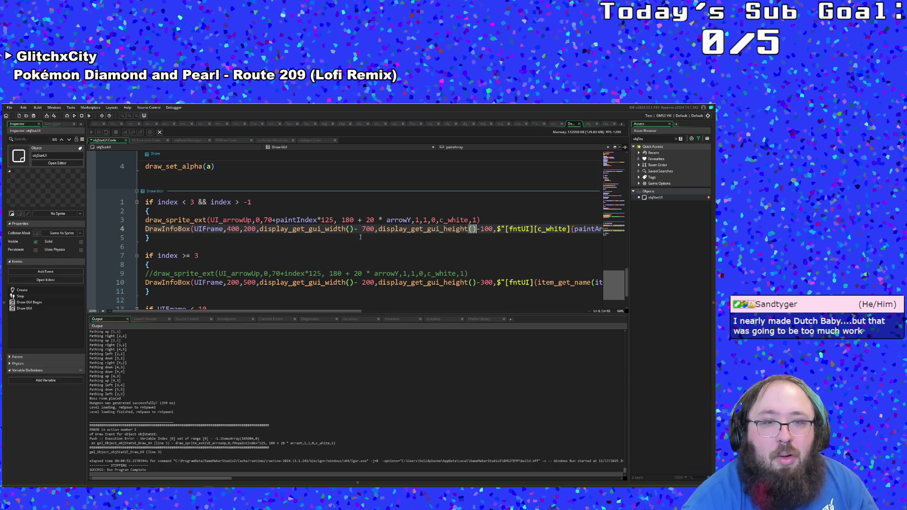
Step: Update line 10's DrawInfoBox to 400, width offset 700 and height offset −100
{"action": "left_click", "coordinate": [353, 252]}
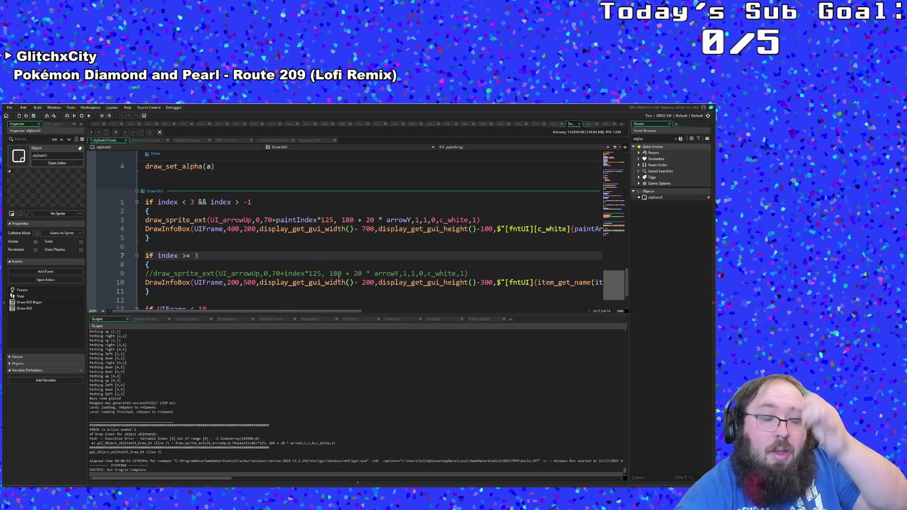
{"action": "left_click", "coordinate": [367, 282]}
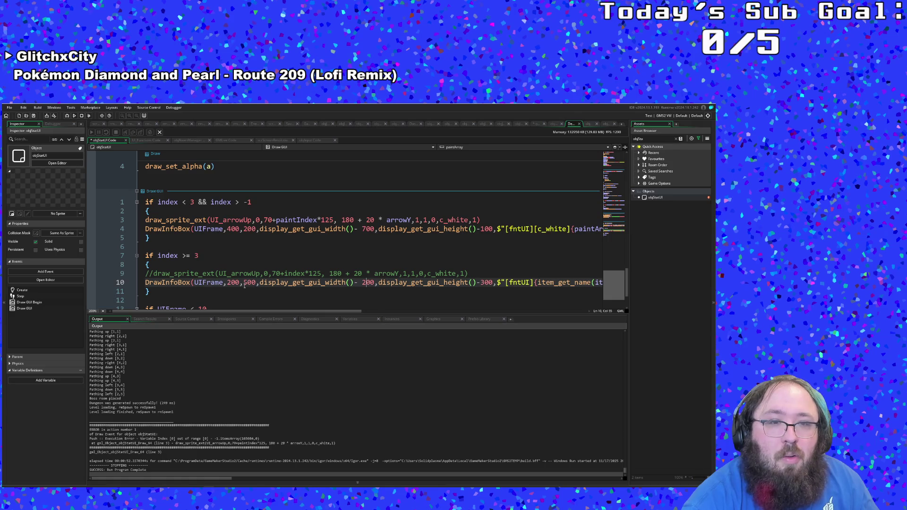
{"action": "key", "text": "BackSpace"}
{"action": "type", "text": "4"}
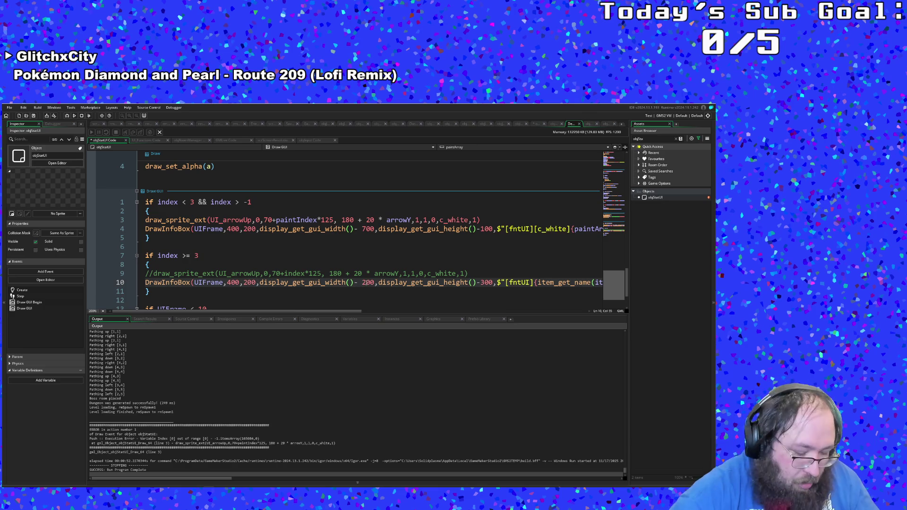
{"action": "key", "text": "BackSpace"}
{"action": "type", "text": "7"}
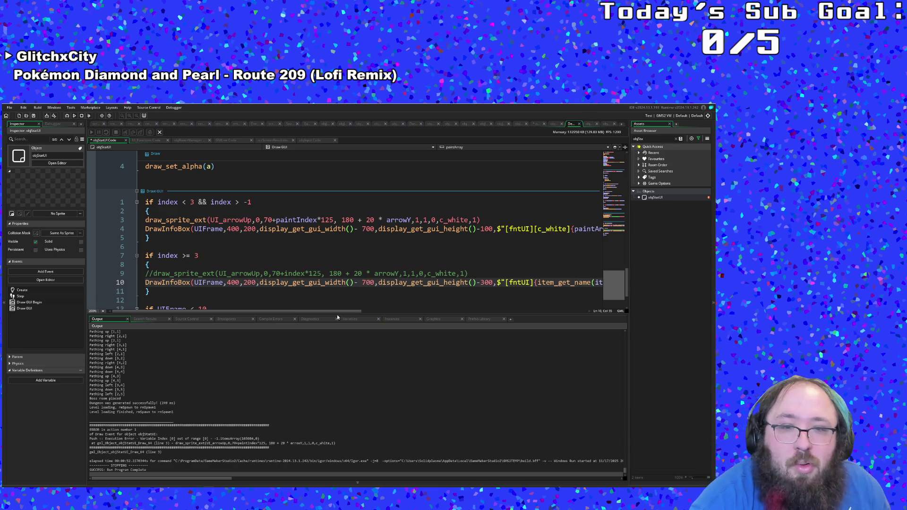
{"action": "left_click_drag", "start_coordinate": [336, 312], "coordinate": [386, 317]}
{"action": "scroll", "coordinate": [376, 301], "scroll_direction": "right", "scroll_amount": 2}
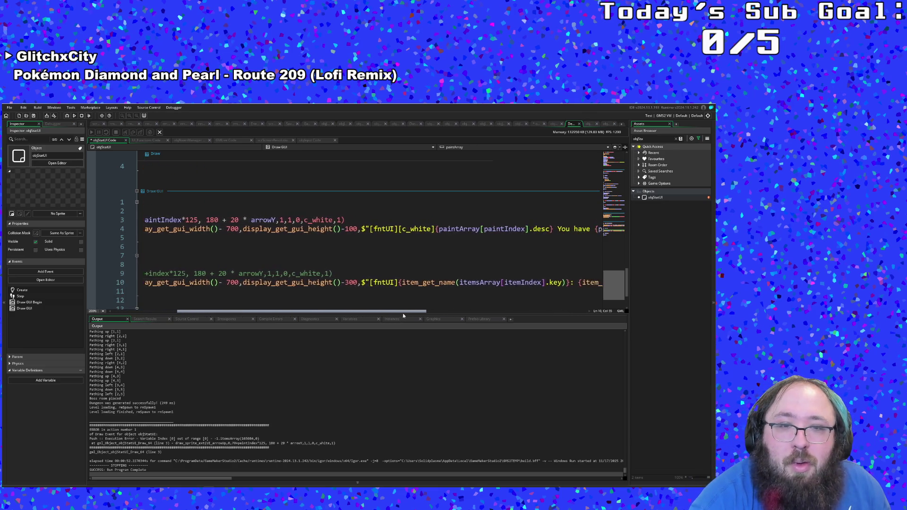
{"action": "left_click", "coordinate": [332, 283]}
{"action": "key", "text": "BackSpace"}
{"action": "type", "text": "1"}
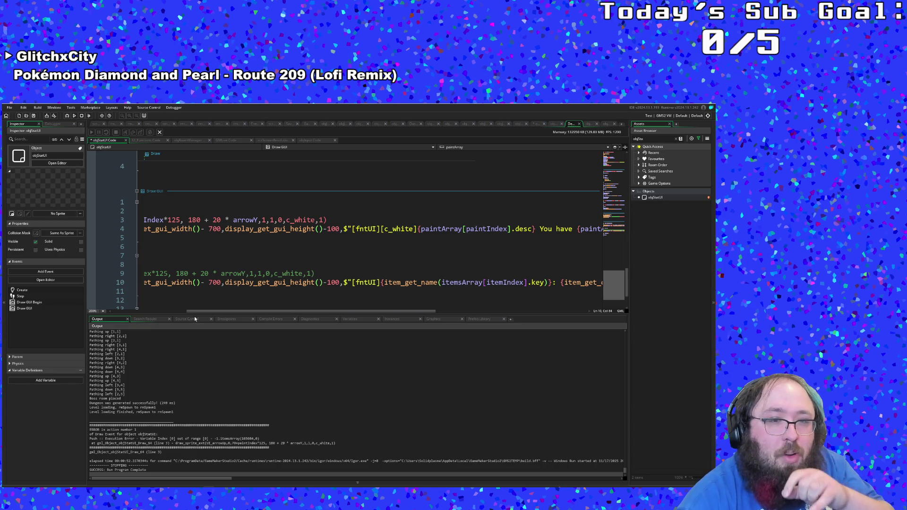
Step: Scroll through the Draw GUI code to check the braces of the UIFrame countdown block
{"action": "scroll", "coordinate": [194, 312], "scroll_direction": "left", "scroll_amount": 3}
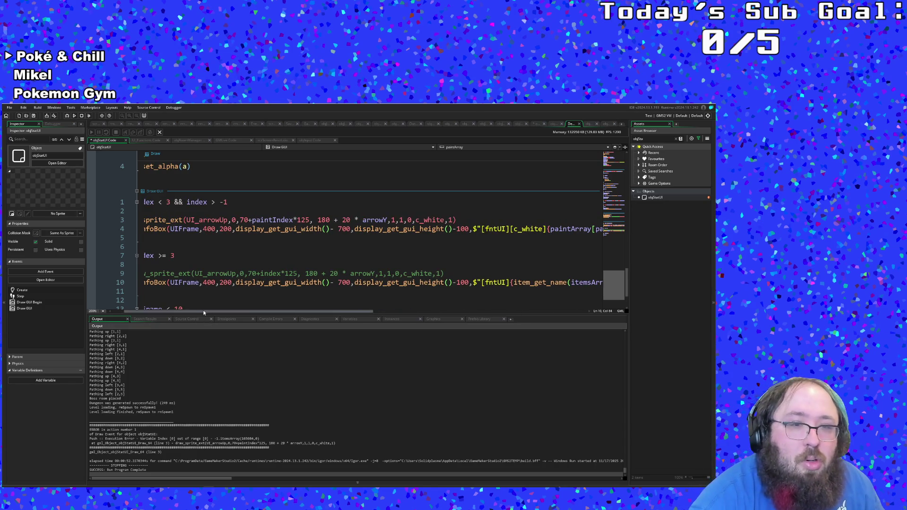
{"action": "scroll", "coordinate": [186, 290], "scroll_direction": "left", "scroll_amount": 2}
{"action": "scroll", "coordinate": [185, 290], "scroll_direction": "up", "scroll_amount": 5}
{"action": "scroll", "coordinate": [186, 289], "scroll_direction": "up", "scroll_amount": 8}
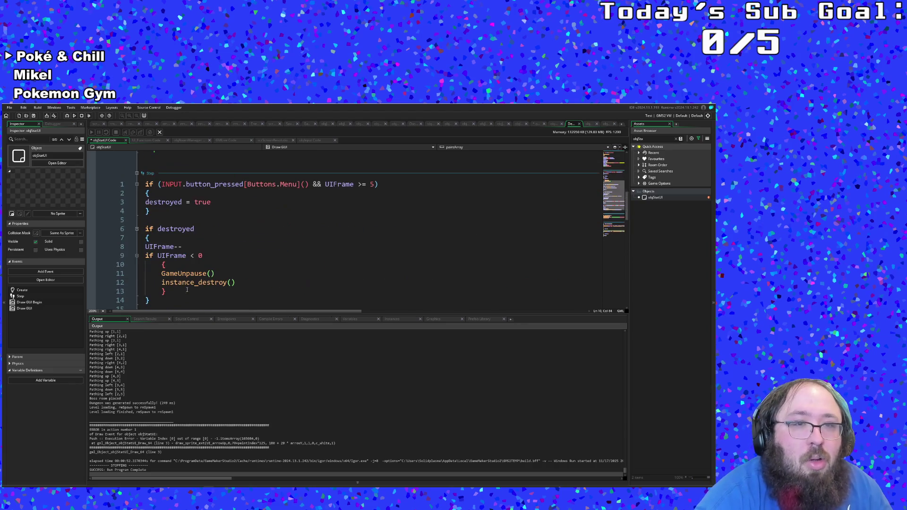
{"action": "left_click", "coordinate": [183, 264]}
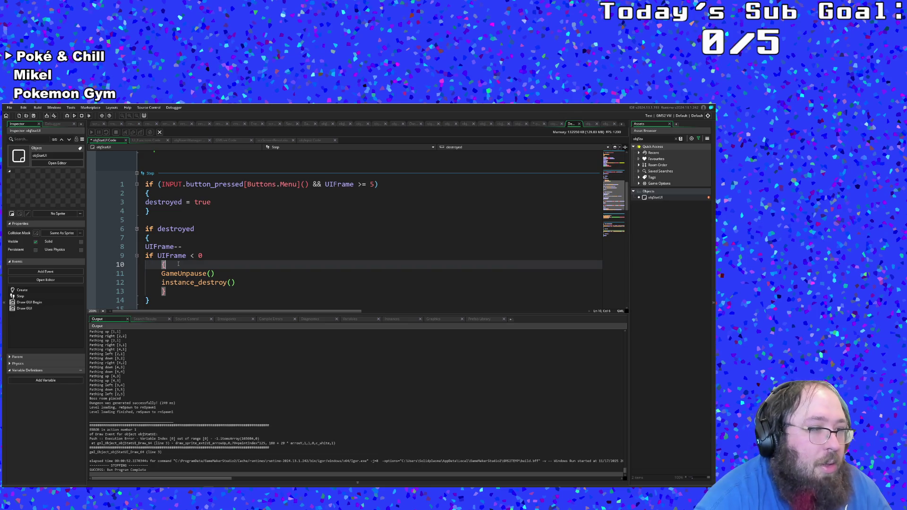
{"action": "scroll", "coordinate": [178, 263], "scroll_direction": "down", "scroll_amount": 15}
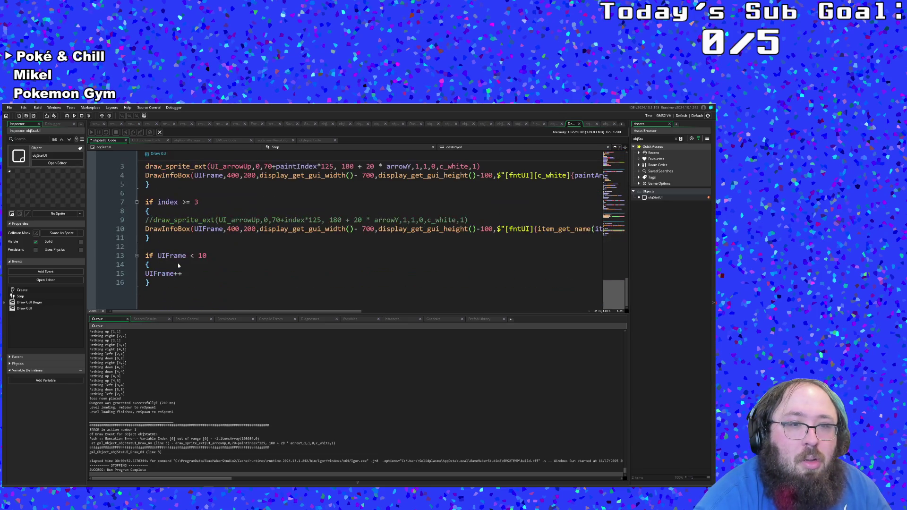
{"action": "scroll", "coordinate": [178, 262], "scroll_direction": "up", "scroll_amount": 4}
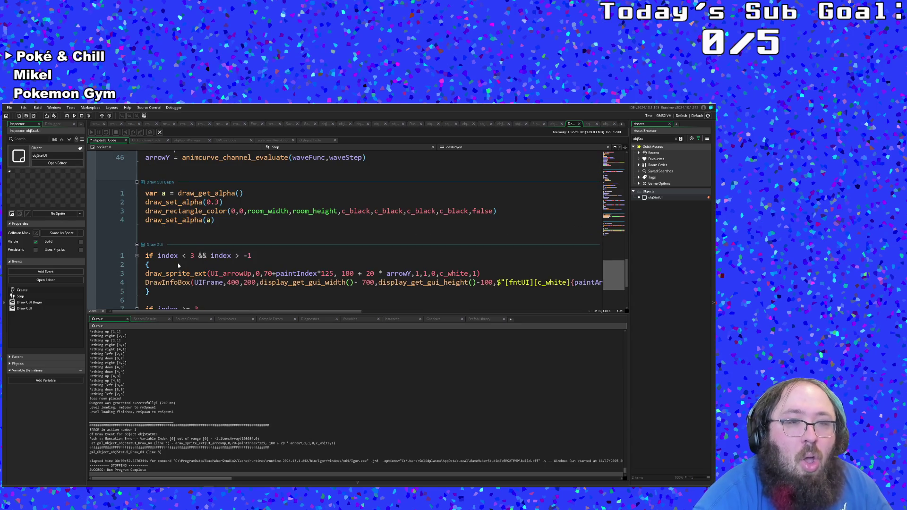
{"action": "scroll", "coordinate": [178, 263], "scroll_direction": "down", "scroll_amount": 4}
{"action": "scroll", "coordinate": [199, 260], "scroll_direction": "up", "scroll_amount": 2}
{"action": "scroll", "coordinate": [226, 257], "scroll_direction": "down", "scroll_amount": 2}
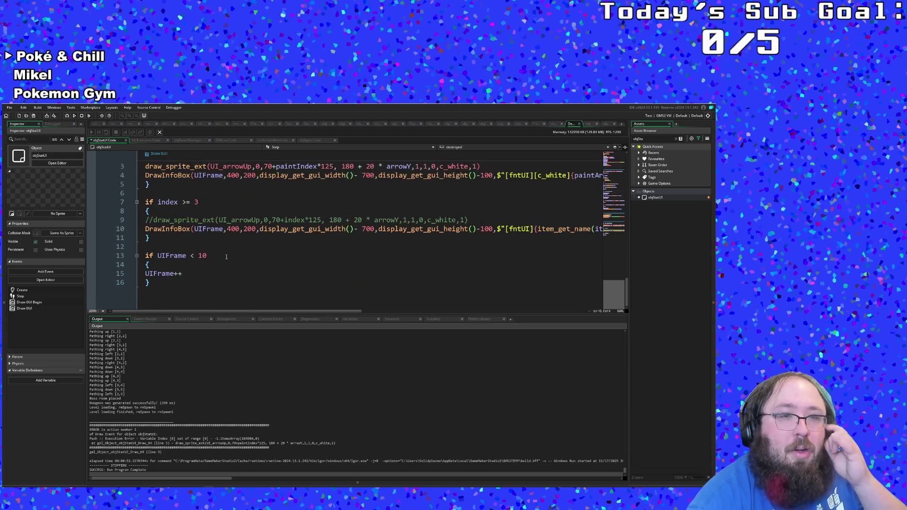
Step: Extend line 13's condition so it reads 'if UIFrame < 10 && !destroyed'
{"action": "left_click", "coordinate": [223, 256]}
{"action": "type", "text": "&& "}
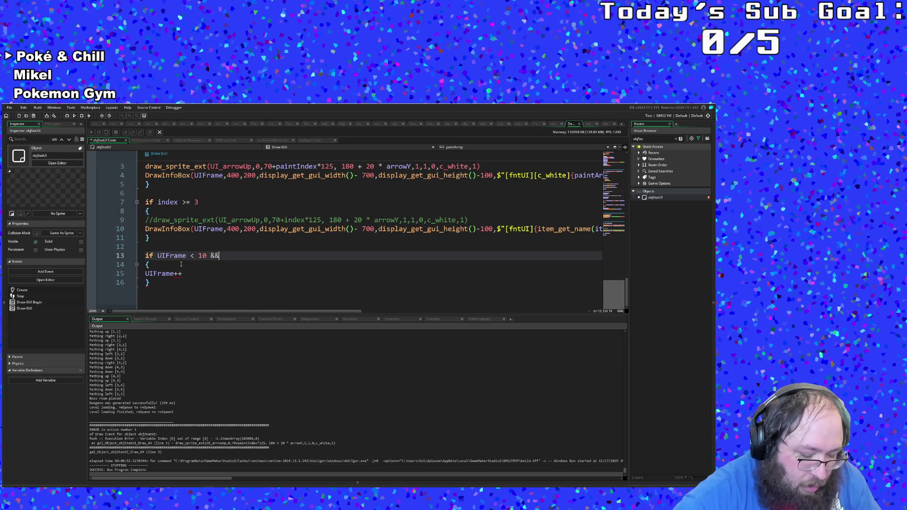
{"action": "type", "text": "! destorye"}
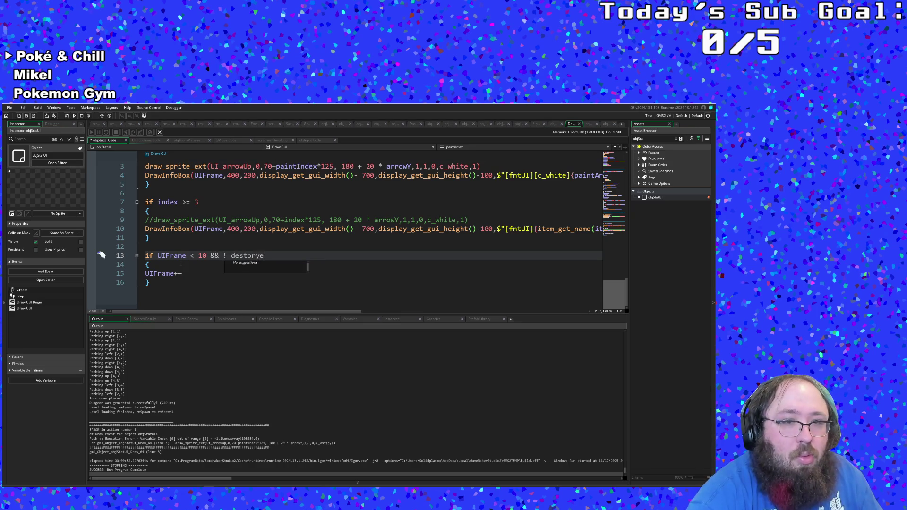
{"action": "key", "text": "BackSpace"}
{"action": "key", "text": "BackSpace"}
{"action": "key", "text": "BackSpace"}
{"action": "key", "text": "BackSpace"}
{"action": "type", "text": "royed"}
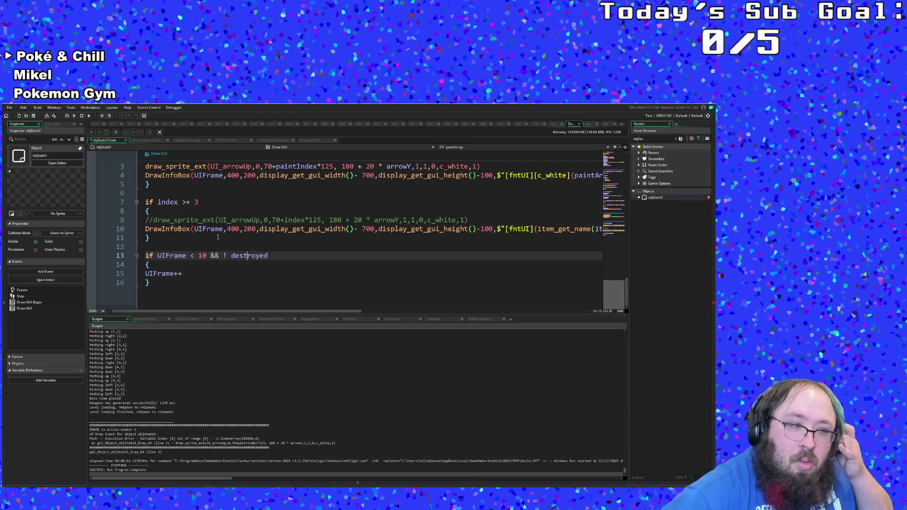
{"action": "key", "text": "BackSpace"}
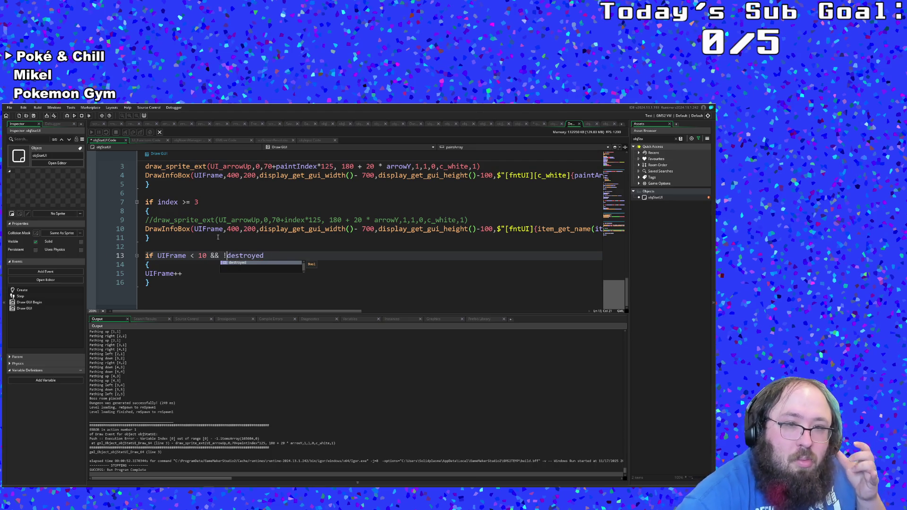
{"action": "left_click", "coordinate": [234, 236]}
Step: Scroll up to review objStatUI's Create event code
{"action": "scroll", "coordinate": [234, 234], "scroll_direction": "up", "scroll_amount": 5}
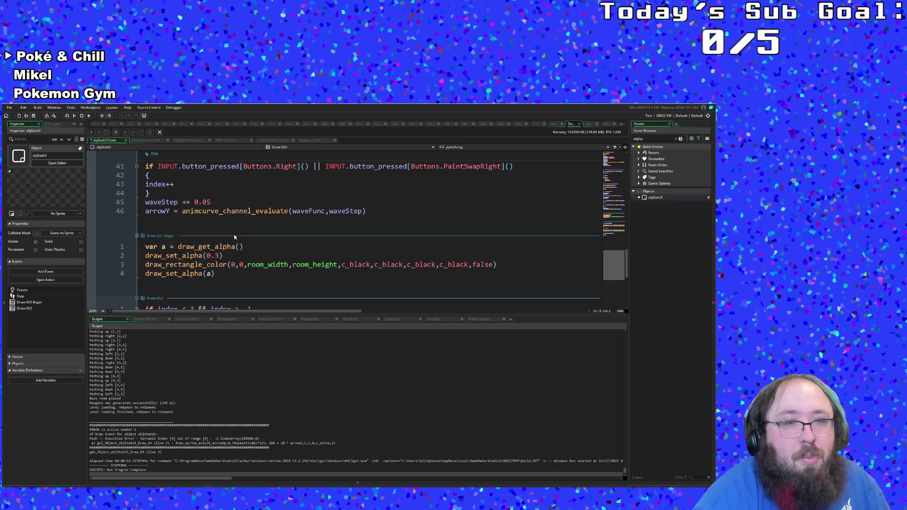
{"action": "scroll", "coordinate": [234, 237], "scroll_direction": "down", "scroll_amount": 4}
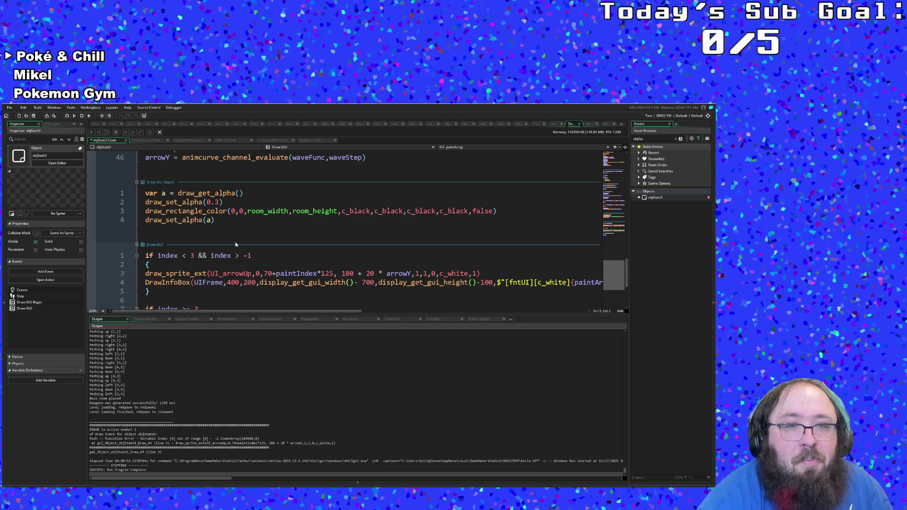
{"action": "scroll", "coordinate": [236, 245], "scroll_direction": "down", "scroll_amount": 2}
{"action": "scroll", "coordinate": [235, 244], "scroll_direction": "up", "scroll_amount": 2}
{"action": "scroll", "coordinate": [236, 244], "scroll_direction": "down", "scroll_amount": 2}
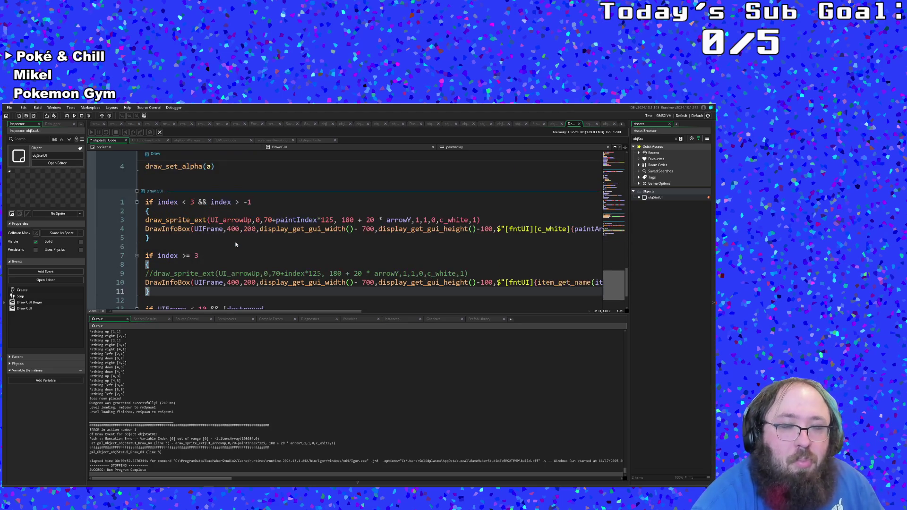
{"action": "left_click", "coordinate": [233, 247]}
{"action": "scroll", "coordinate": [233, 247], "scroll_direction": "down", "scroll_amount": 2}
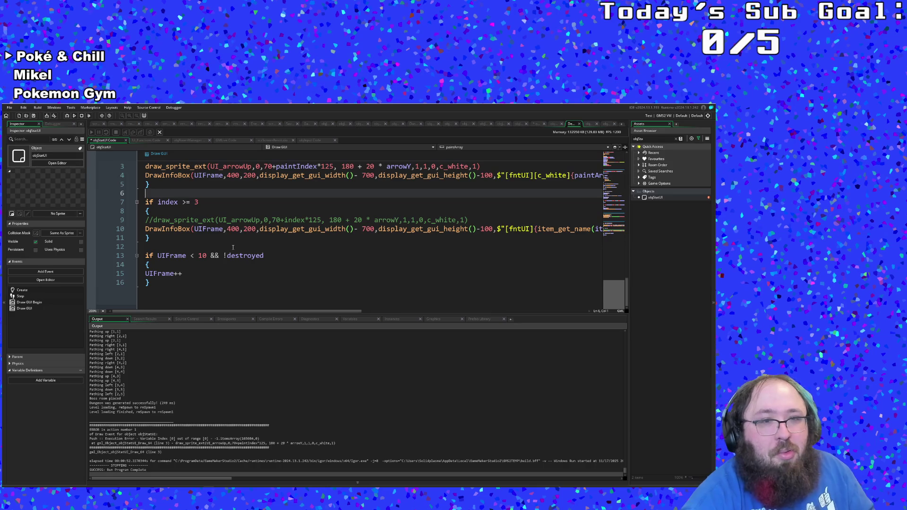
{"action": "scroll", "coordinate": [233, 248], "scroll_direction": "up", "scroll_amount": 5}
{"action": "left_click", "coordinate": [293, 236]}
{"action": "scroll", "coordinate": [294, 235], "scroll_direction": "up", "scroll_amount": 3}
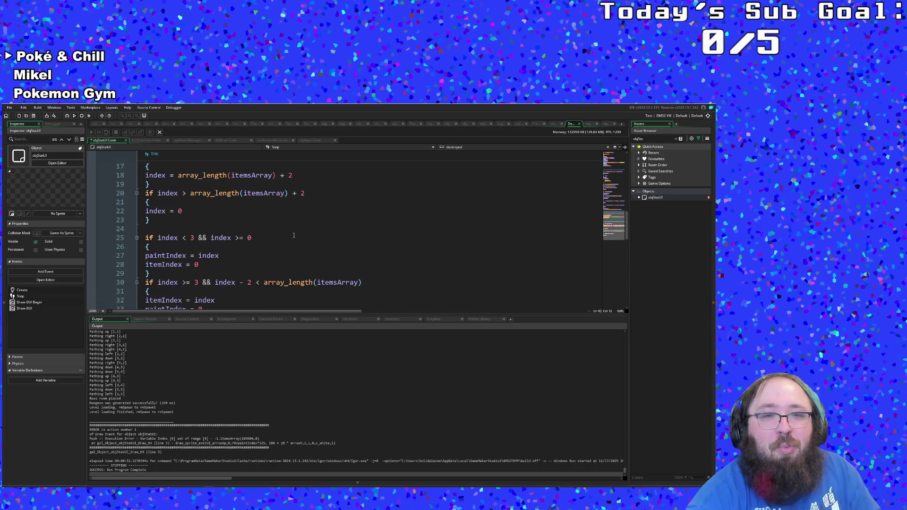
{"action": "scroll", "coordinate": [294, 235], "scroll_direction": "up", "scroll_amount": 10}
Step: Check the paintIndex and itemsArray setup in Create, then search assets for 'objbr'
{"action": "left_click", "coordinate": [273, 244]}
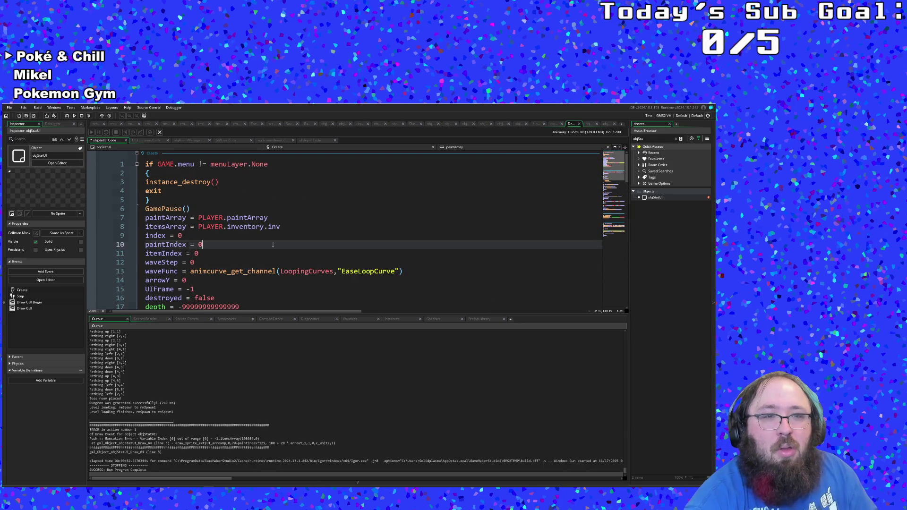
{"action": "left_click", "coordinate": [457, 229]}
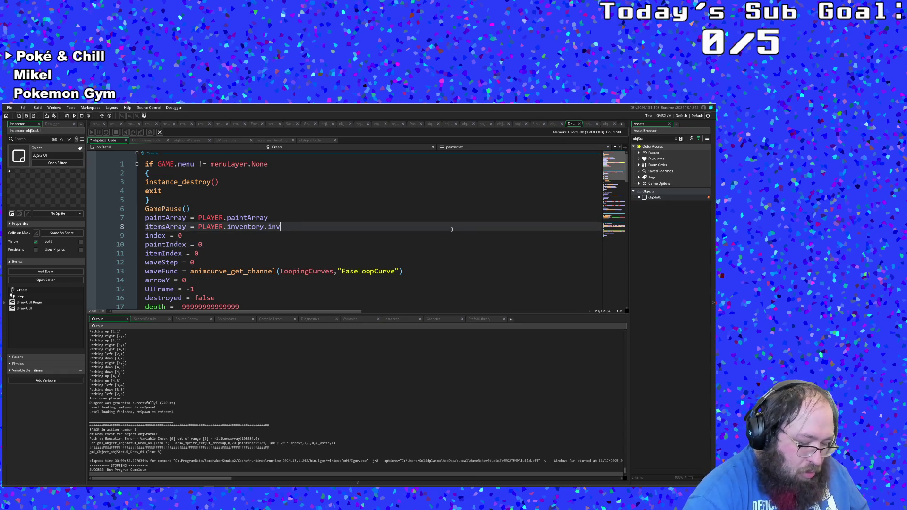
{"action": "key", "text": "ctrl+t"}
{"action": "type", "text": "obj"}
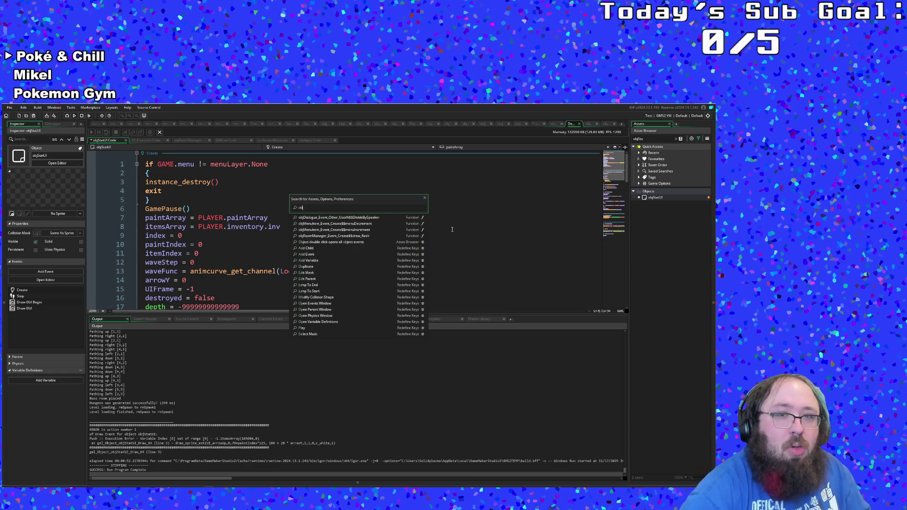
{"action": "type", "text": "br"}
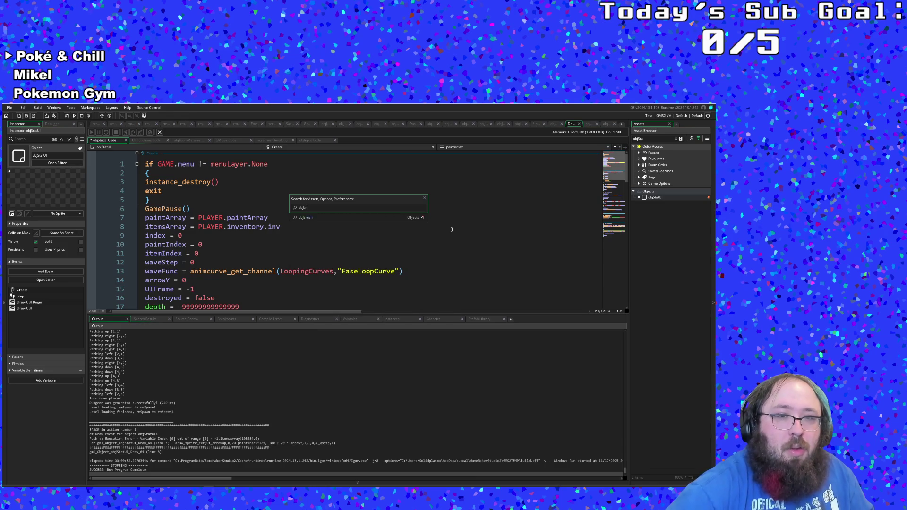
{"action": "key", "text": "Return"}
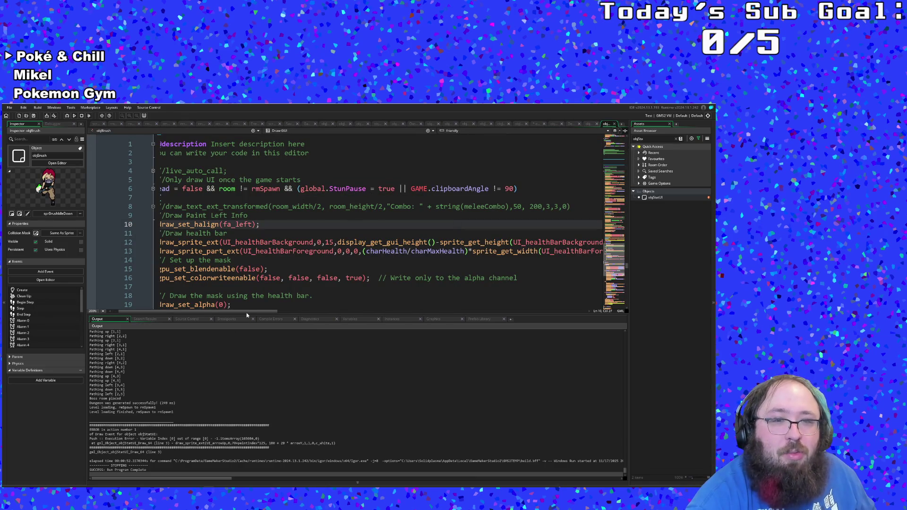
Step: Scroll through objStatUI's Draw GUI Begin and Draw GUI event code
{"action": "left_click_drag", "start_coordinate": [246, 311], "coordinate": [240, 311]}
{"action": "left_click", "coordinate": [208, 286]}
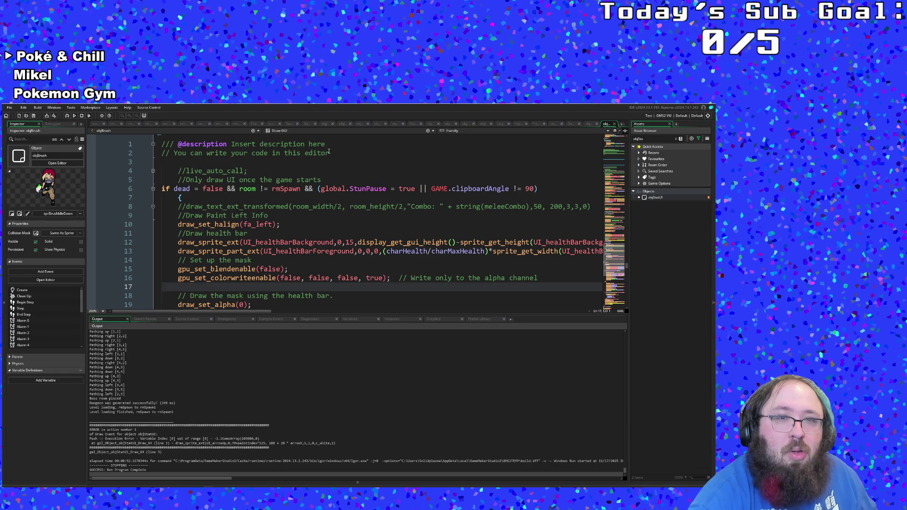
{"action": "scroll", "coordinate": [277, 213], "scroll_direction": "down", "scroll_amount": 10}
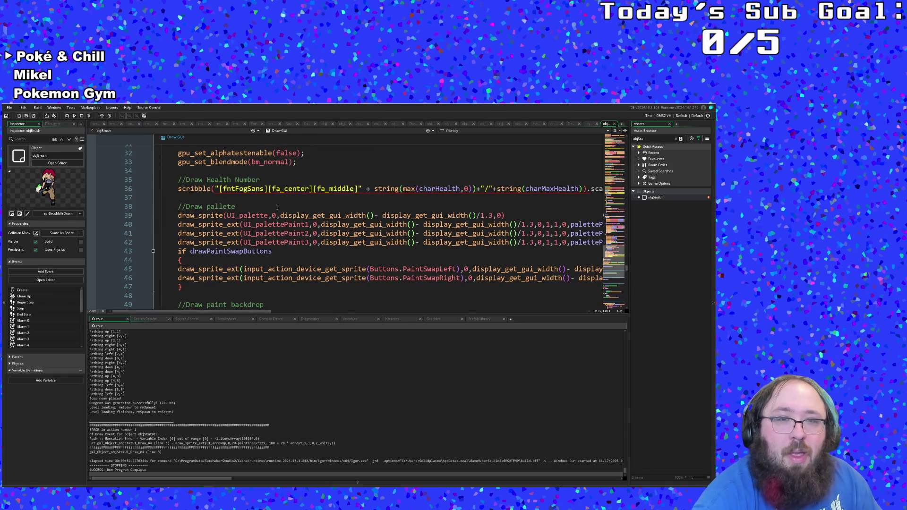
{"action": "scroll", "coordinate": [276, 227], "scroll_direction": "down", "scroll_amount": 8}
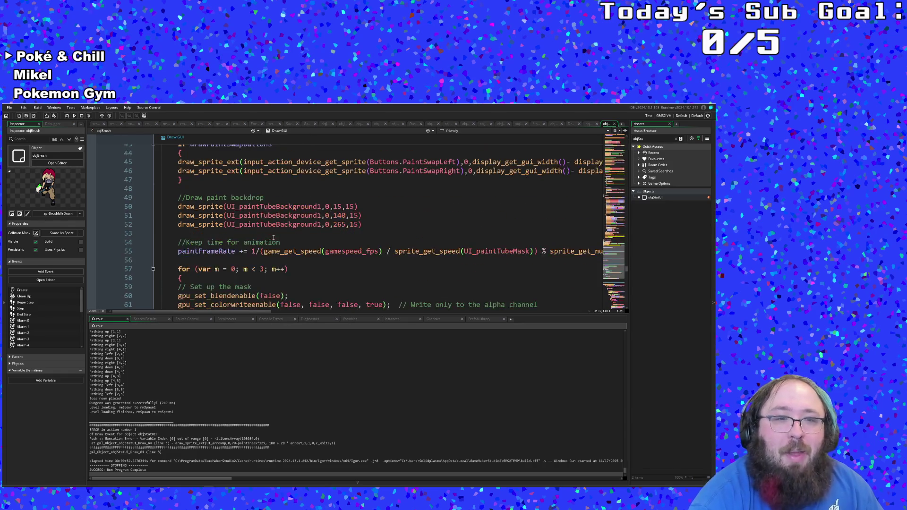
{"action": "scroll", "coordinate": [273, 238], "scroll_direction": "down", "scroll_amount": 20}
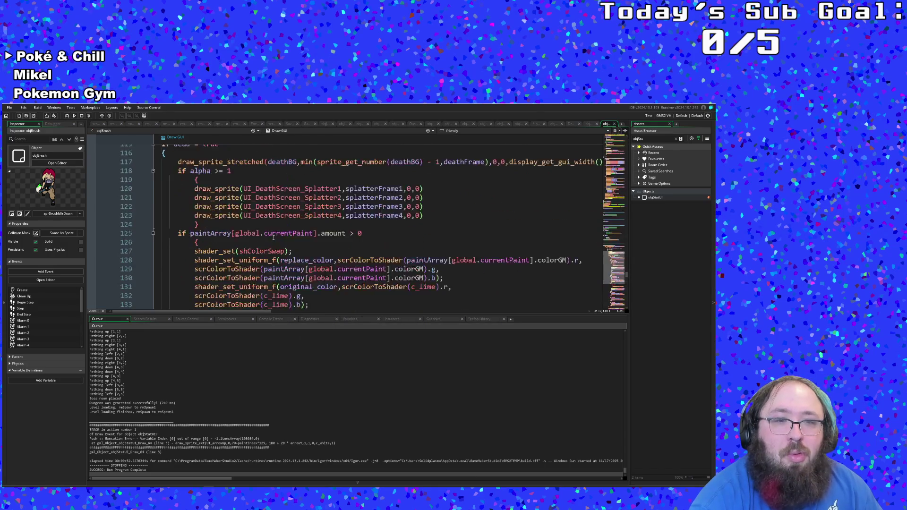
{"action": "scroll", "coordinate": [273, 238], "scroll_direction": "down", "scroll_amount": 5}
{"action": "scroll", "coordinate": [274, 238], "scroll_direction": "up", "scroll_amount": 19}
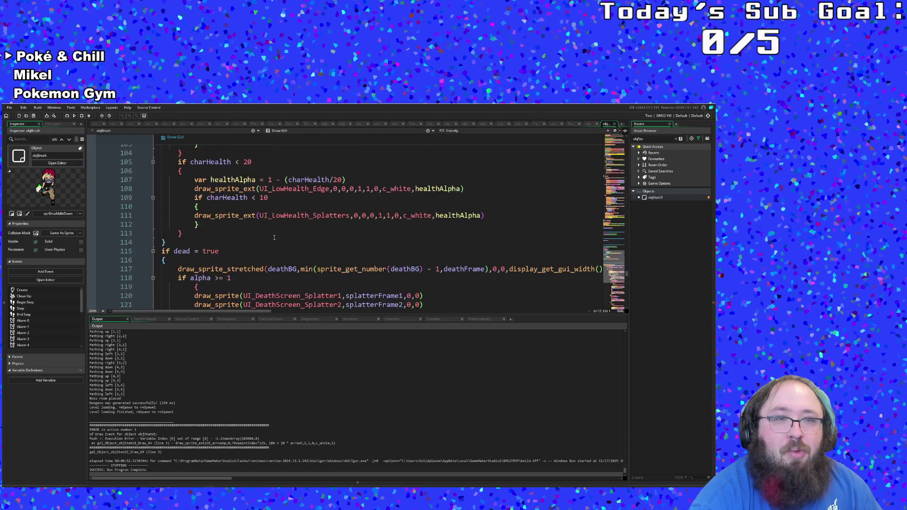
{"action": "scroll", "coordinate": [275, 237], "scroll_direction": "up", "scroll_amount": 20}
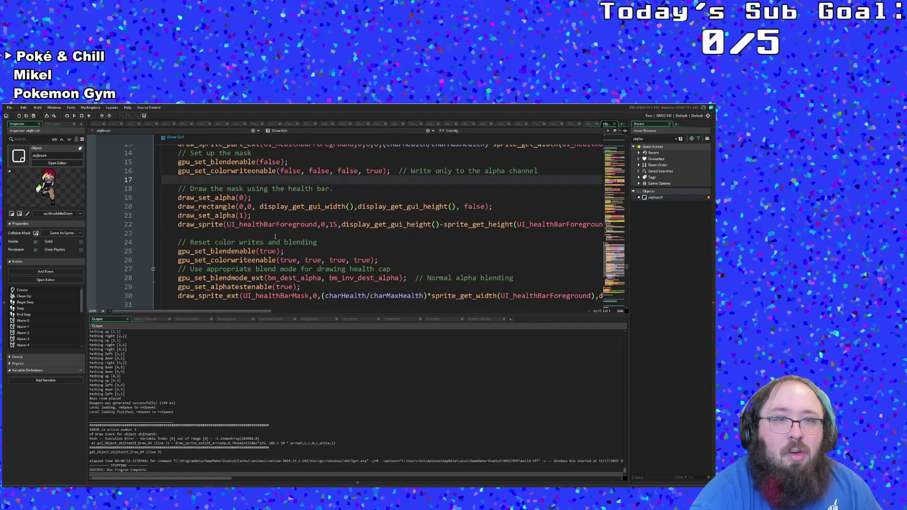
{"action": "scroll", "coordinate": [276, 236], "scroll_direction": "up", "scroll_amount": 4}
{"action": "scroll", "coordinate": [276, 238], "scroll_direction": "down", "scroll_amount": 8}
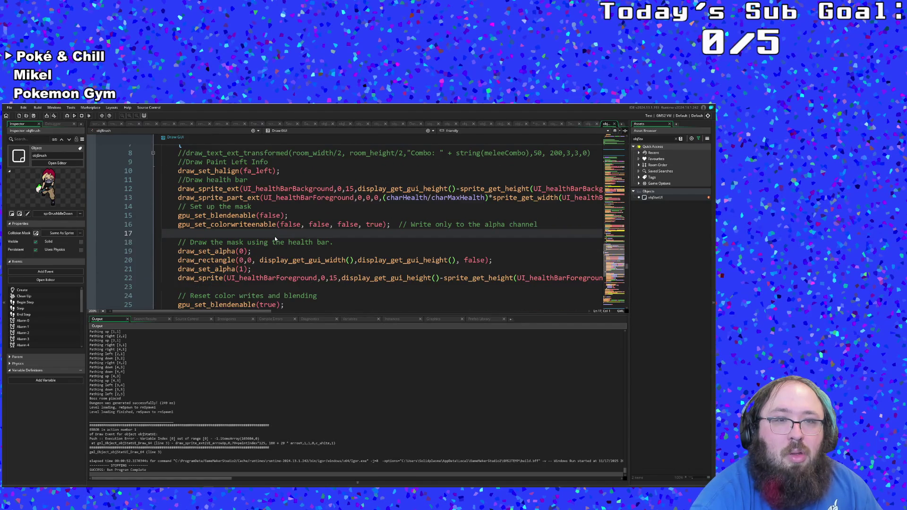
{"action": "scroll", "coordinate": [275, 236], "scroll_direction": "up", "scroll_amount": 2}
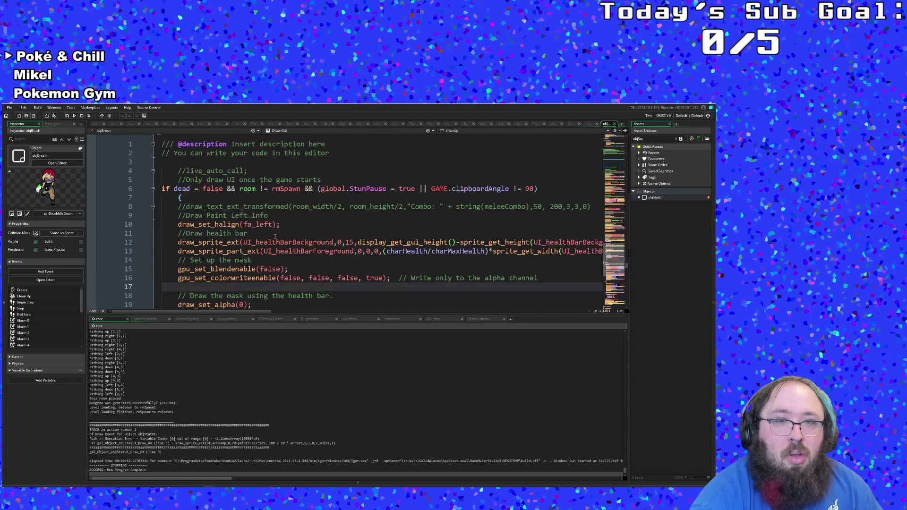
{"action": "scroll", "coordinate": [275, 236], "scroll_direction": "up", "scroll_amount": 2}
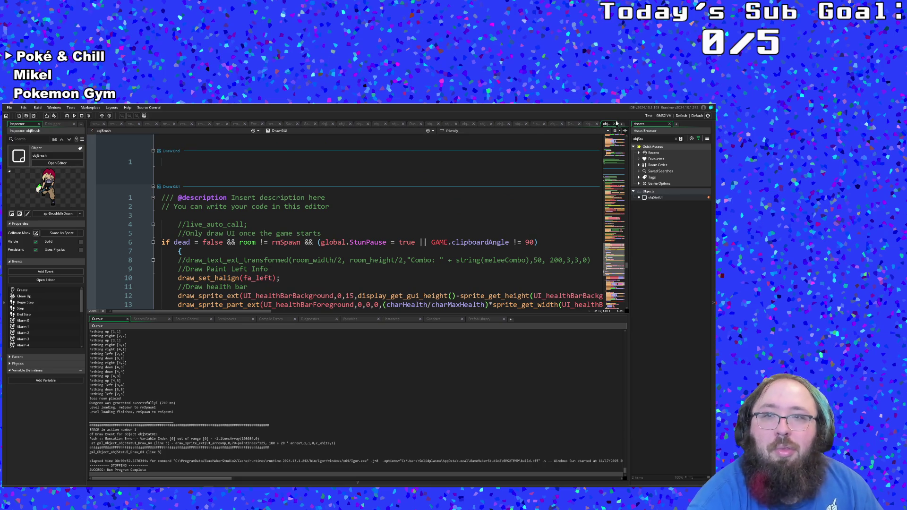
{"action": "scroll", "coordinate": [406, 270], "scroll_direction": "down", "scroll_amount": 10}
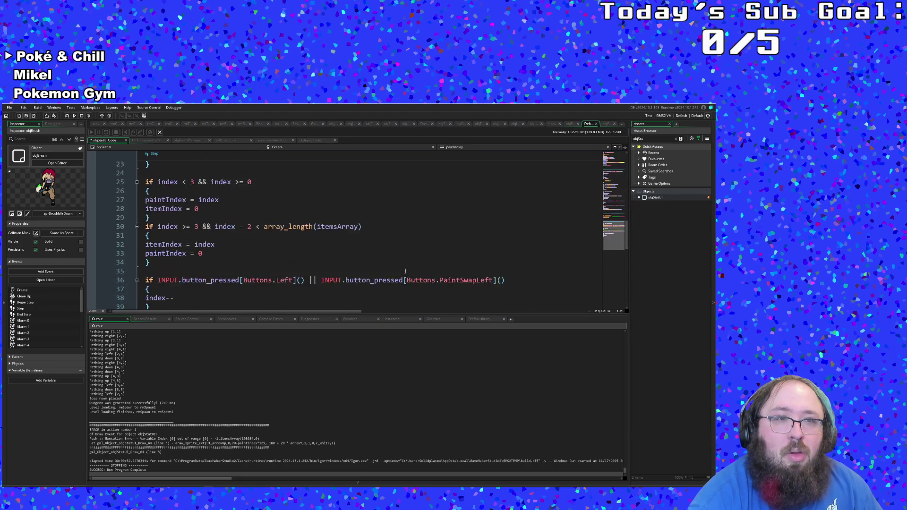
{"action": "scroll", "coordinate": [407, 269], "scroll_direction": "up", "scroll_amount": 2}
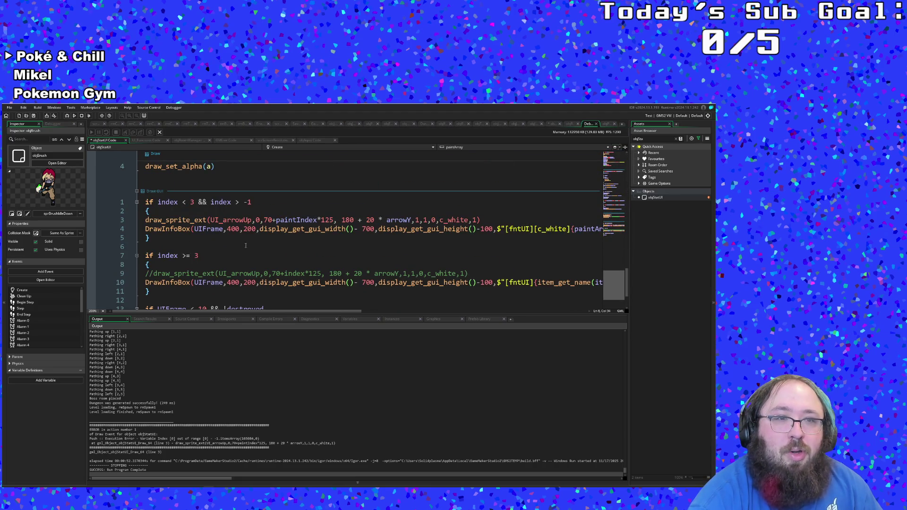
{"action": "scroll", "coordinate": [167, 264], "scroll_direction": "up", "scroll_amount": 2}
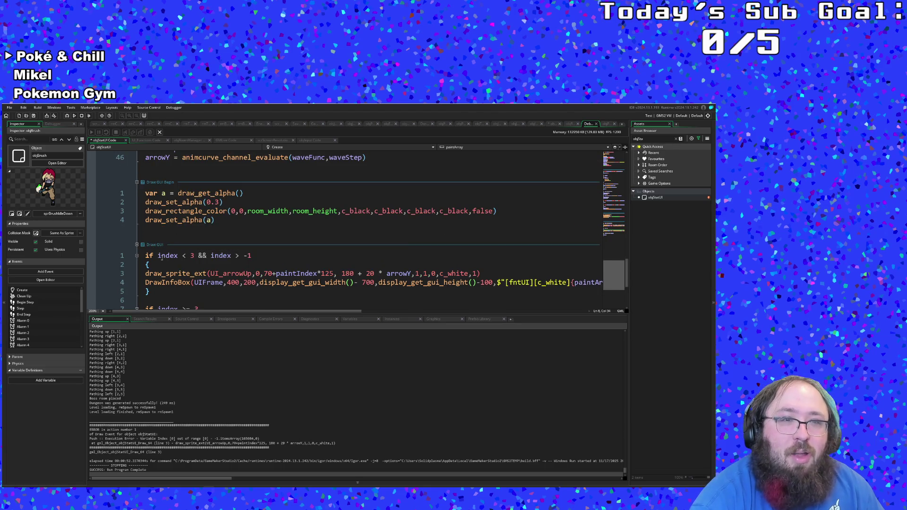
Step: Inspect the draw_set_alpha(a) reset and the index bounds checks, highlighting every use of index
{"action": "left_click", "coordinate": [216, 221]}
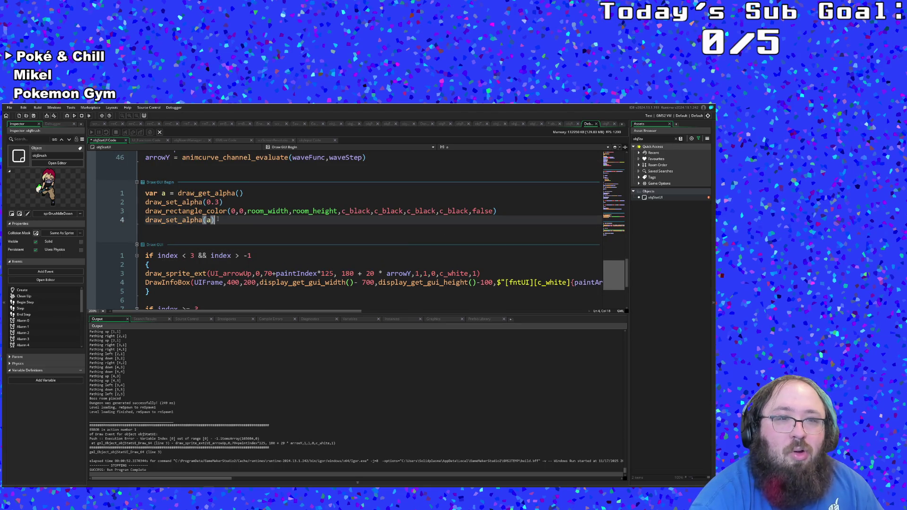
{"action": "left_click", "coordinate": [185, 255]}
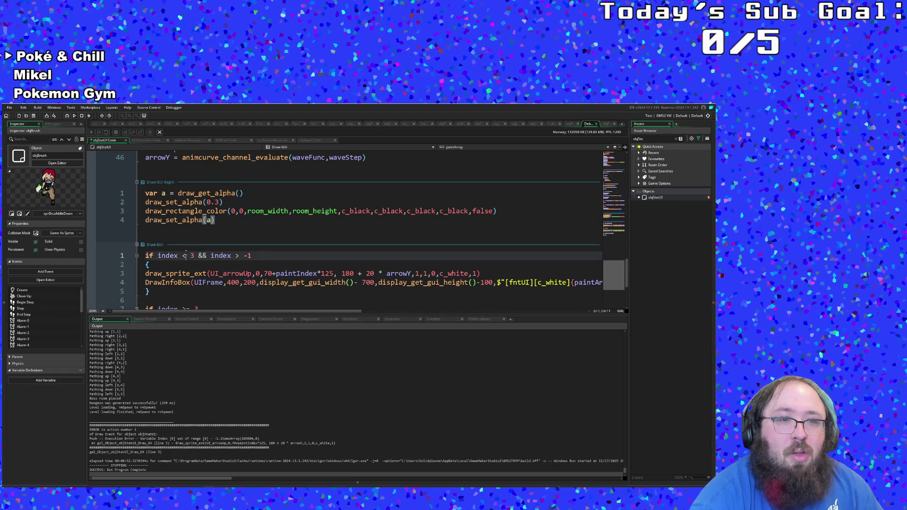
{"action": "left_click", "coordinate": [176, 265]}
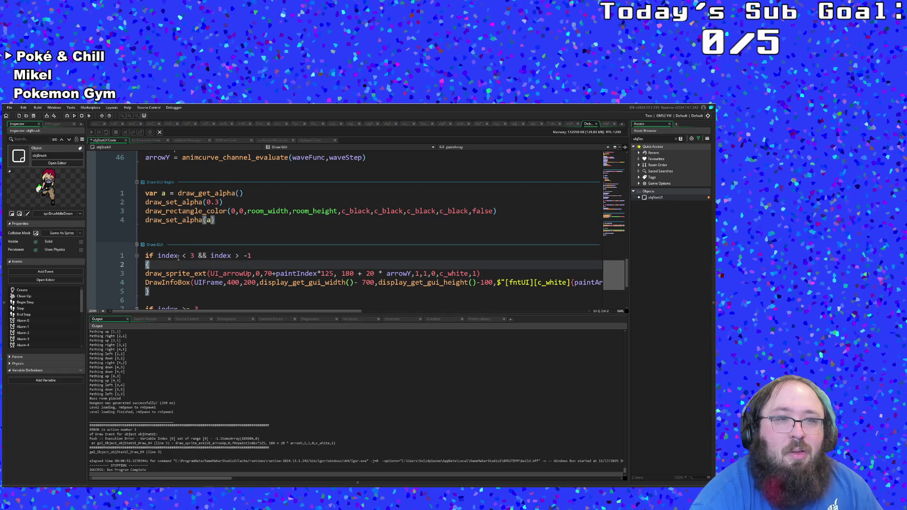
{"action": "left_click", "coordinate": [178, 255]}
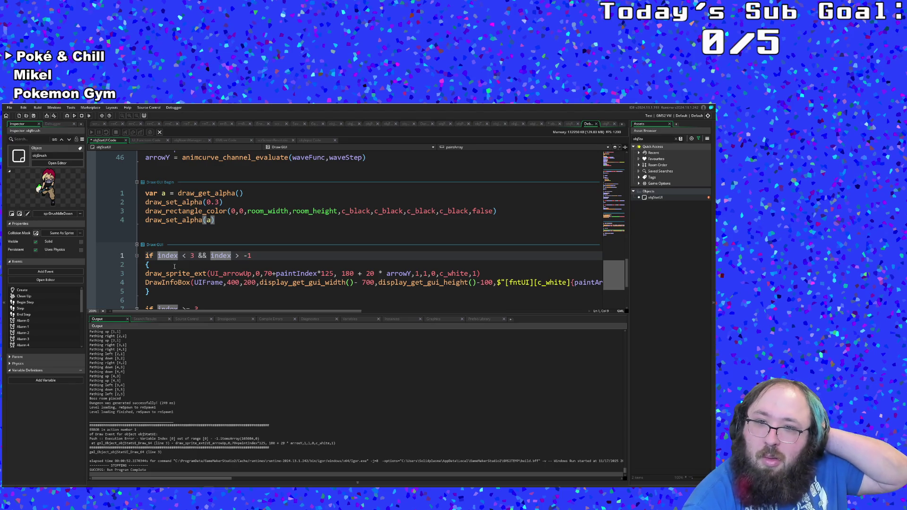
{"action": "left_click", "coordinate": [174, 267]}
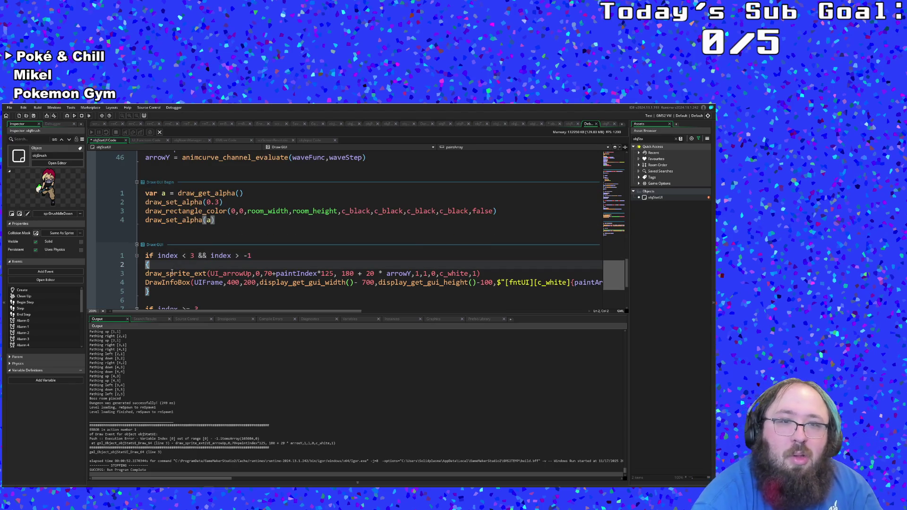
{"action": "double_click", "coordinate": [172, 273]}
{"action": "scroll", "coordinate": [175, 273], "scroll_direction": "down", "scroll_amount": 4}
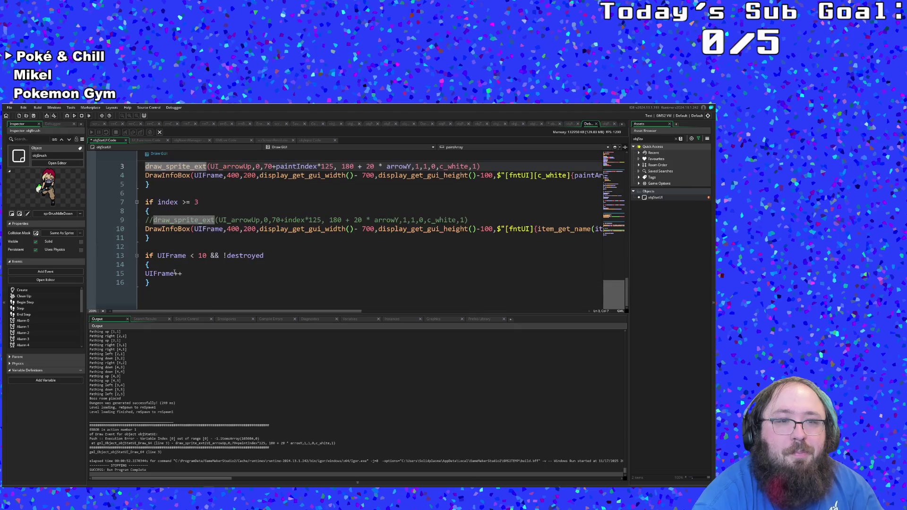
{"action": "scroll", "coordinate": [175, 273], "scroll_direction": "up", "scroll_amount": 4}
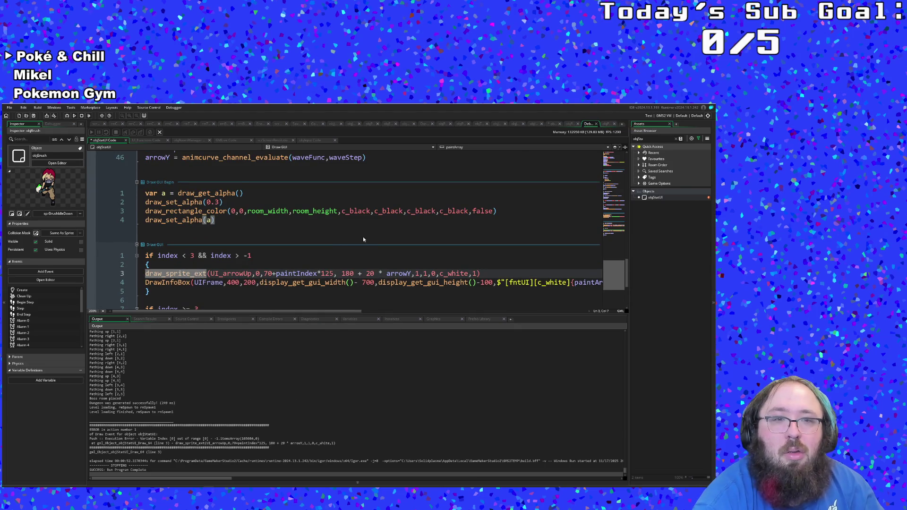
{"action": "left_click", "coordinate": [318, 220]}
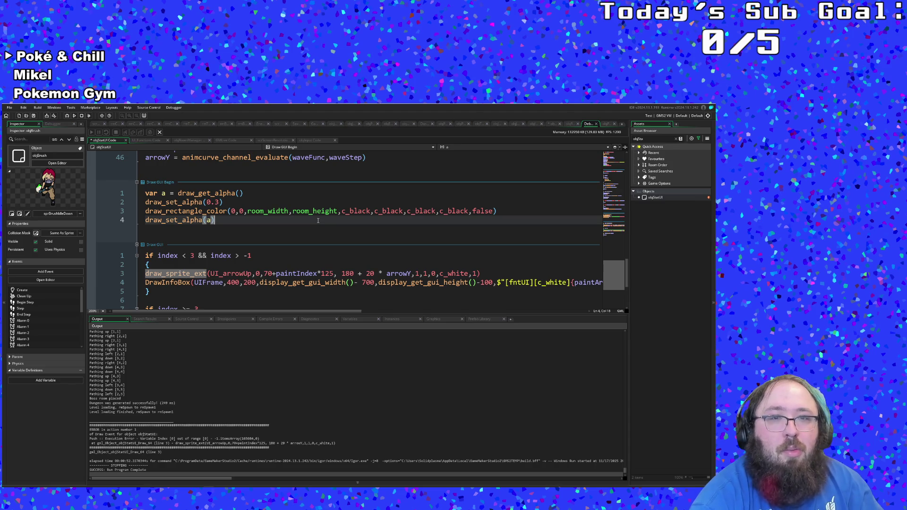
{"action": "scroll", "coordinate": [407, 203], "scroll_direction": "up", "scroll_amount": 2}
{"action": "scroll", "coordinate": [407, 203], "scroll_direction": "down", "scroll_amount": 6}
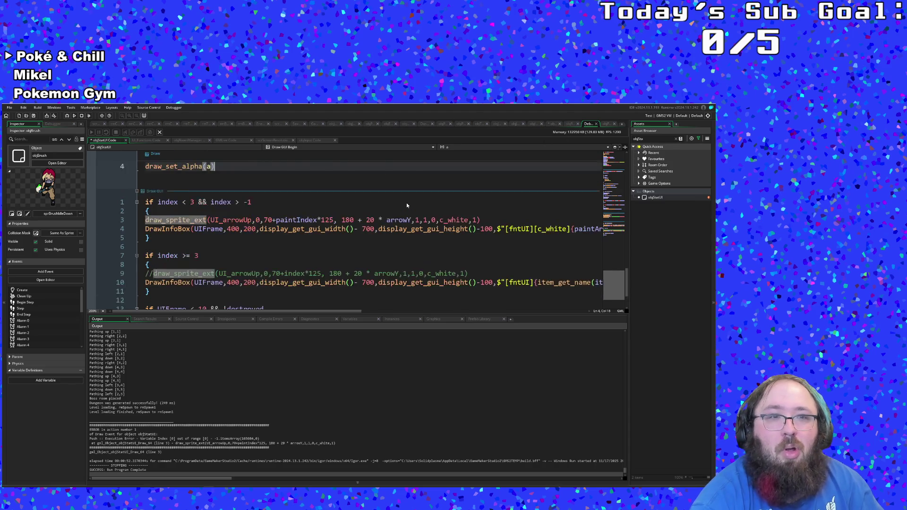
{"action": "left_click", "coordinate": [391, 205]}
Step: Open objBrush through the asset search and show its Draw GUI event code
{"action": "key", "text": "ctrl+t"}
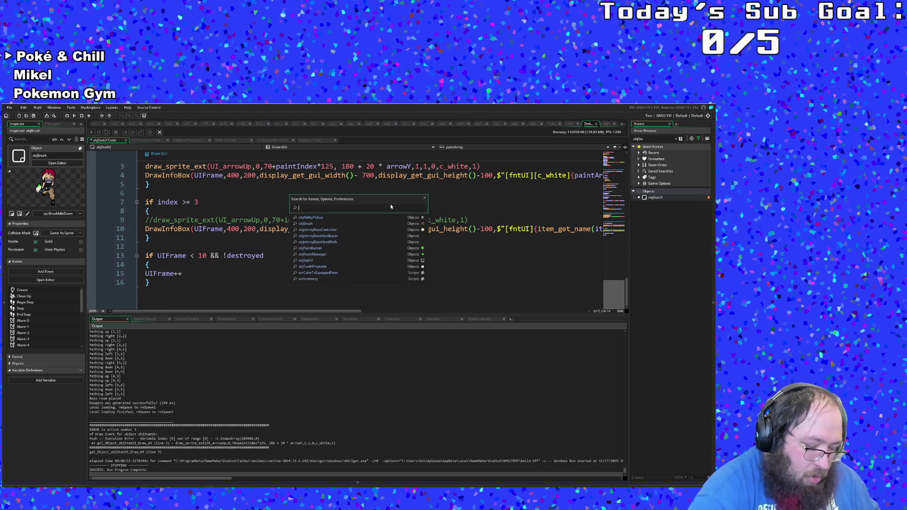
{"action": "type", "text": "objbru"}
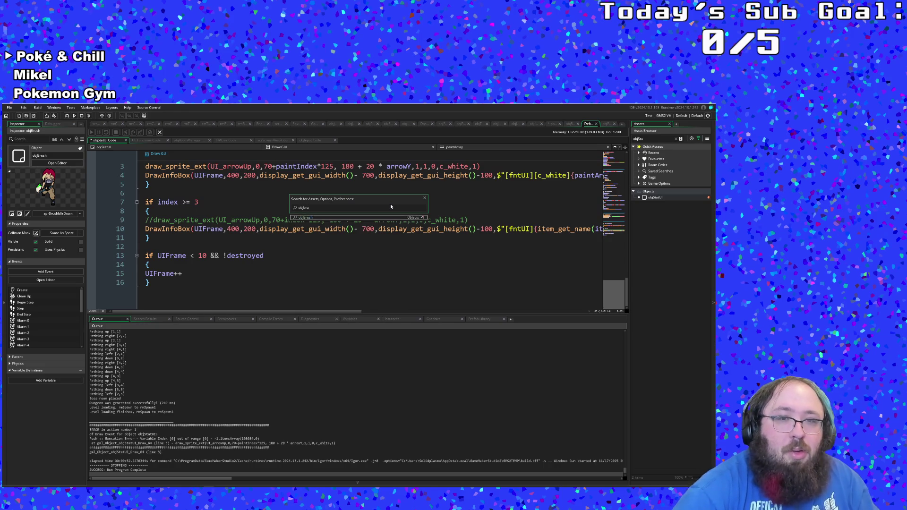
{"action": "key", "text": "Return"}
{"action": "left_click", "coordinate": [361, 131]}
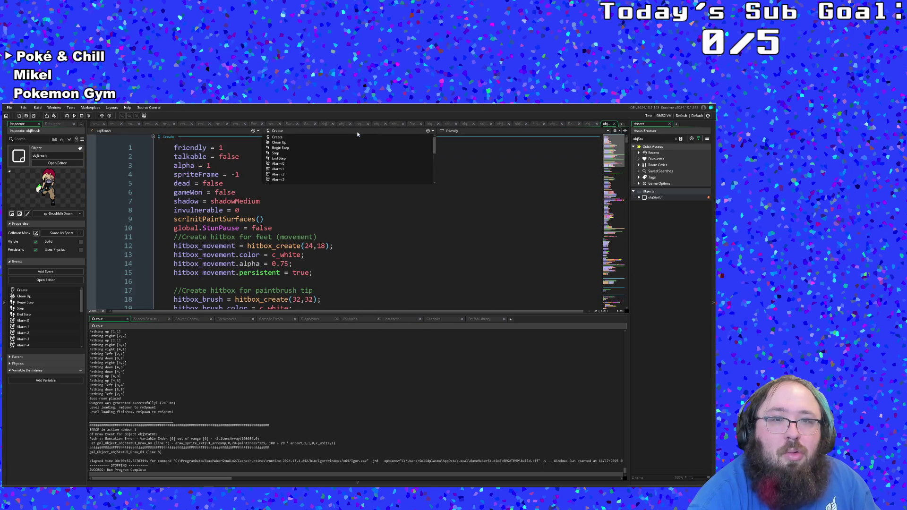
{"action": "scroll", "coordinate": [351, 152], "scroll_direction": "down", "scroll_amount": 5}
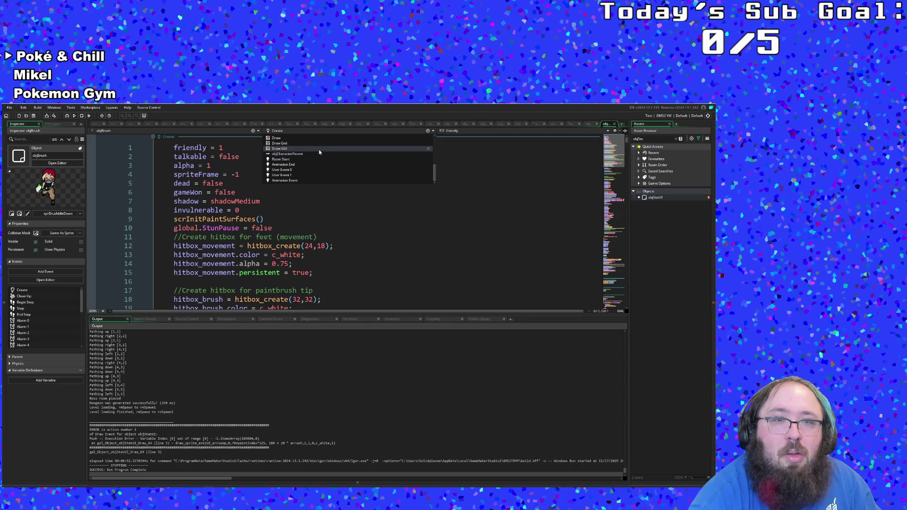
{"action": "left_click", "coordinate": [319, 148]}
Step: Change line 6's single | to || between StunPause and clipboardAngle
{"action": "scroll", "coordinate": [348, 218], "scroll_direction": "down", "scroll_amount": 2}
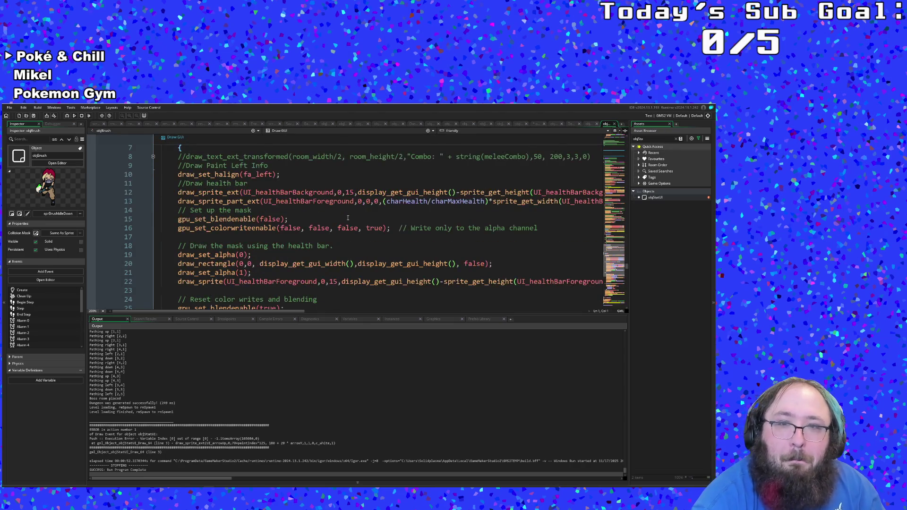
{"action": "scroll", "coordinate": [348, 218], "scroll_direction": "up", "scroll_amount": 6}
{"action": "scroll", "coordinate": [349, 219], "scroll_direction": "down", "scroll_amount": 2}
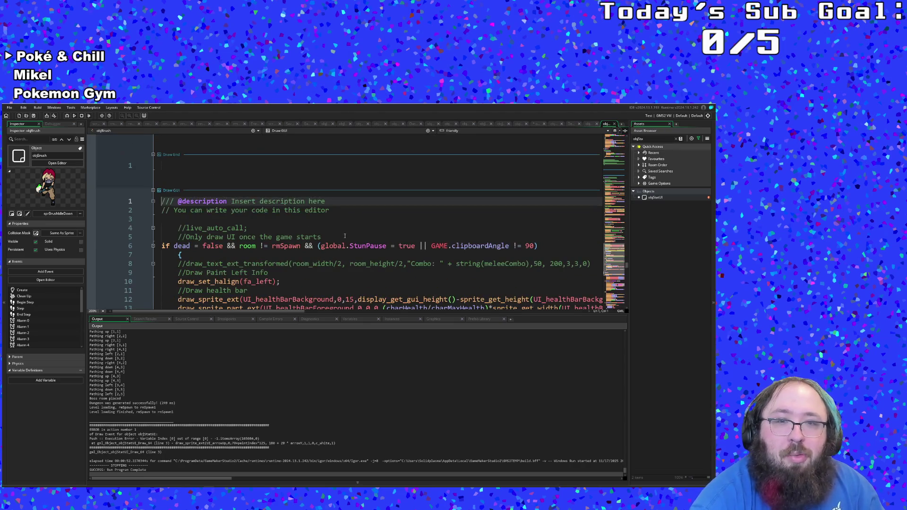
{"action": "left_click", "coordinate": [351, 246]}
{"action": "left_click", "coordinate": [375, 253]}
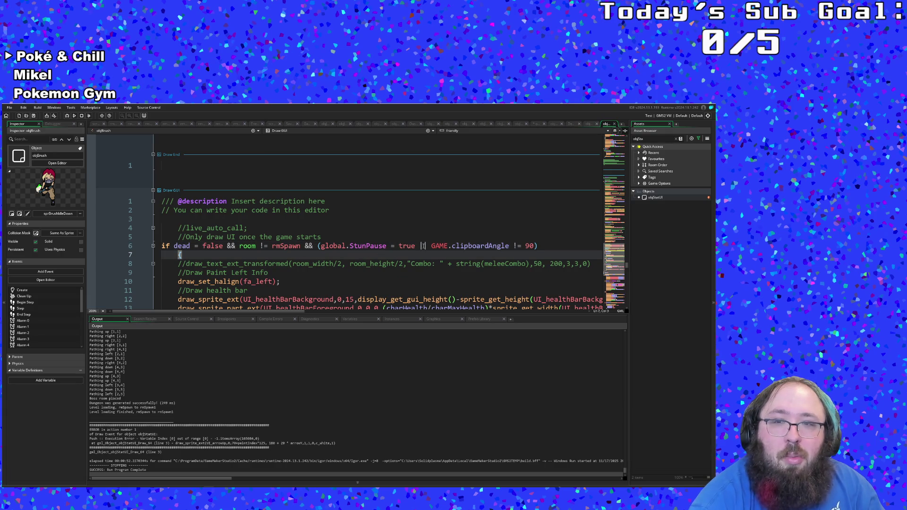
{"action": "left_click", "coordinate": [423, 246]}
{"action": "type", "text": "|"}
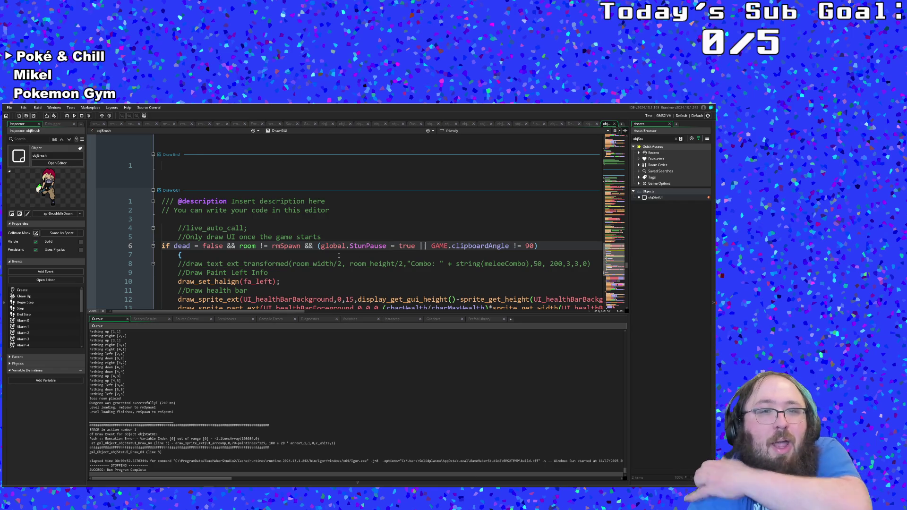
Step: Replace the StunPause/clipboardAngle check on line 6 with global.Room_Transition via autocomplete
{"action": "left_click", "coordinate": [302, 246]}
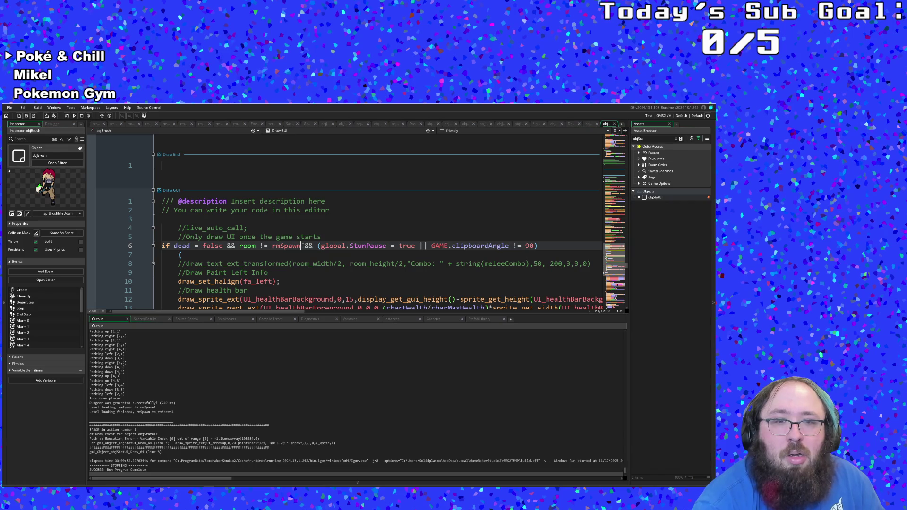
{"action": "left_click", "coordinate": [317, 246]}
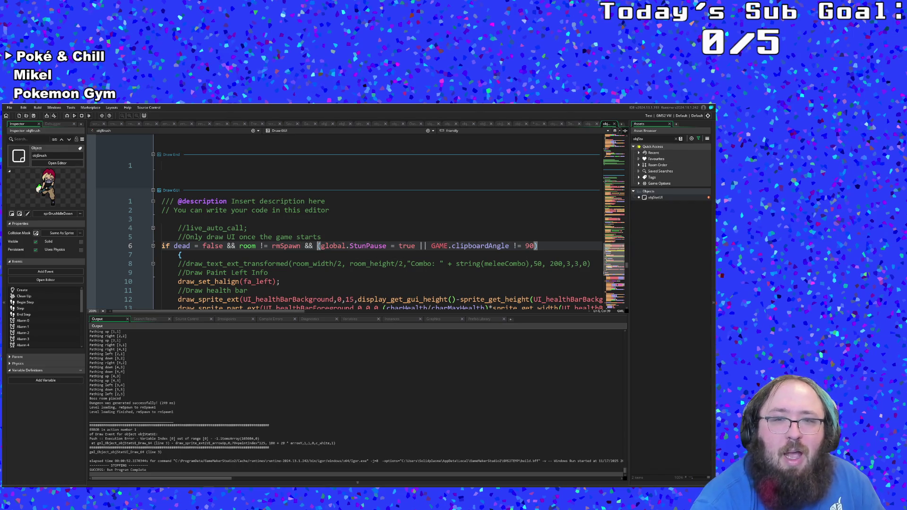
{"action": "left_click", "coordinate": [538, 246], "text": "shift"}
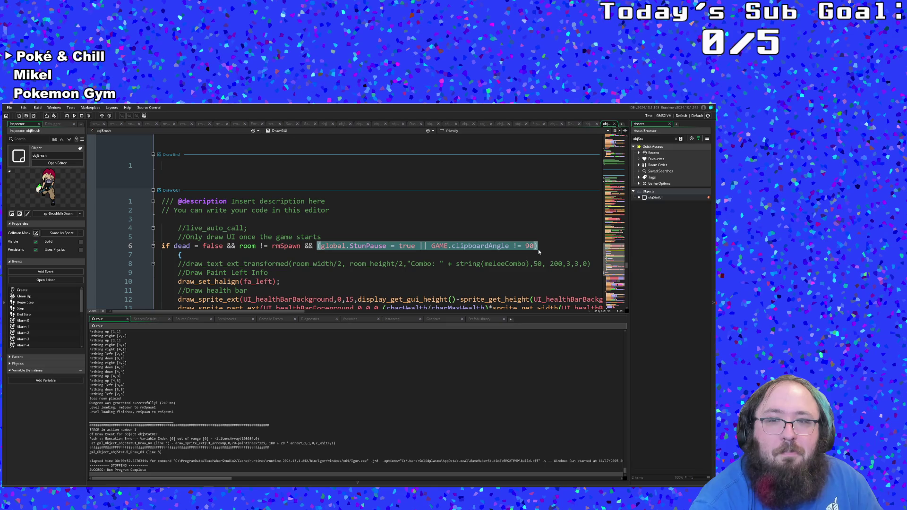
{"action": "type", "text": "room != rmSpawn && r"}
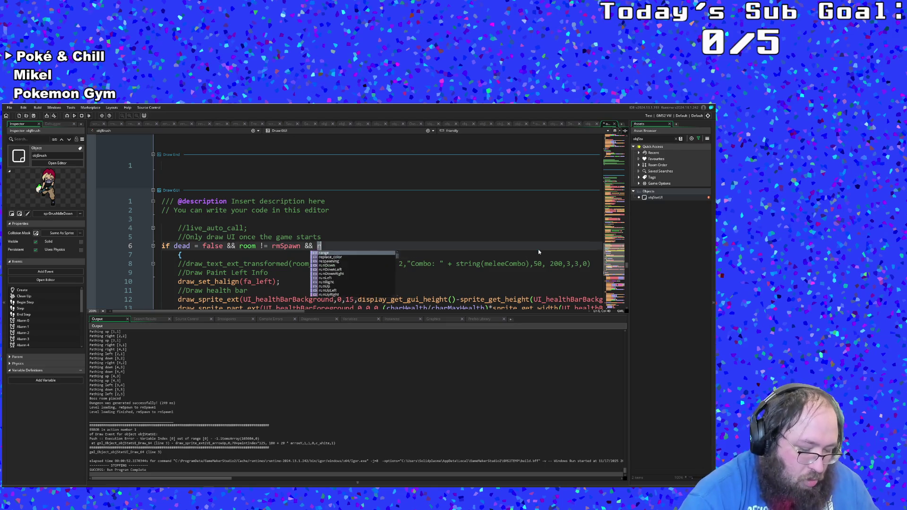
{"action": "type", "text": "oom_"}
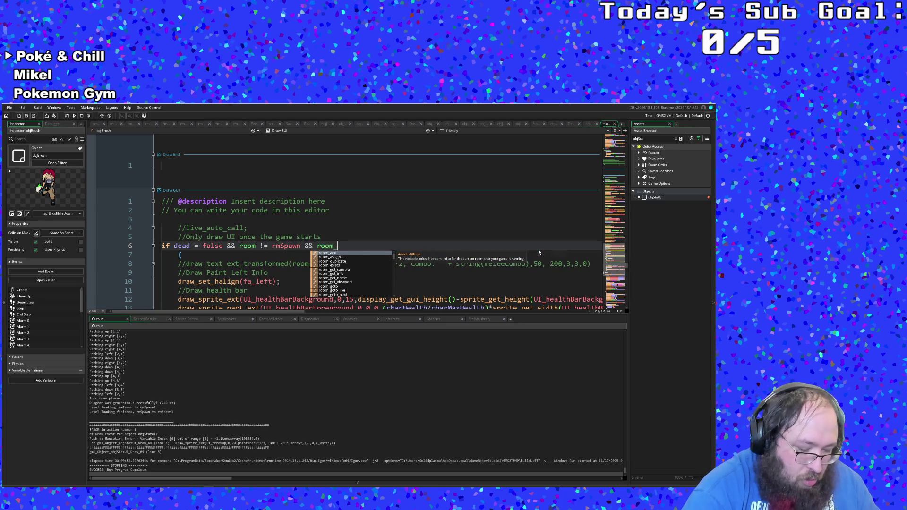
{"action": "type", "text": "transition"}
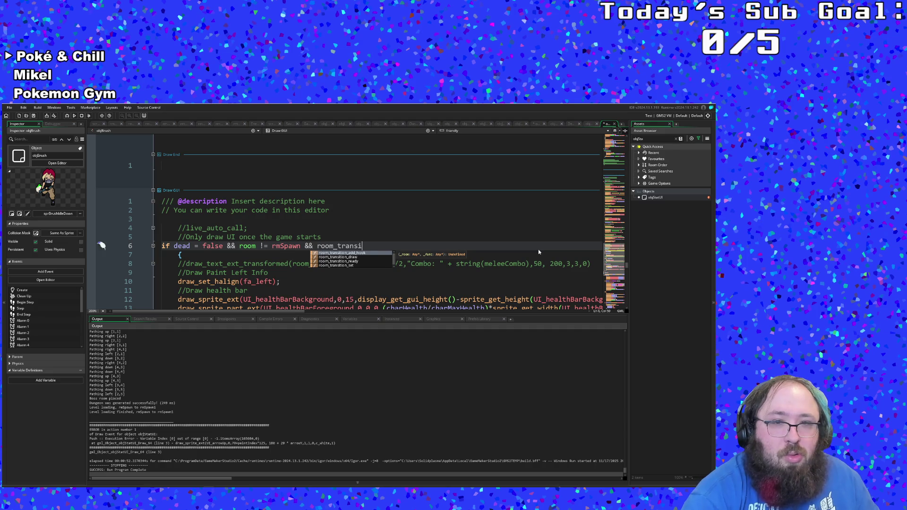
{"action": "key", "text": "BackSpace"}
{"action": "key", "text": "BackSpace"}
{"action": "key", "text": "BackSpace"}
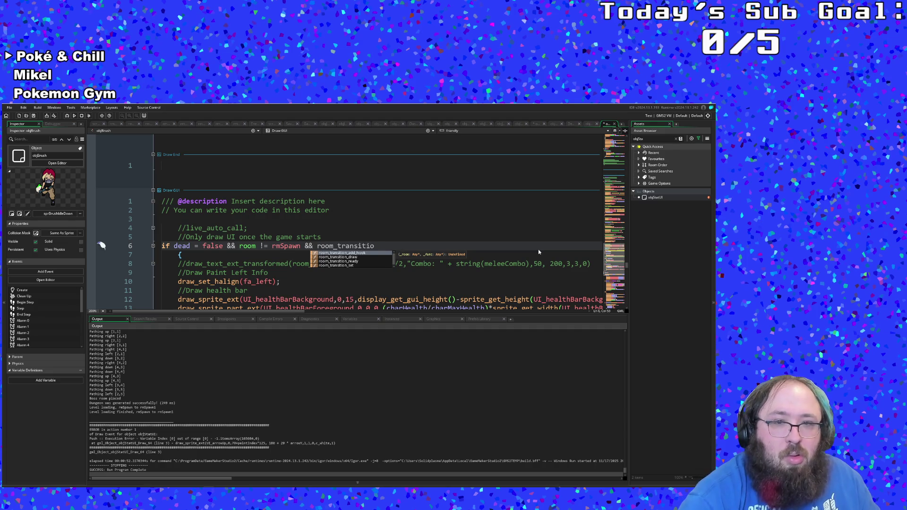
{"action": "type", "text": "Room"}
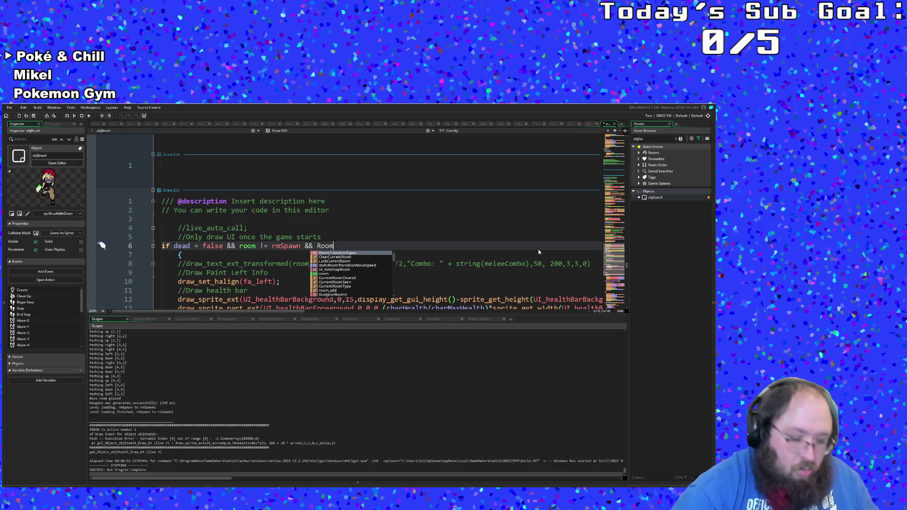
{"action": "type", "text": "_TR"}
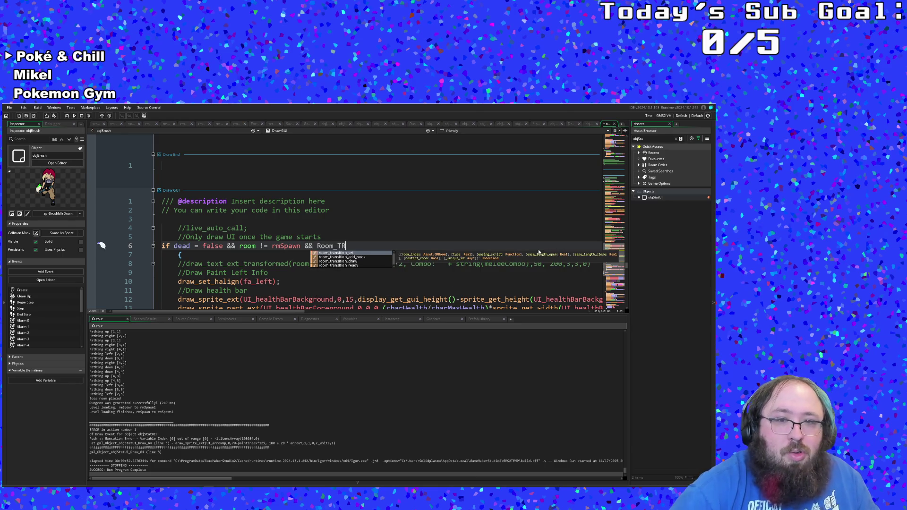
{"action": "key", "text": "BackSpace"}
{"action": "type", "text": "r"}
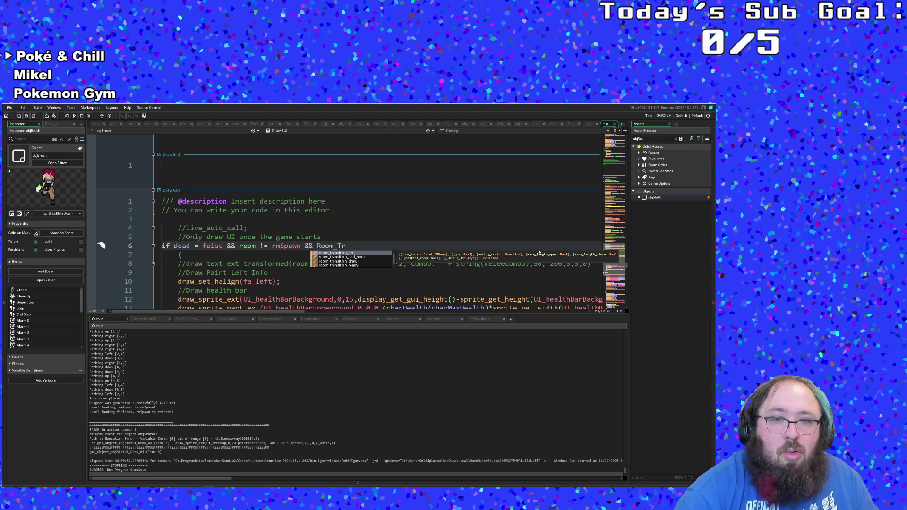
{"action": "key", "text": "BackSpace"}
{"action": "key", "text": "BackSpace"}
{"action": "key", "text": "BackSpace"}
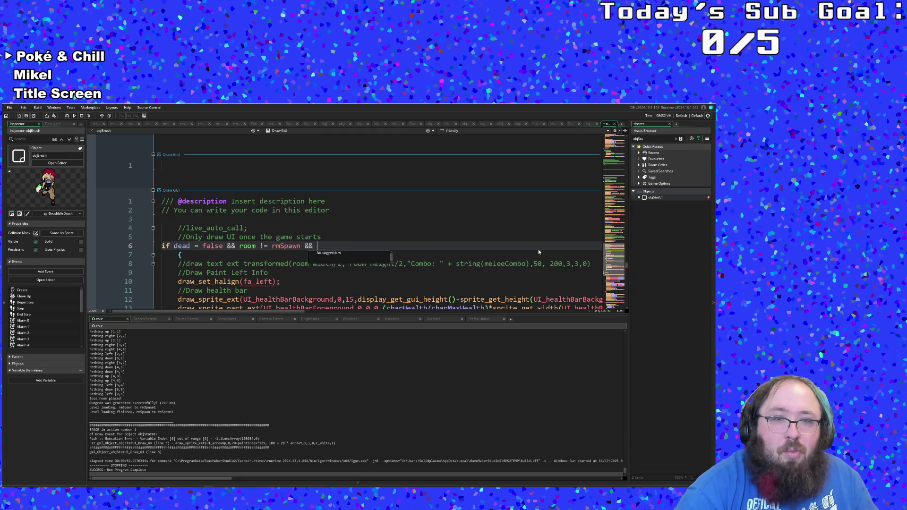
{"action": "type", "text": "global"}
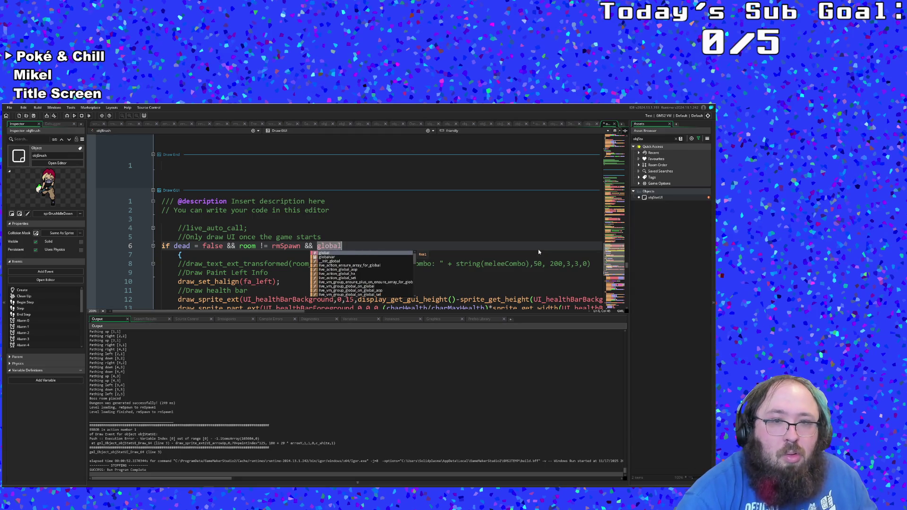
{"action": "type", "text": ".roo"}
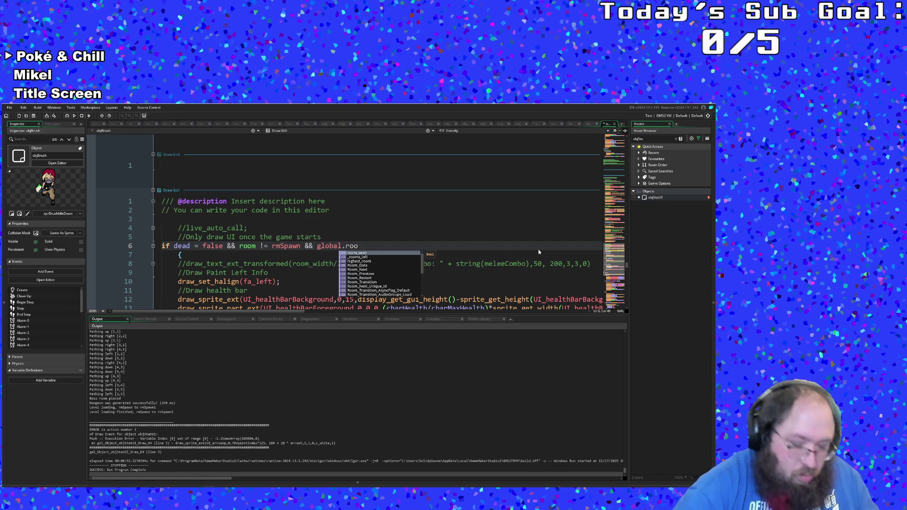
{"action": "type", "text": "m"}
{"action": "type", "text": "_tr"}
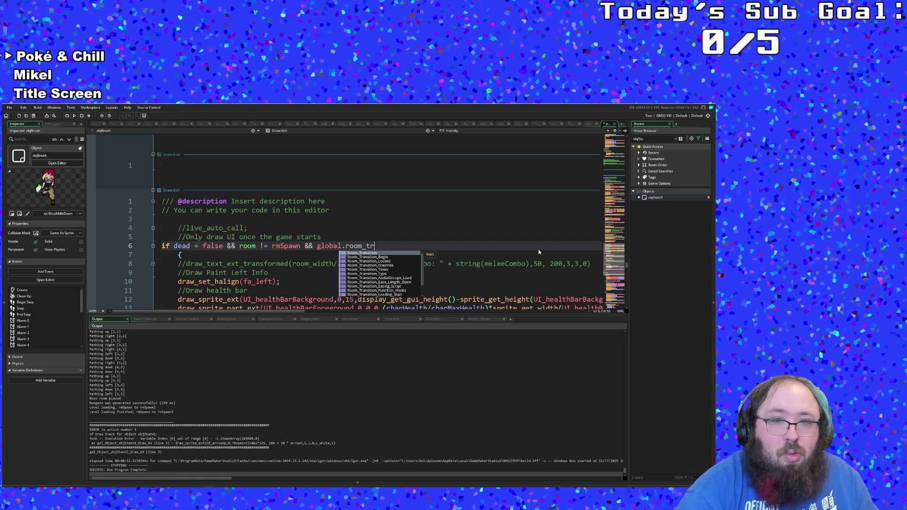
{"action": "key", "text": "Return"}
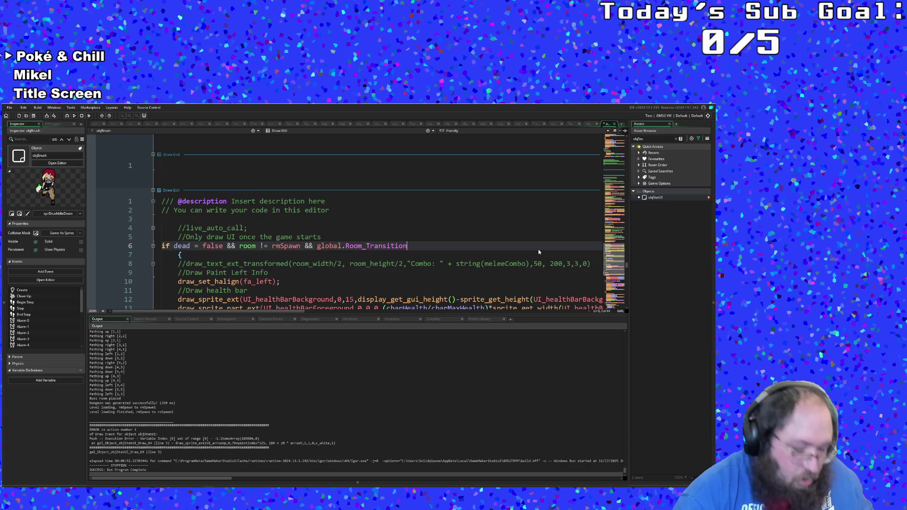
{"action": "key", "text": "ctrl+f"}
{"action": "type", "text": "global.Room_"}
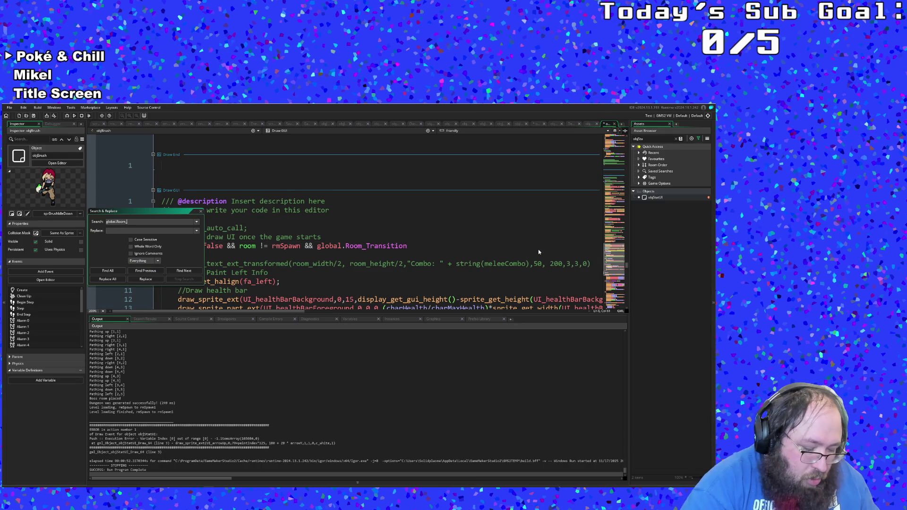
Step: Find all uses of global.Room_Transition in the project and view its End Step use
{"action": "type", "text": "tran"}
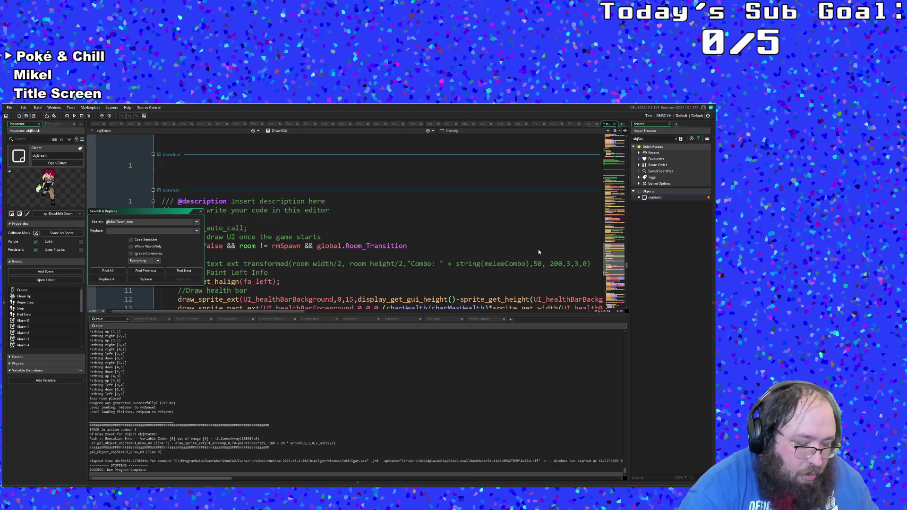
{"action": "type", "text": "sition"}
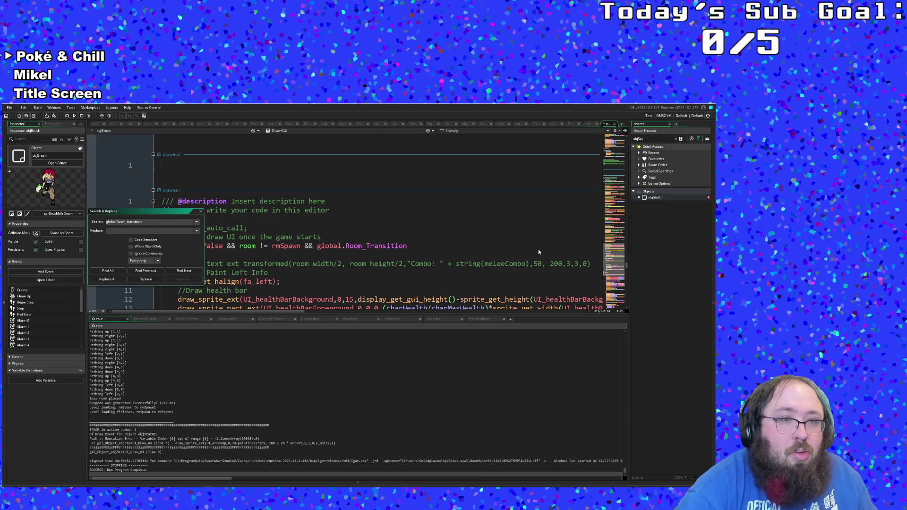
{"action": "key", "text": "Return"}
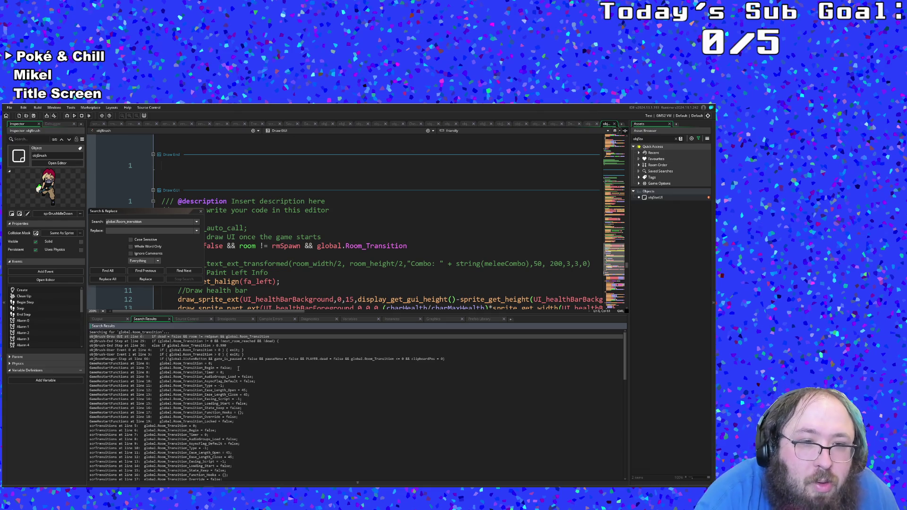
{"action": "double_click", "coordinate": [208, 341]}
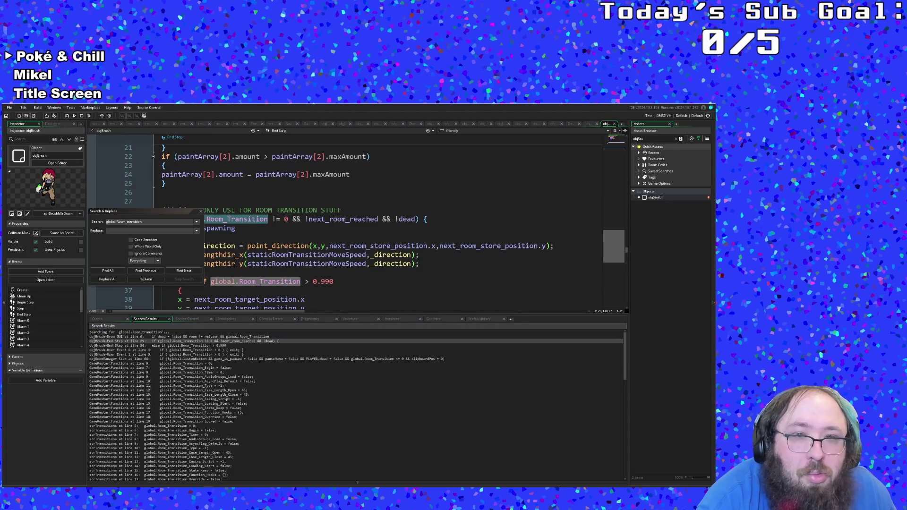
{"action": "left_click_drag", "start_coordinate": [179, 213], "coordinate": [145, 256]}
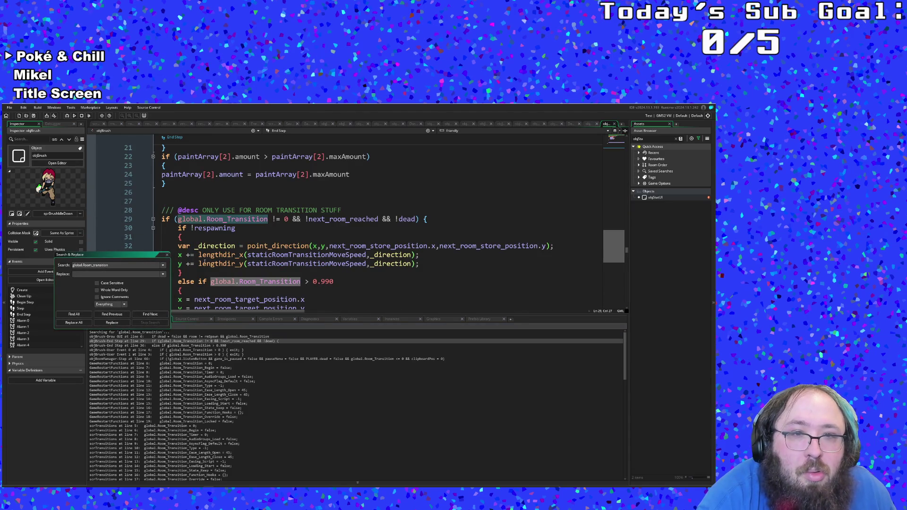
{"action": "mouse_move", "coordinate": [226, 255]}
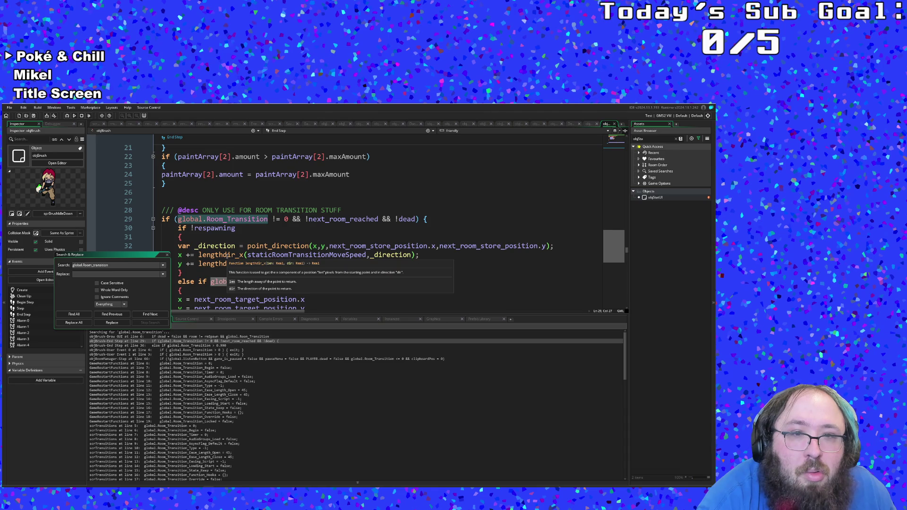
{"action": "scroll", "coordinate": [227, 255], "scroll_direction": "down", "scroll_amount": 4}
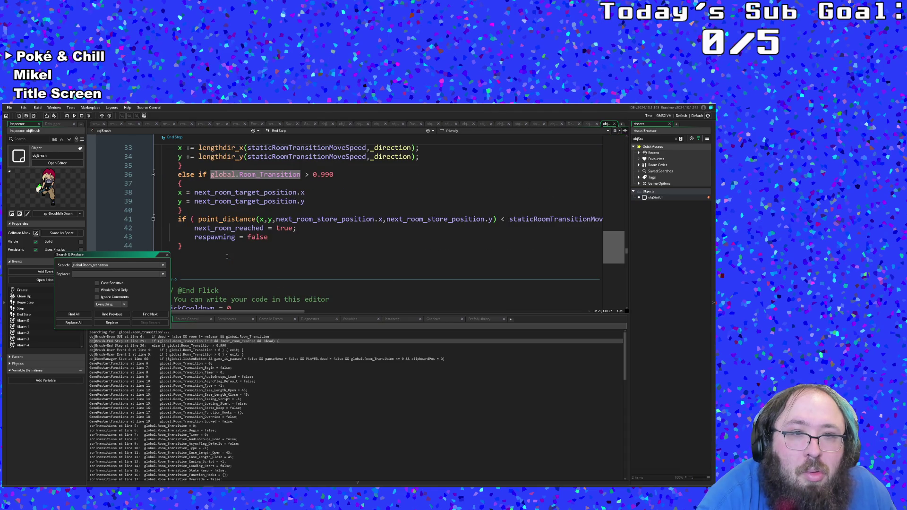
{"action": "scroll", "coordinate": [203, 415], "scroll_direction": "down", "scroll_amount": 1}
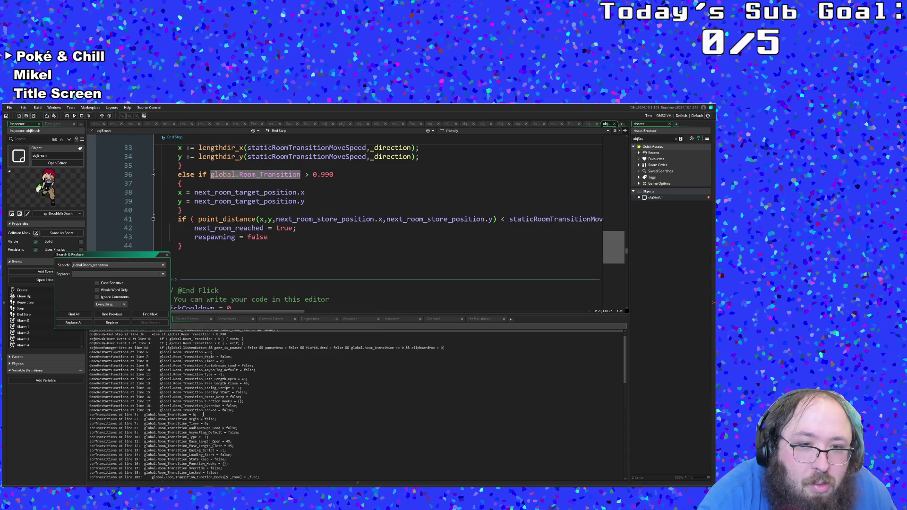
{"action": "scroll", "coordinate": [203, 415], "scroll_direction": "up", "scroll_amount": 1}
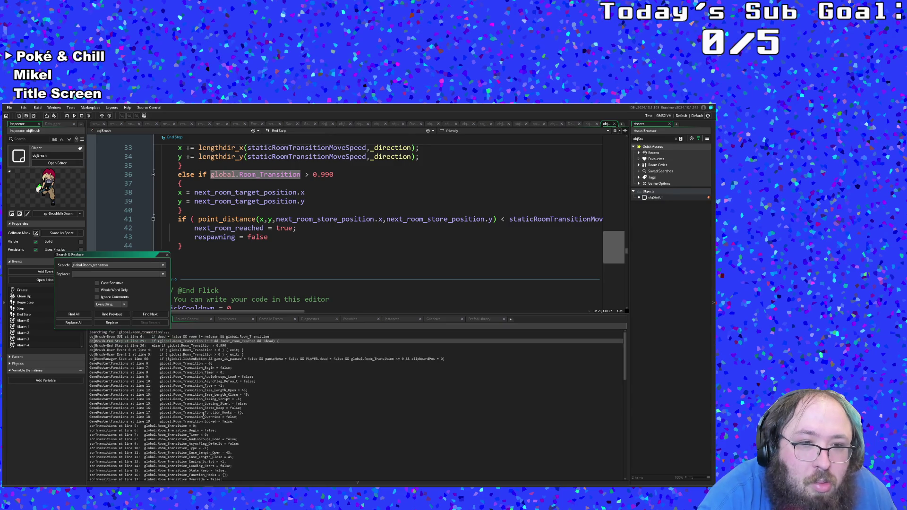
Step: Check display_get_gui_height in objStatUI's Draw GUI, then return to the line 6 result
{"action": "left_click", "coordinate": [614, 124]}
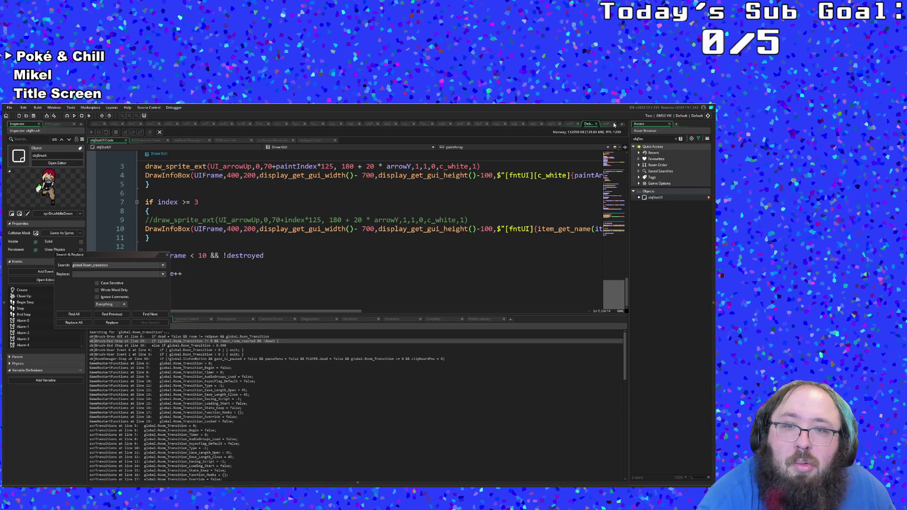
{"action": "double_click", "coordinate": [424, 229]}
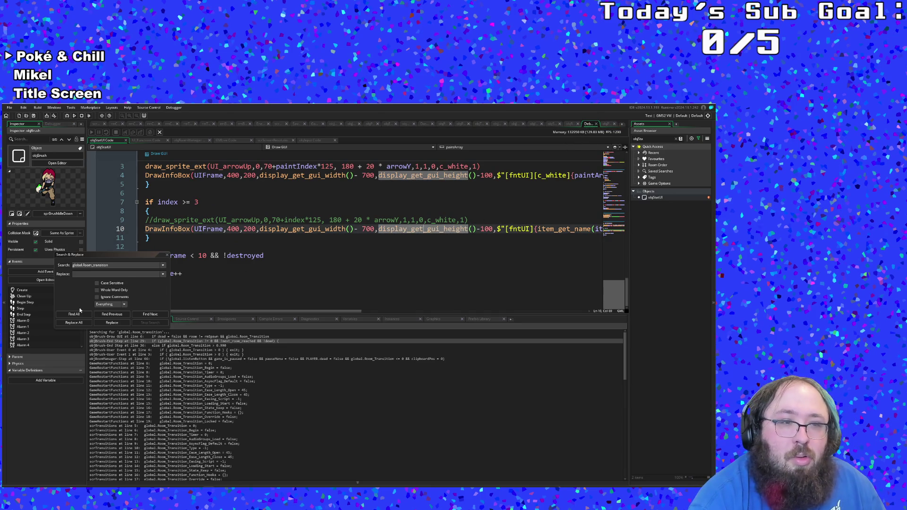
{"action": "double_click", "coordinate": [153, 336]}
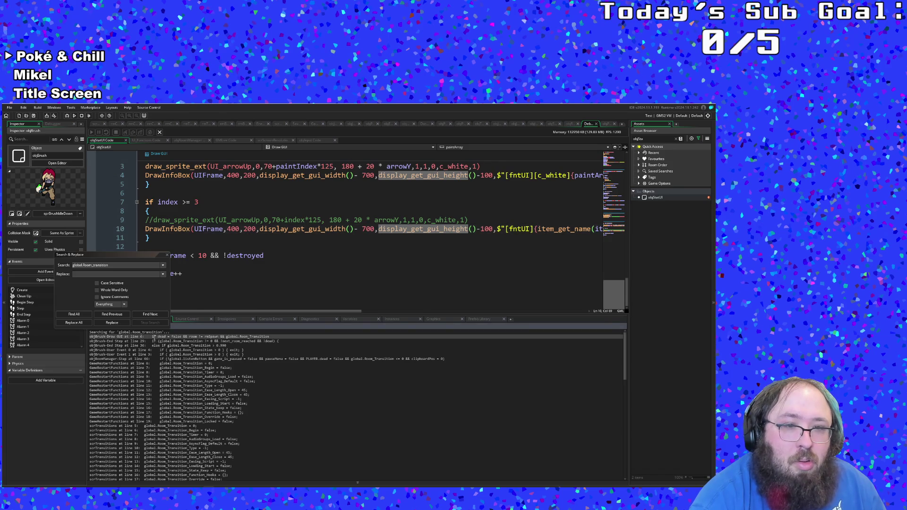
Step: Append '= 0' after global.Room_Transition on line 6, save, and run the game
{"action": "left_click", "coordinate": [410, 218]}
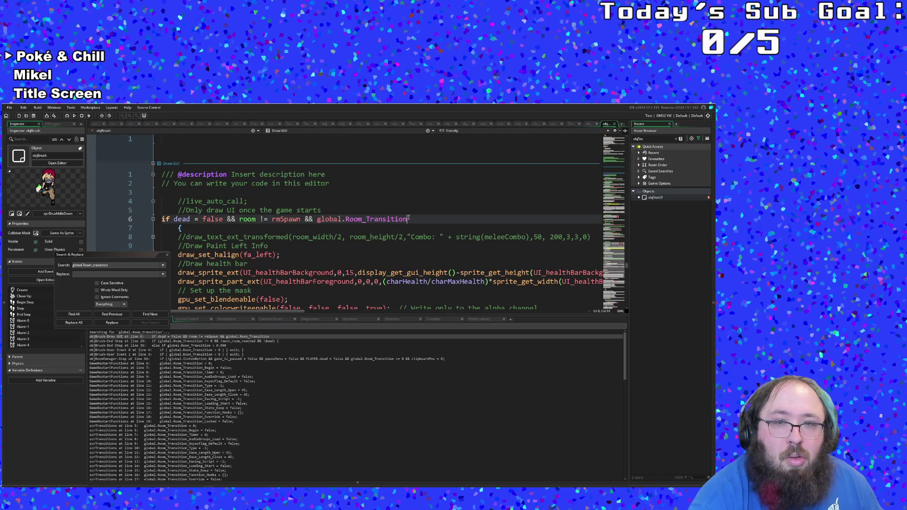
{"action": "type", "text": " = 0"}
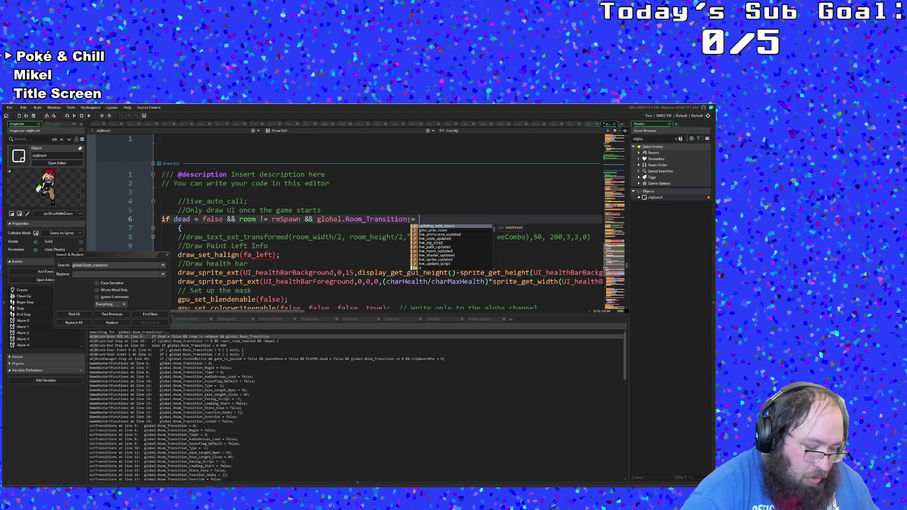
{"action": "left_click", "coordinate": [346, 248]}
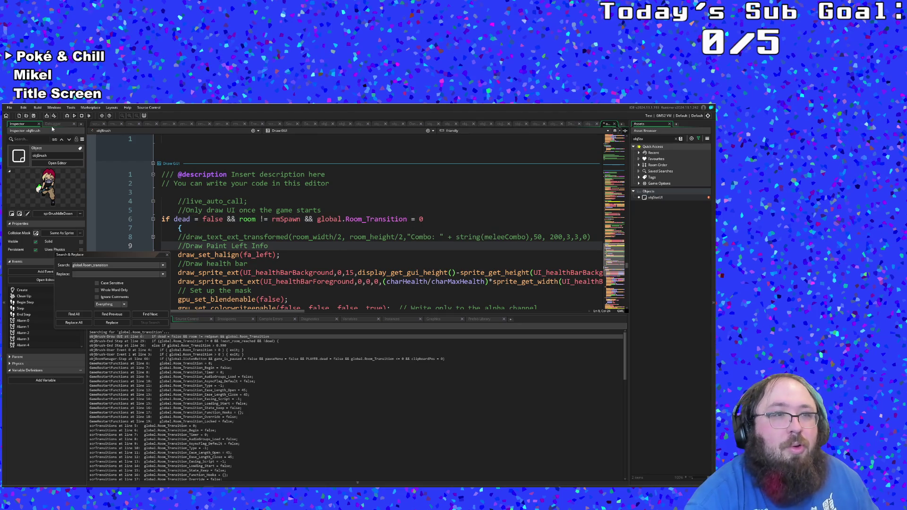
{"action": "key", "text": "ctrl+s"}
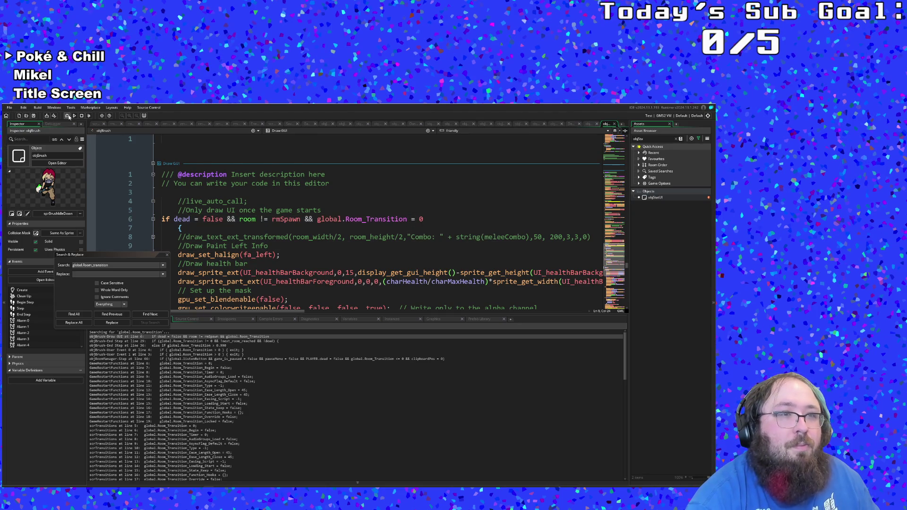
{"action": "left_click", "coordinate": [69, 117]}
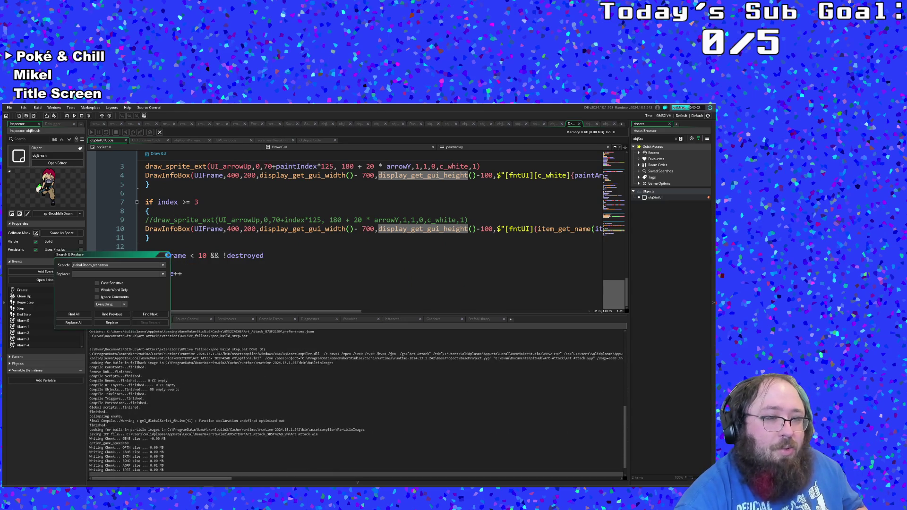
{"action": "left_click", "coordinate": [167, 256]}
Step: Start Art Attack from the title screen and walk the player right to the room exit
{"action": "left_click", "coordinate": [201, 270]}
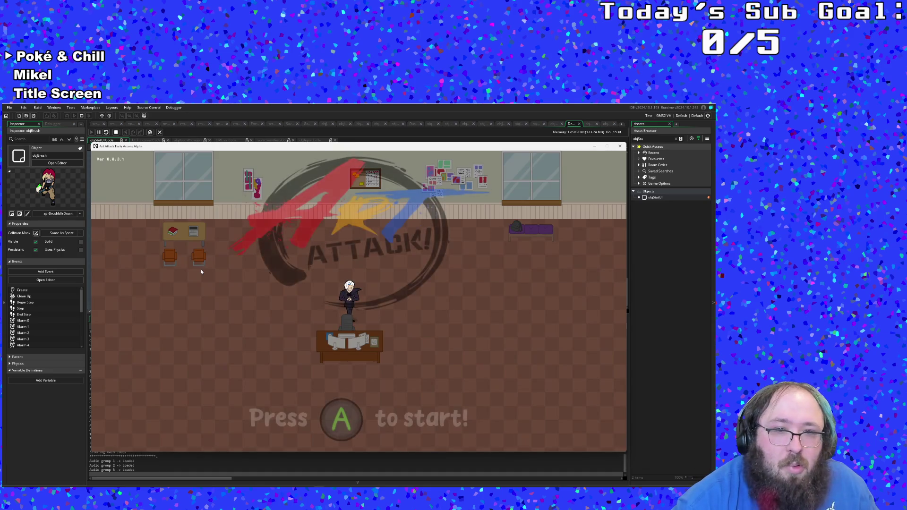
{"action": "key", "text": "Return"}
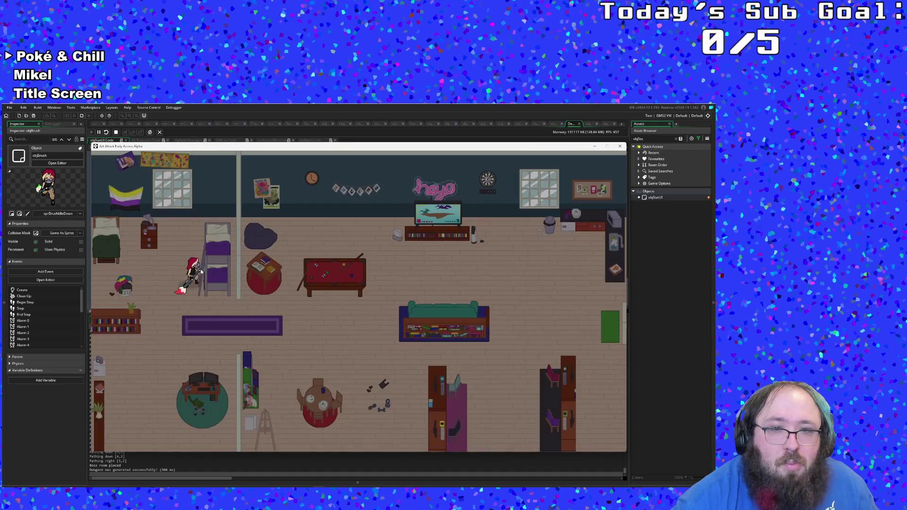
{"action": "key", "text": "Right"}
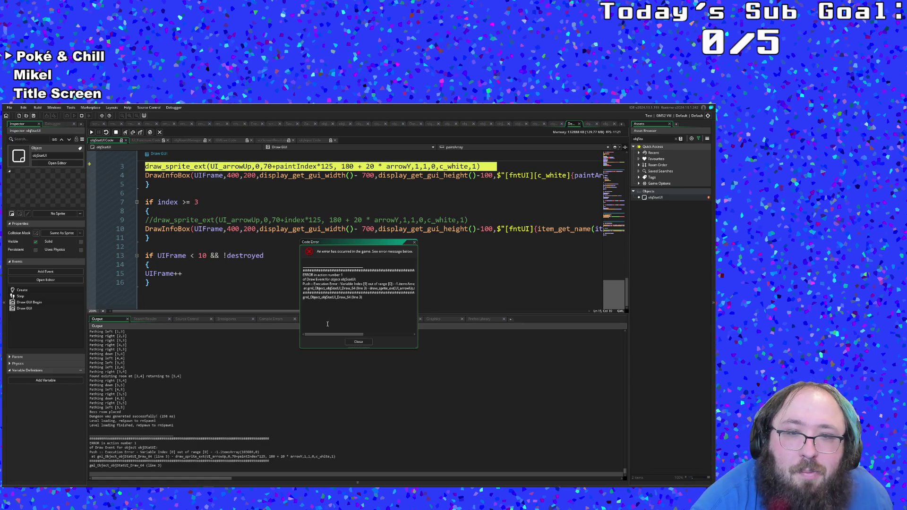
{"action": "mouse_move", "coordinate": [325, 334]}
{"action": "left_mouse_down"}
{"action": "mouse_move", "coordinate": [345, 336]}
{"action": "mouse_move", "coordinate": [317, 337]}
{"action": "left_mouse_up"}
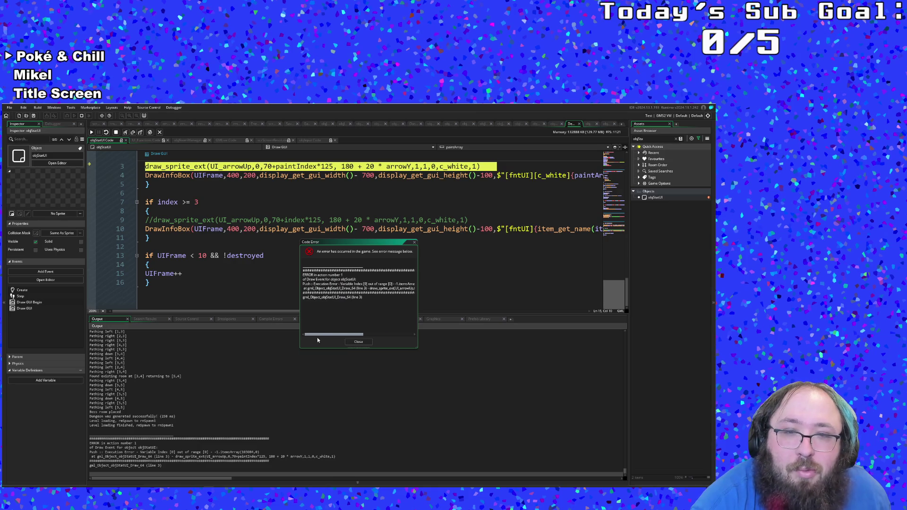
{"action": "left_click_drag", "start_coordinate": [321, 338], "coordinate": [325, 337]}
{"action": "scroll", "coordinate": [255, 265], "scroll_direction": "up", "scroll_amount": 2}
{"action": "left_click", "coordinate": [255, 266]}
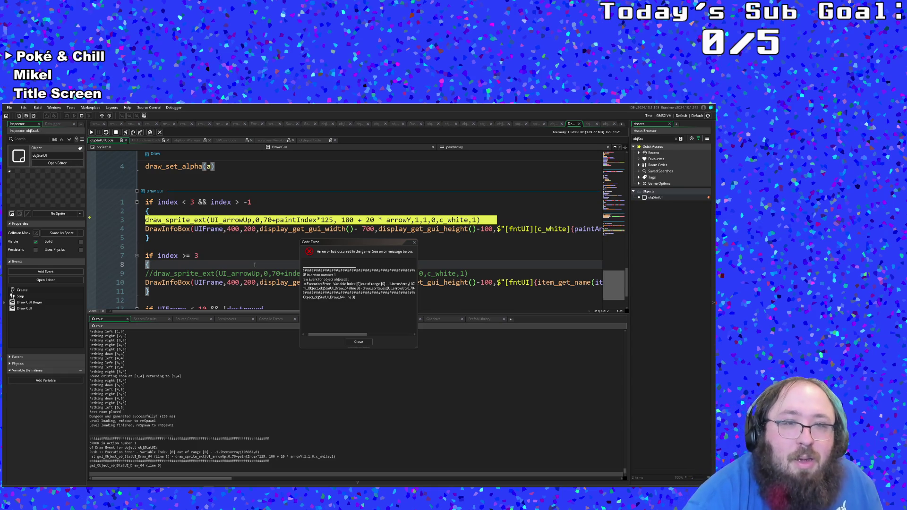
{"action": "left_click", "coordinate": [337, 288]}
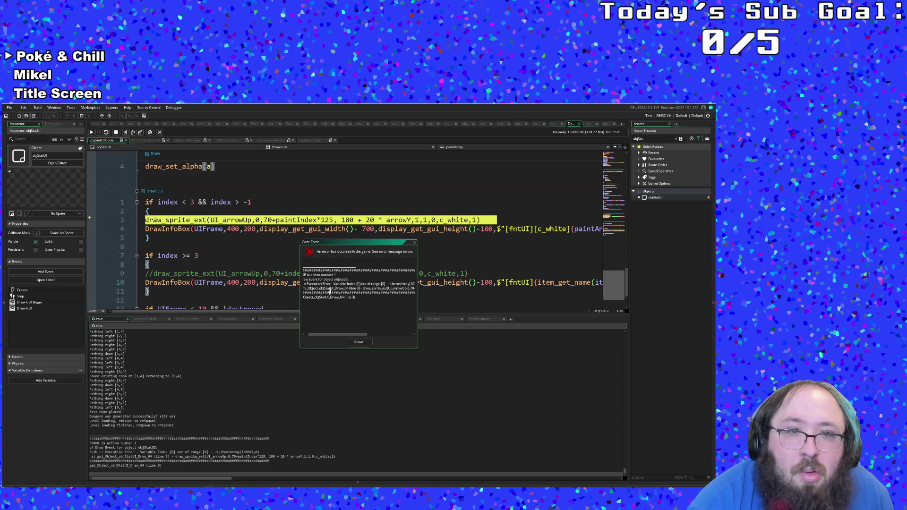
{"action": "left_click_drag", "start_coordinate": [333, 336], "coordinate": [346, 337]}
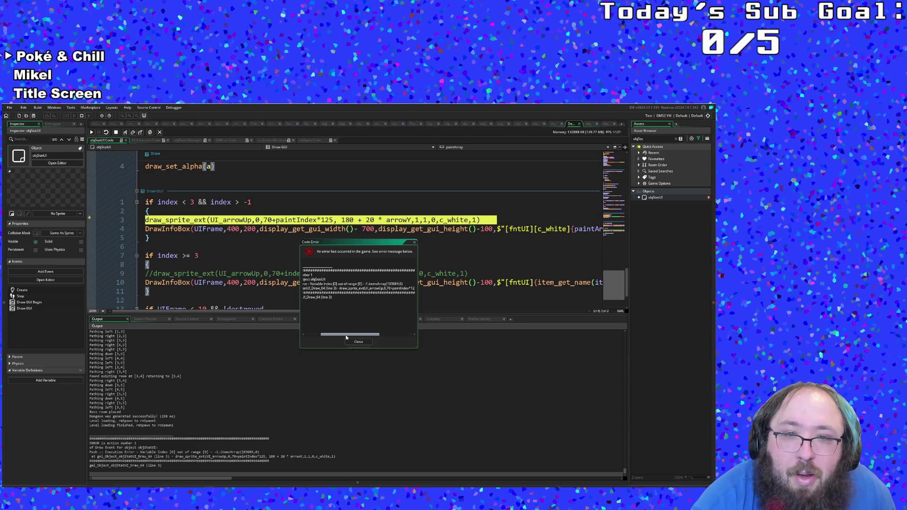
{"action": "left_click_drag", "start_coordinate": [346, 338], "coordinate": [329, 338]}
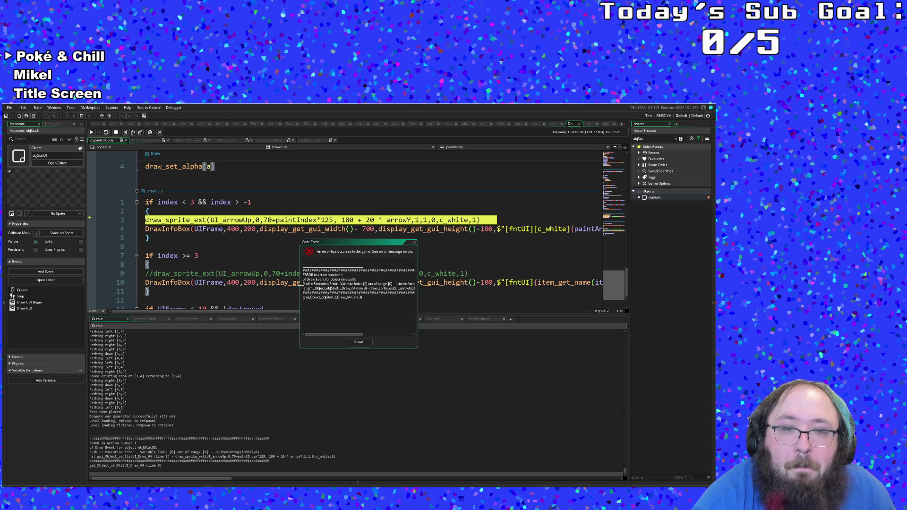
{"action": "left_click", "coordinate": [289, 221]}
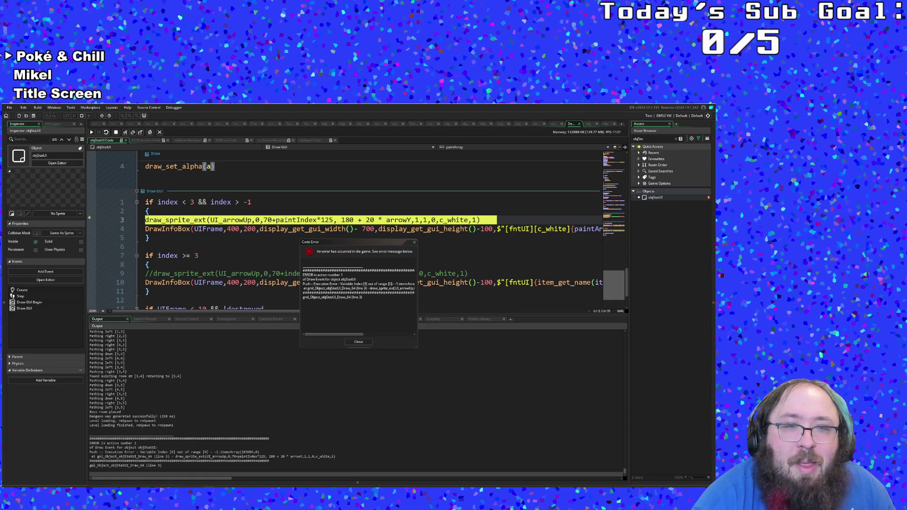
{"action": "left_click", "coordinate": [297, 220]}
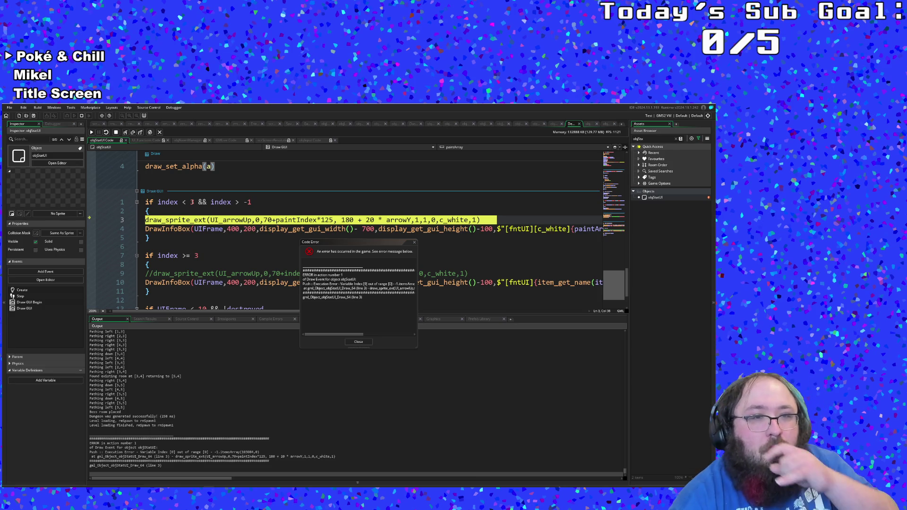
{"action": "mouse_move", "coordinate": [175, 202]}
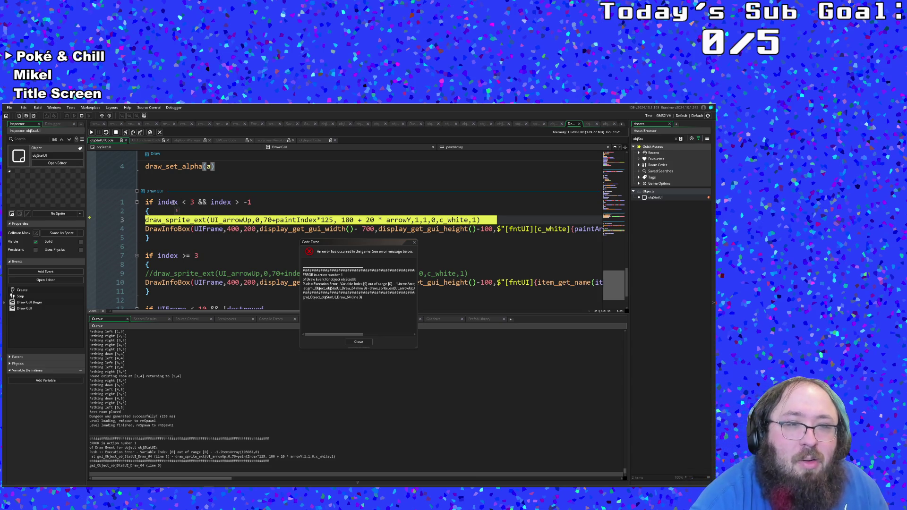
{"action": "left_click", "coordinate": [173, 202]}
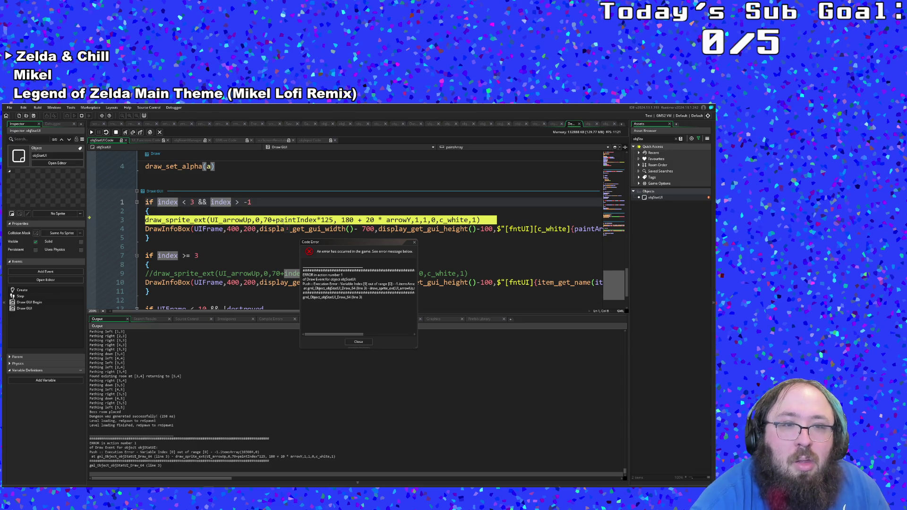
{"action": "left_click", "coordinate": [174, 229]}
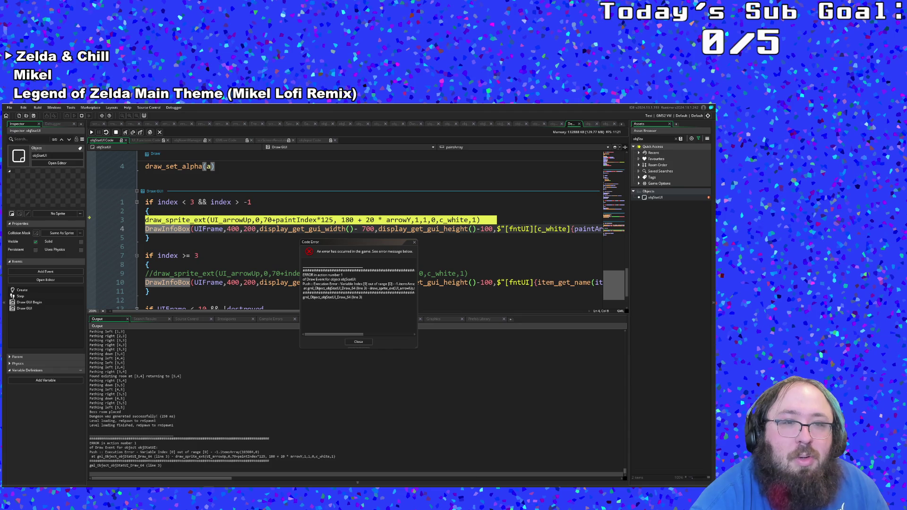
{"action": "left_click", "coordinate": [184, 212]}
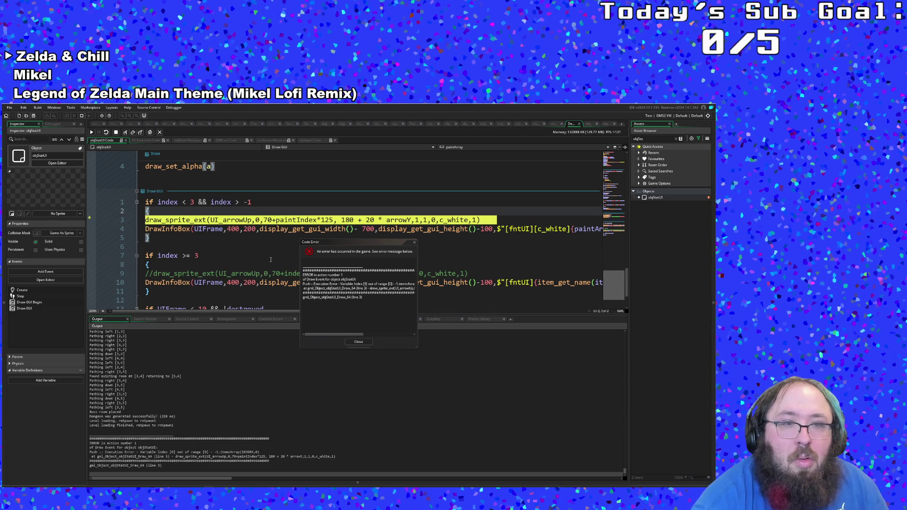
{"action": "left_click", "coordinate": [256, 228]}
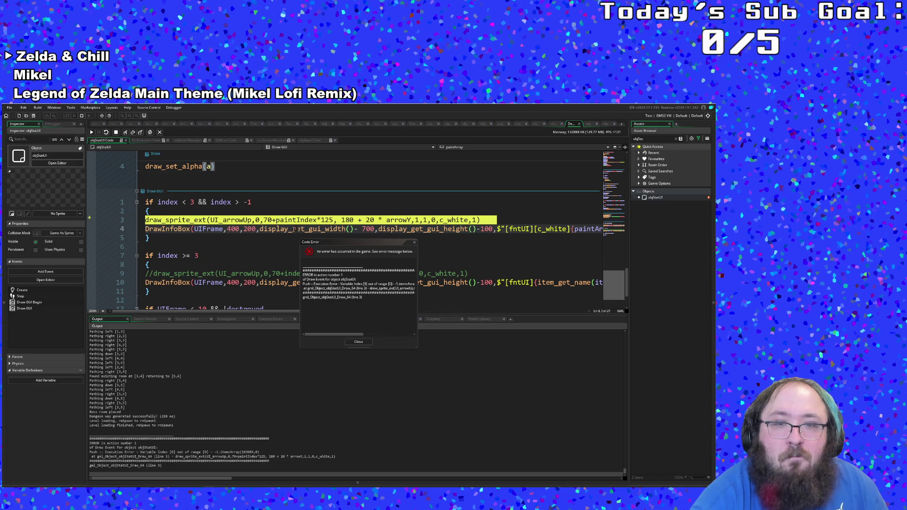
{"action": "mouse_move", "coordinate": [347, 335]}
{"action": "left_mouse_down"}
{"action": "mouse_move", "coordinate": [398, 344]}
{"action": "mouse_move", "coordinate": [324, 342]}
{"action": "left_mouse_up"}
{"action": "scroll", "coordinate": [177, 371], "scroll_direction": "down", "scroll_amount": 1}
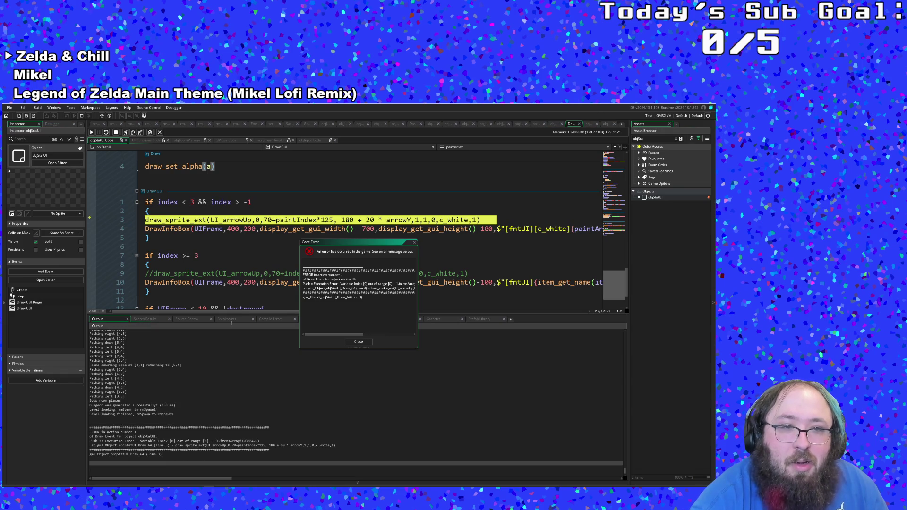
{"action": "scroll", "coordinate": [241, 283], "scroll_direction": "down", "scroll_amount": 2}
{"action": "left_click", "coordinate": [244, 280]}
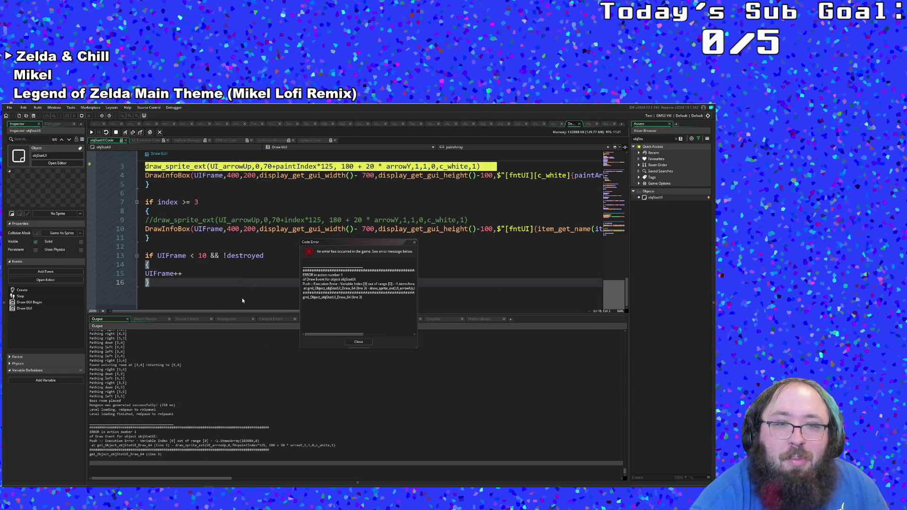
Step: Scroll through objStatUI's Step event to locate the index wrap-around blocks
{"action": "scroll", "coordinate": [234, 302], "scroll_direction": "up", "scroll_amount": 2}
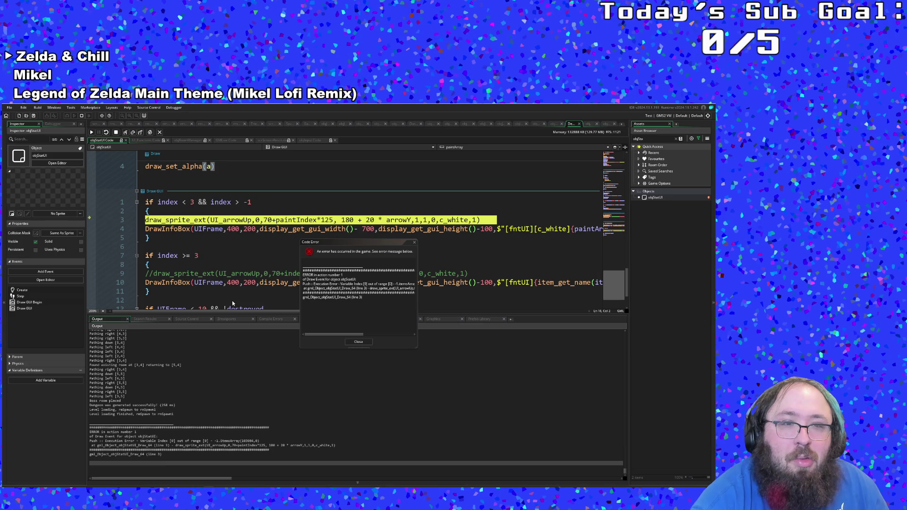
{"action": "scroll", "coordinate": [233, 303], "scroll_direction": "down", "scroll_amount": 2}
{"action": "scroll", "coordinate": [232, 301], "scroll_direction": "up", "scroll_amount": 6}
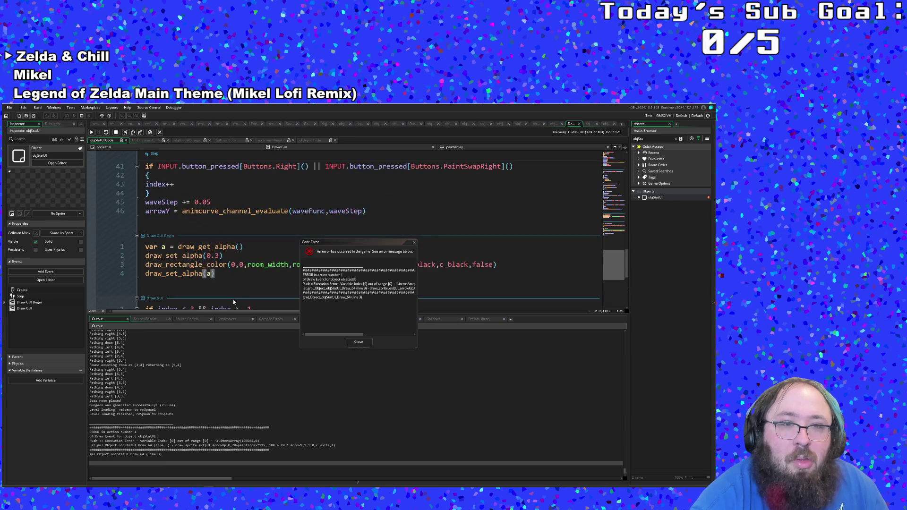
{"action": "scroll", "coordinate": [233, 302], "scroll_direction": "up", "scroll_amount": 6}
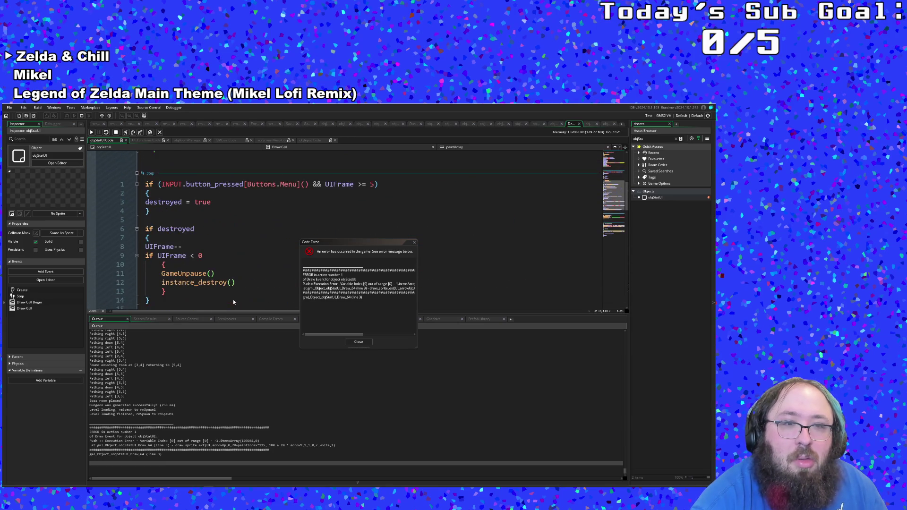
{"action": "scroll", "coordinate": [234, 300], "scroll_direction": "down", "scroll_amount": 4}
{"action": "scroll", "coordinate": [233, 300], "scroll_direction": "up", "scroll_amount": 2}
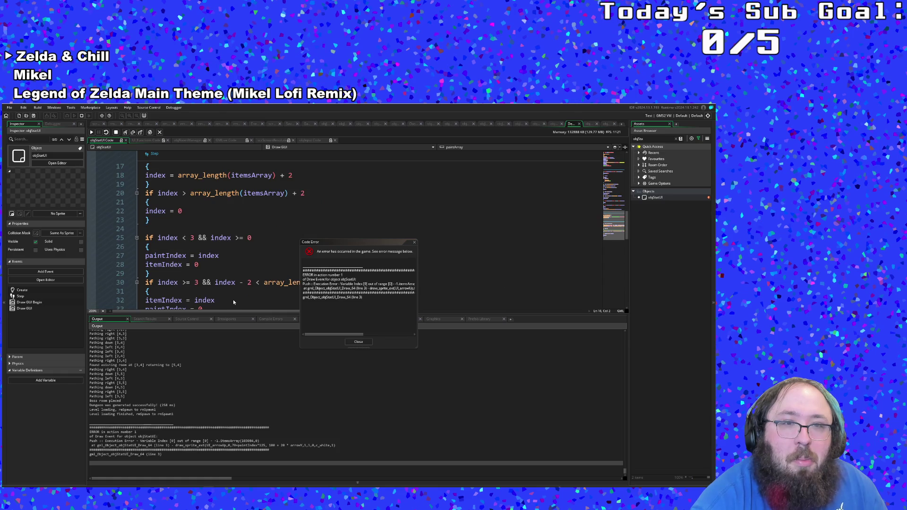
{"action": "scroll", "coordinate": [230, 270], "scroll_direction": "up", "scroll_amount": 2}
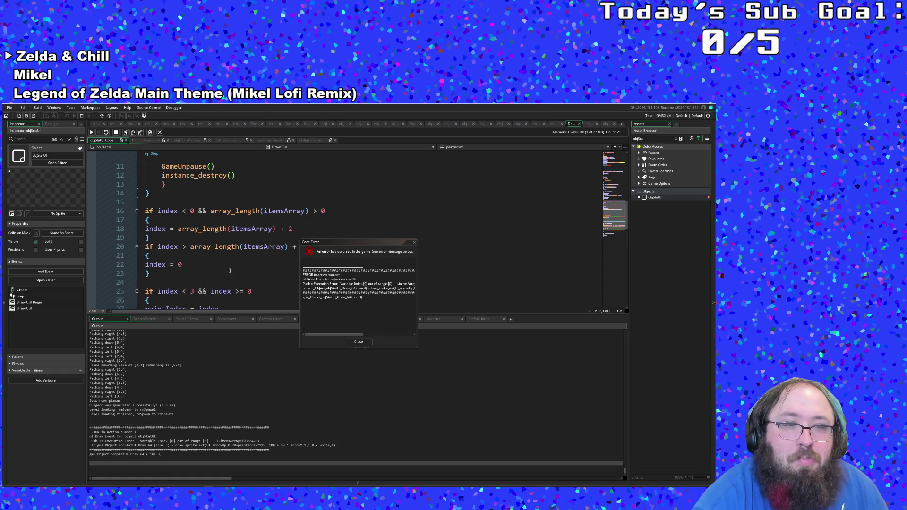
{"action": "scroll", "coordinate": [230, 270], "scroll_direction": "down", "scroll_amount": 2}
{"action": "scroll", "coordinate": [223, 232], "scroll_direction": "up", "scroll_amount": 2}
{"action": "left_click", "coordinate": [216, 236]}
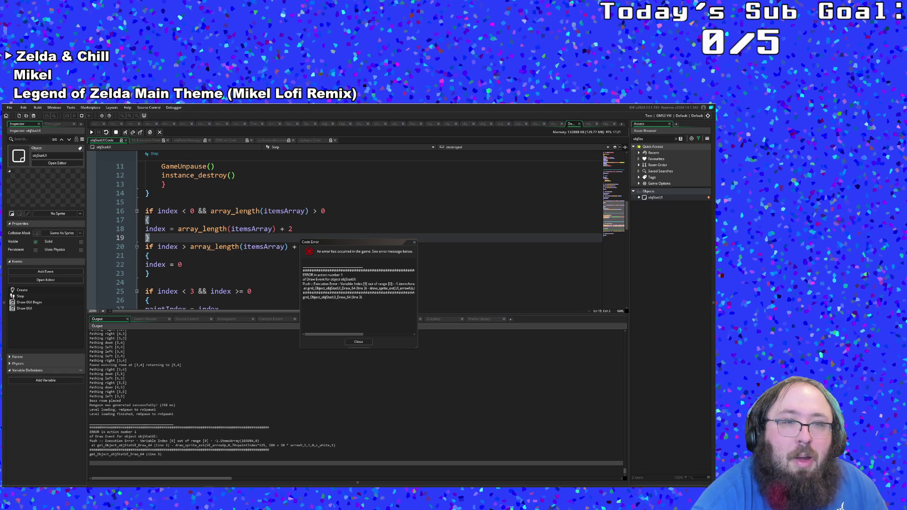
{"action": "scroll", "coordinate": [216, 256], "scroll_direction": "down", "scroll_amount": 2}
{"action": "scroll", "coordinate": [216, 256], "scroll_direction": "up", "scroll_amount": 2}
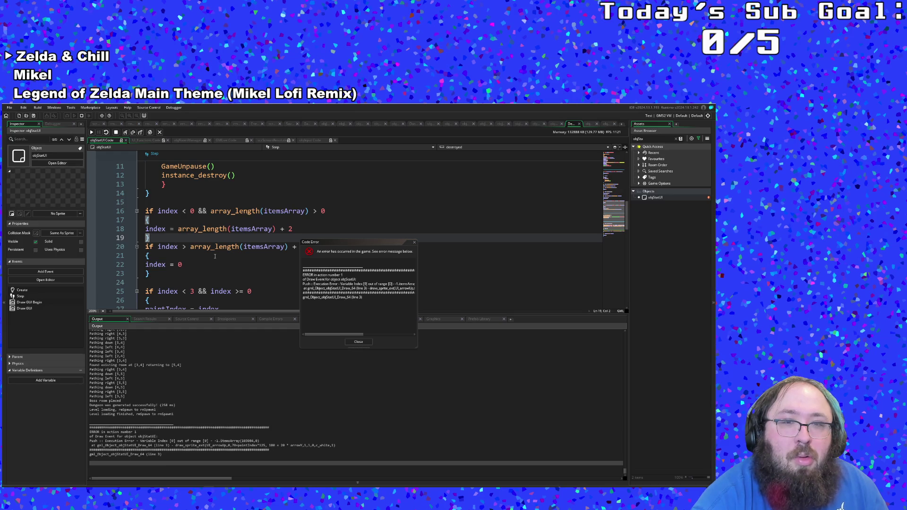
{"action": "scroll", "coordinate": [215, 256], "scroll_direction": "down", "scroll_amount": 2}
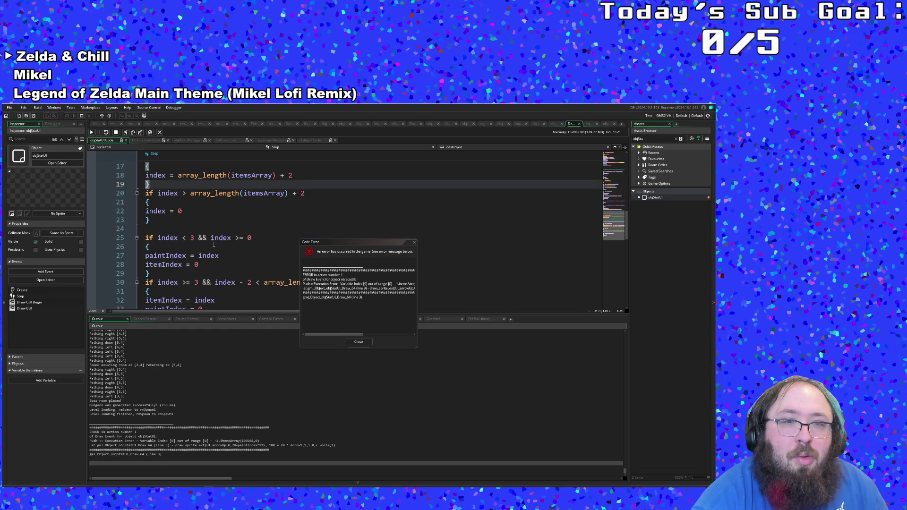
{"action": "left_click", "coordinate": [189, 213]}
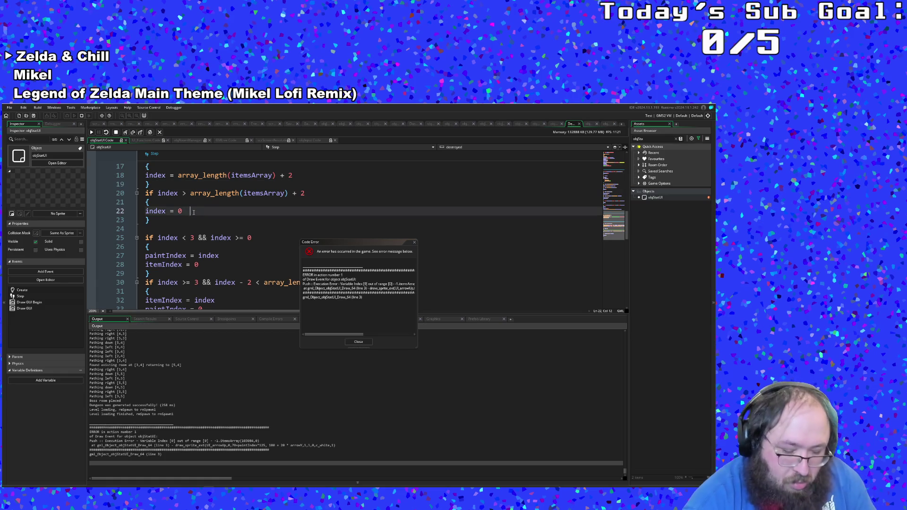
{"action": "scroll", "coordinate": [417, 259], "scroll_direction": "up", "scroll_amount": 2}
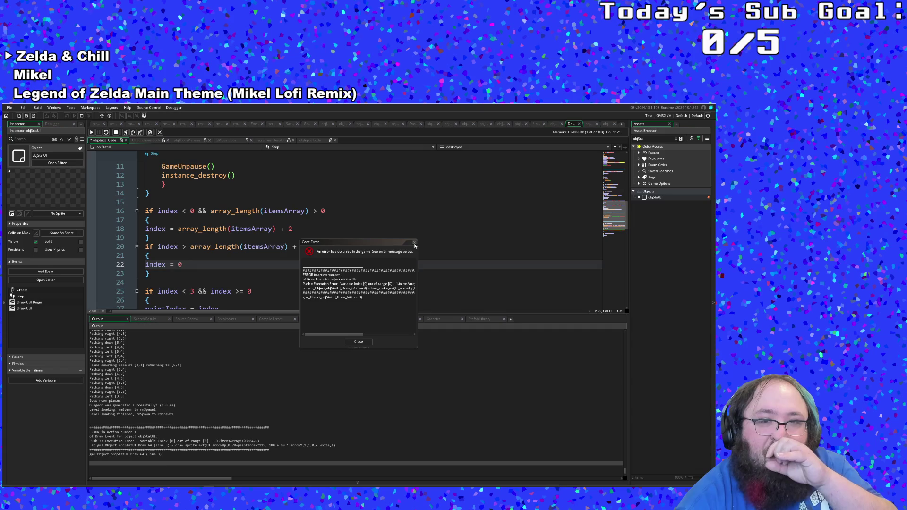
Step: Close the Code Error report and insert an unindented blank line after line 18
{"action": "key", "text": "Escape"}
{"action": "left_click", "coordinate": [322, 258]}
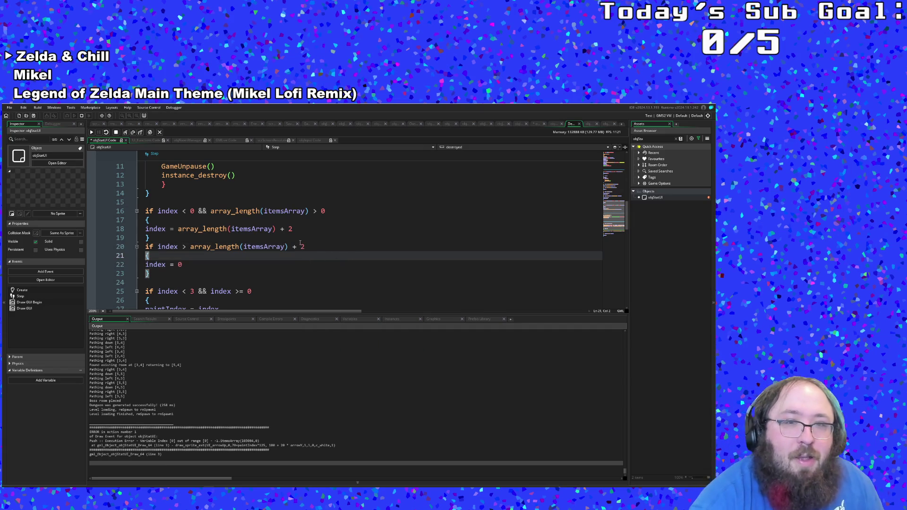
{"action": "left_click", "coordinate": [293, 228]}
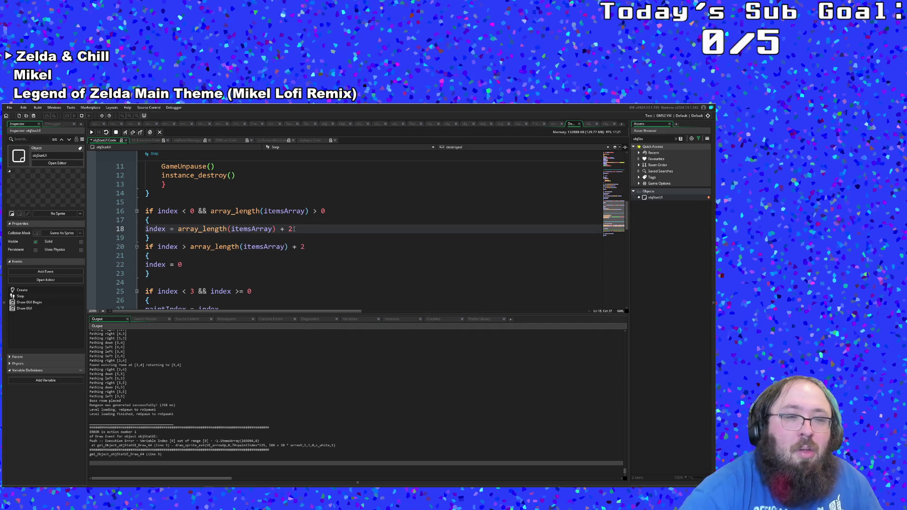
{"action": "key", "text": "Return"}
{"action": "key", "text": "BackSpace"}
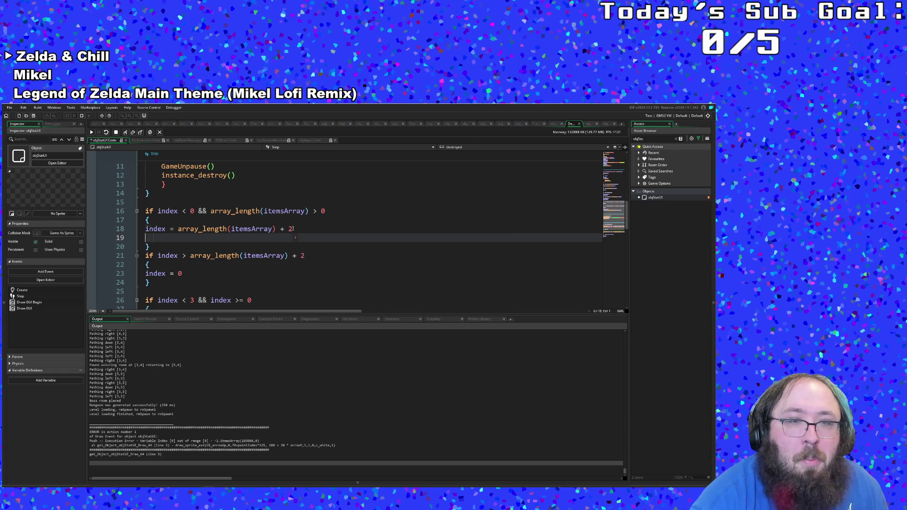
{"action": "left_click", "coordinate": [294, 228]}
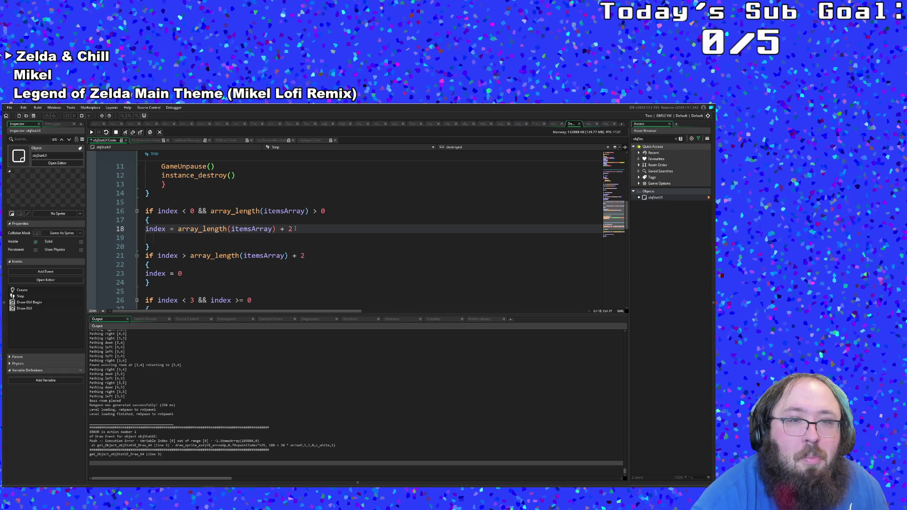
Step: Copy array_length(itemsArray) + 2 and make line 19 read itemIndex = array_length(itemsArray) - 1
{"action": "left_click_drag", "start_coordinate": [295, 229], "coordinate": [178, 228]}
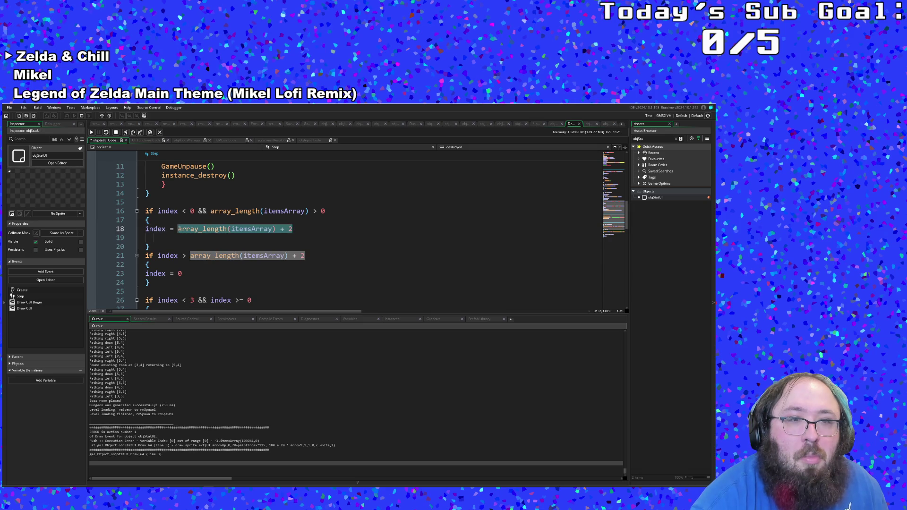
{"action": "right_click", "coordinate": [182, 231]}
{"action": "left_click", "coordinate": [203, 268]}
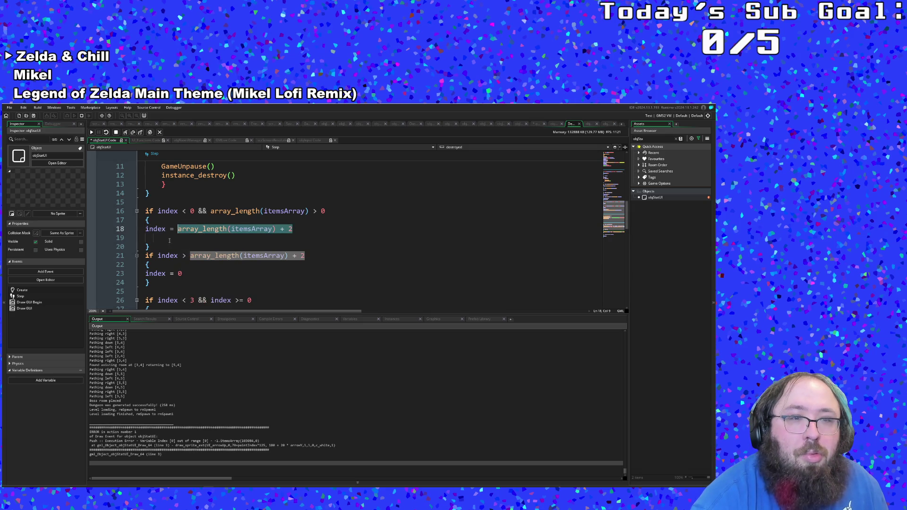
{"action": "left_click", "coordinate": [152, 237]}
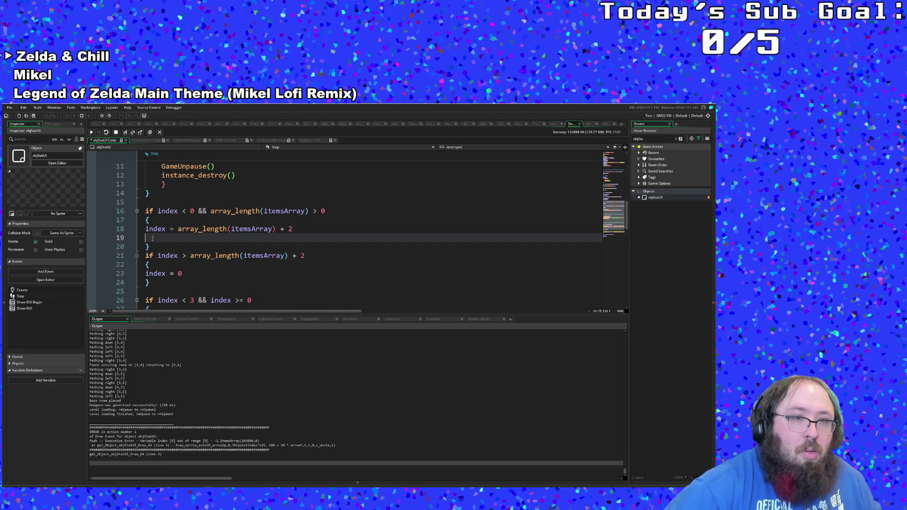
{"action": "type", "text": "item"}
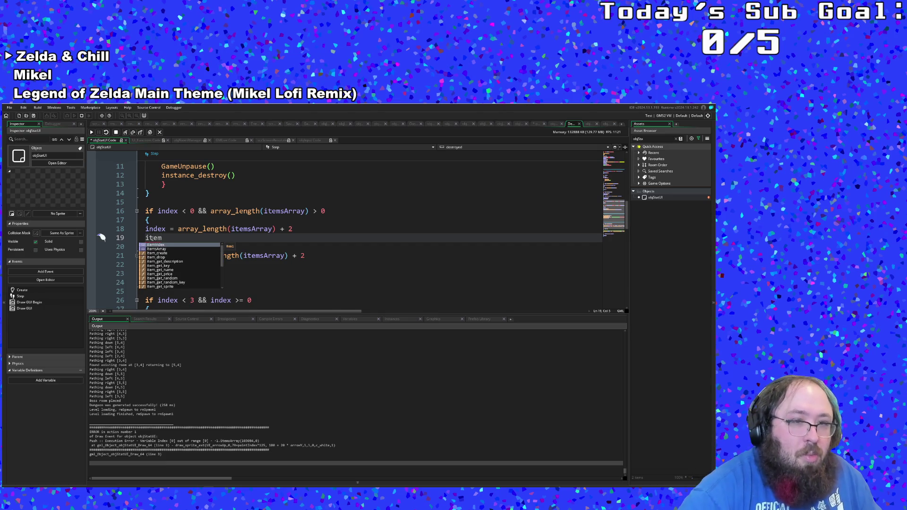
{"action": "type", "text": "Index "}
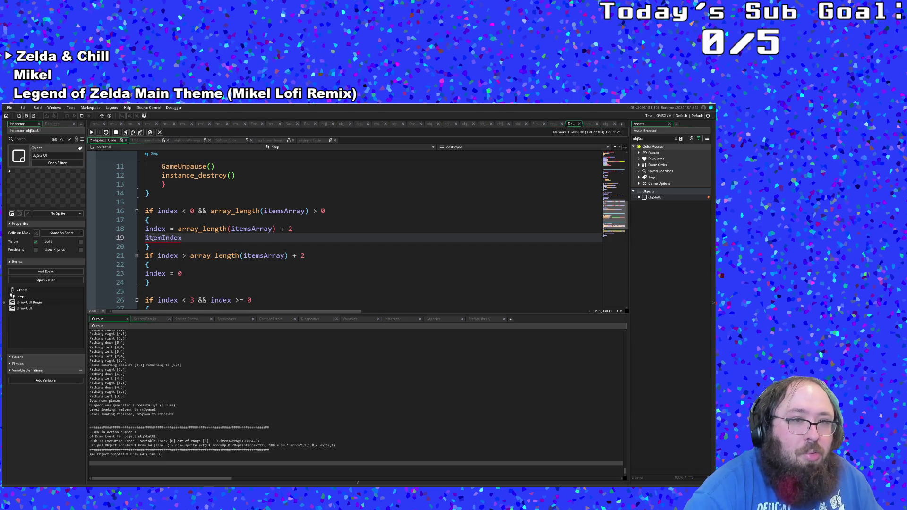
{"action": "type", "text": "="}
{"action": "key", "text": "ctrl+v"}
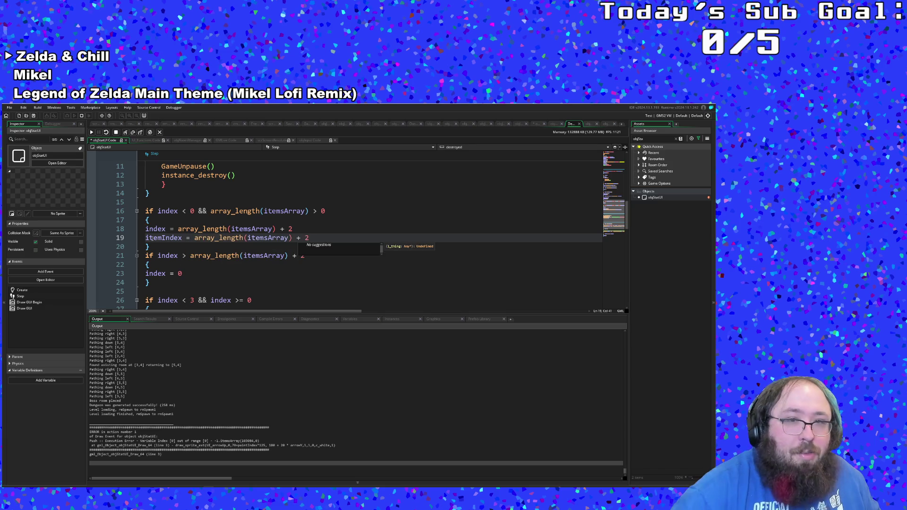
{"action": "key", "text": "BackSpace"}
{"action": "key", "text": "BackSpace"}
{"action": "key", "text": "BackSpace"}
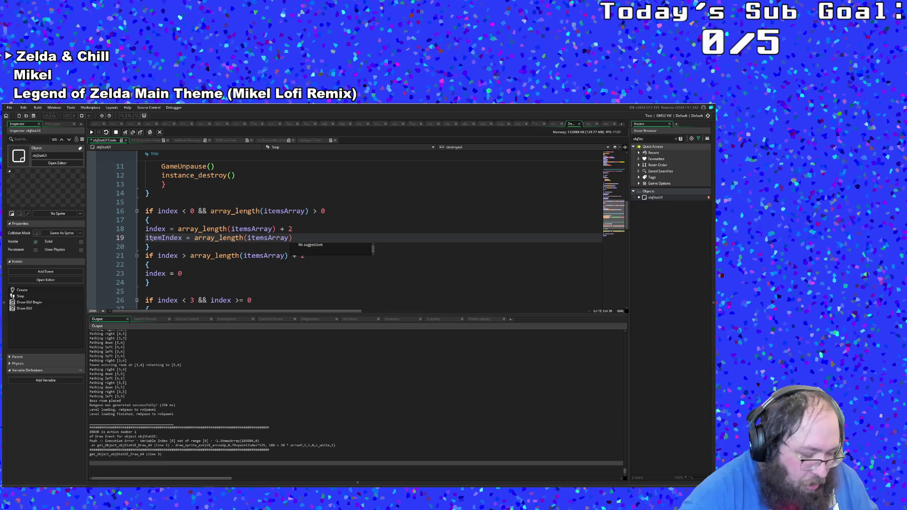
{"action": "type", "text": "-1"}
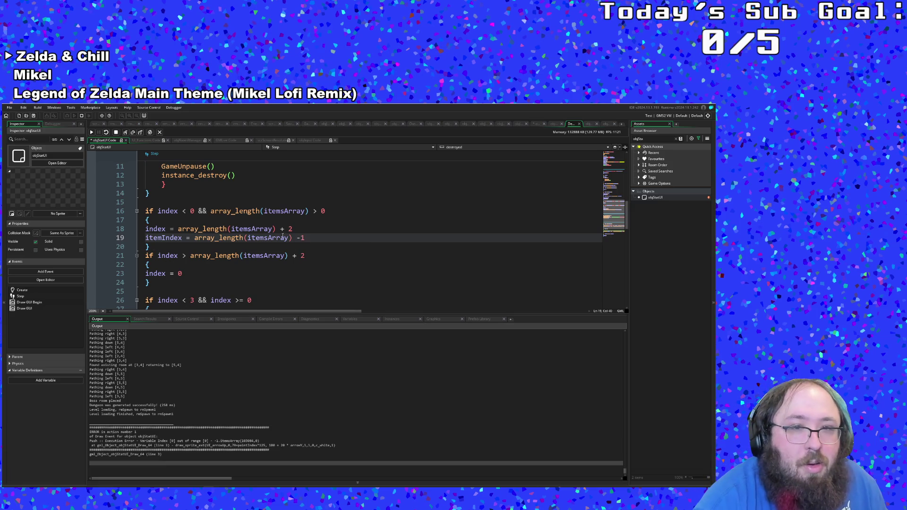
{"action": "key", "text": "Right"}
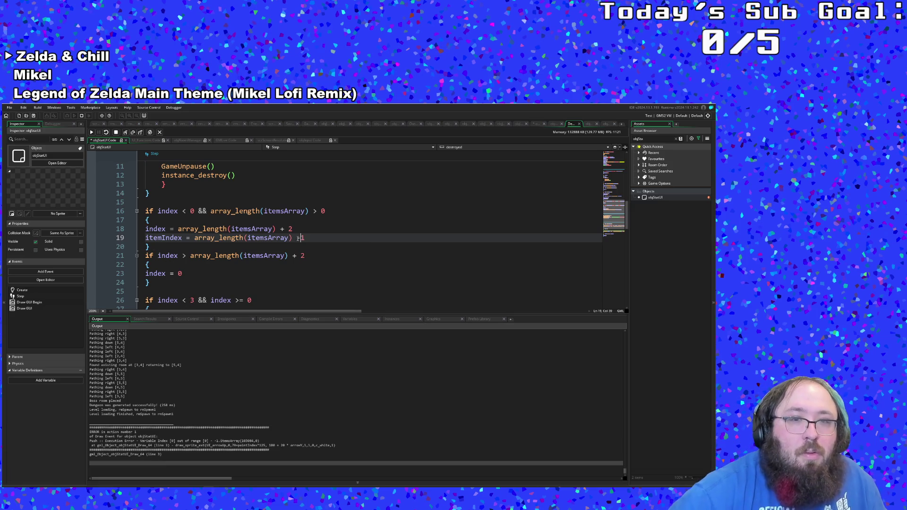
{"action": "type", "text": "1"}
Step: Add a paintIndex = 0 line after index = 0 in the Step overflow reset block
{"action": "scroll", "coordinate": [298, 238], "scroll_direction": "down", "scroll_amount": 2}
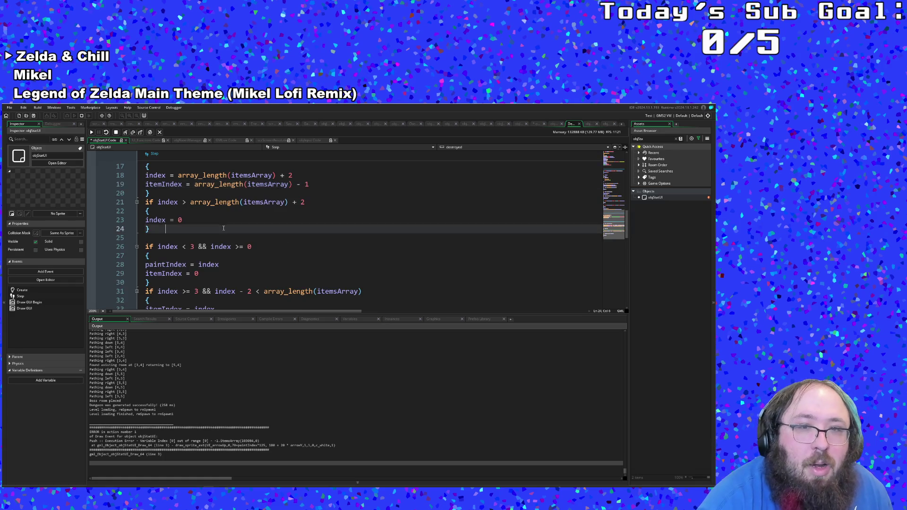
{"action": "left_click", "coordinate": [167, 212]}
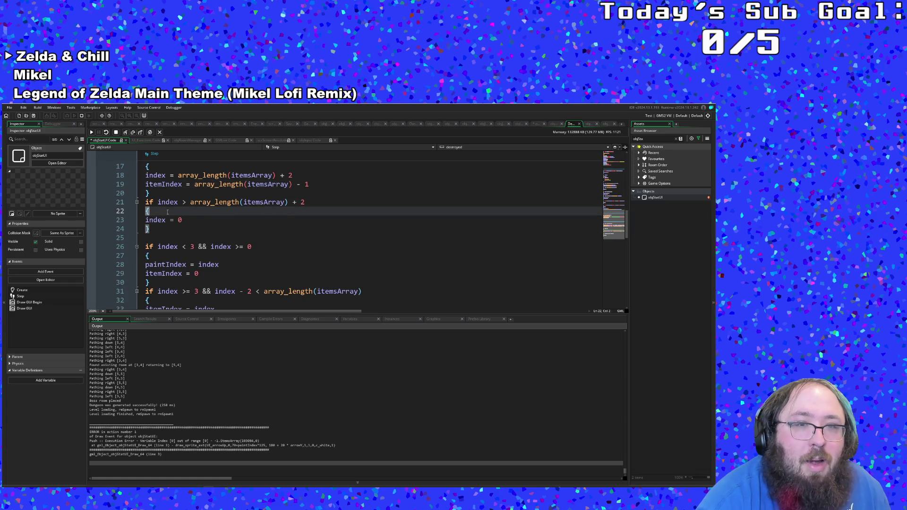
{"action": "key", "text": "Down"}
{"action": "key", "text": "Down"}
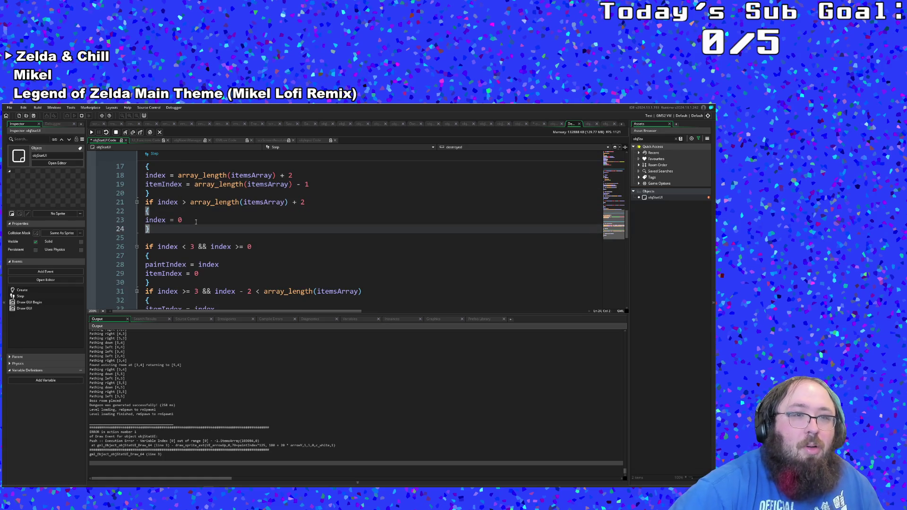
{"action": "key", "text": "Return"}
{"action": "key", "text": "Up"}
{"action": "type", "text": "paint"}
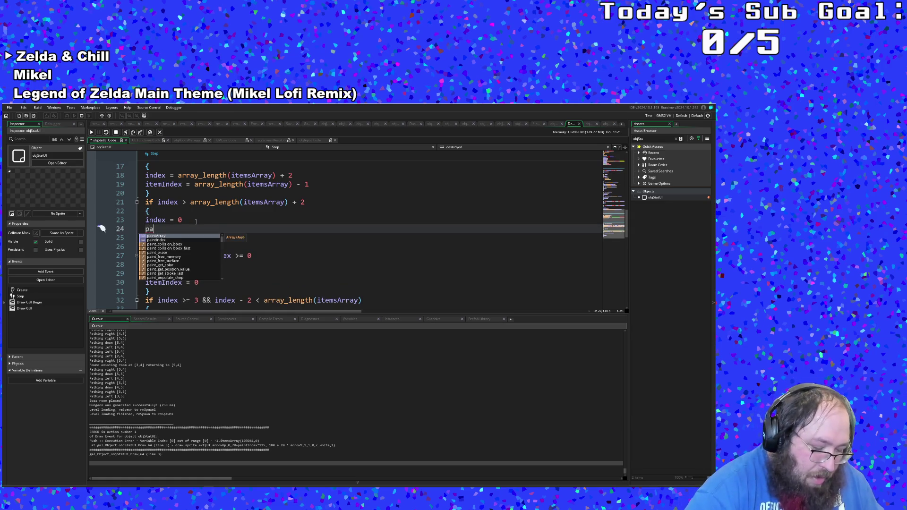
{"action": "type", "text": "Index"}
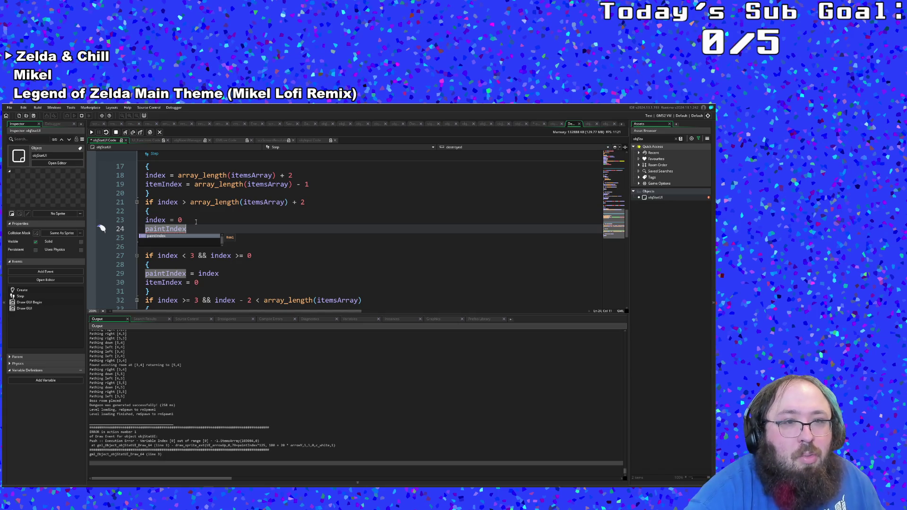
{"action": "type", "text": " = 0"}
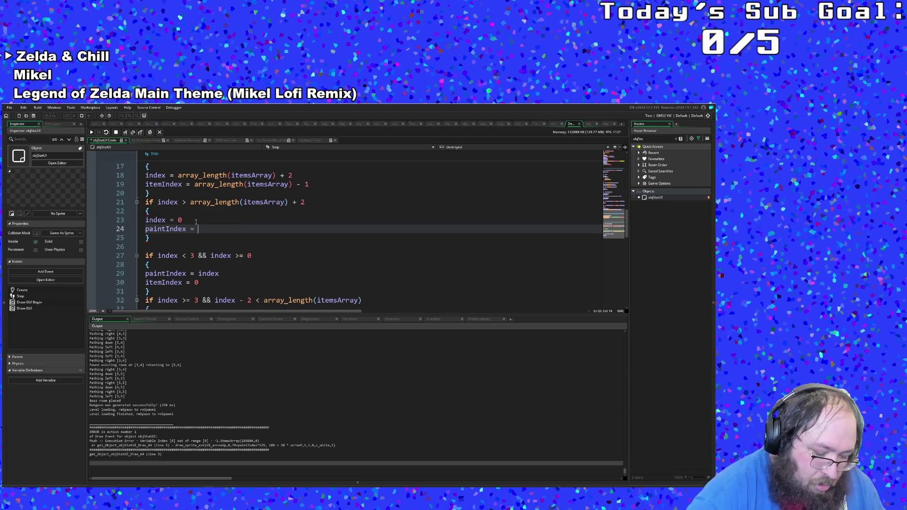
{"action": "left_click", "coordinate": [195, 222]}
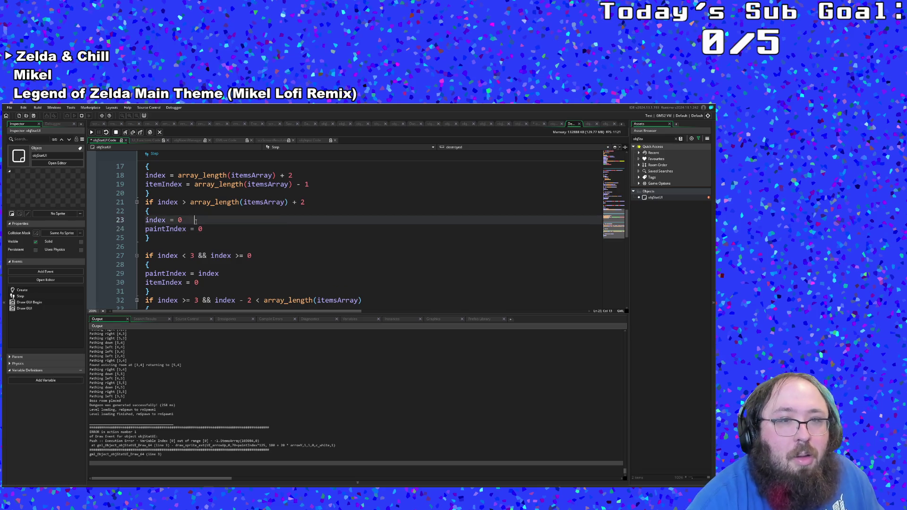
{"action": "scroll", "coordinate": [199, 221], "scroll_direction": "down", "scroll_amount": 2}
{"action": "scroll", "coordinate": [203, 233], "scroll_direction": "down", "scroll_amount": 10}
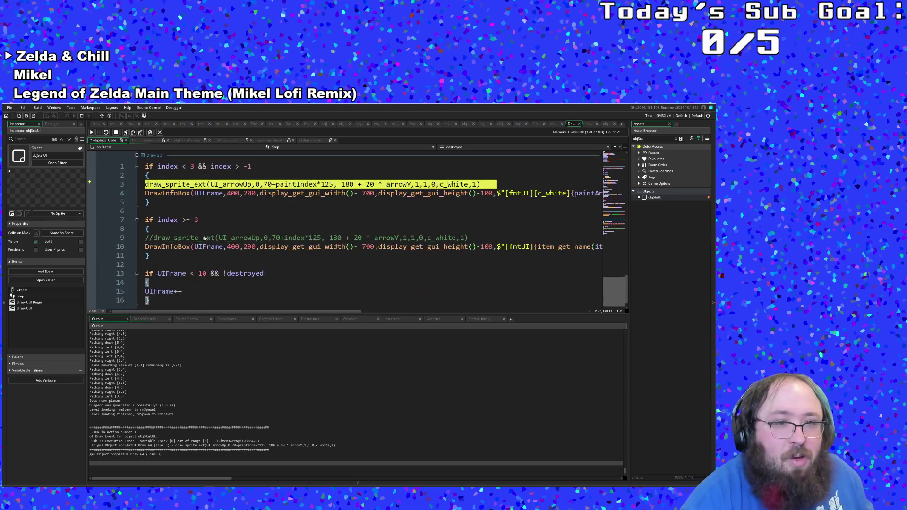
Step: Build and run the Art Attack game with F5 from the Draw GUI code
{"action": "left_click", "coordinate": [203, 237]}
{"action": "key", "text": "F5"}
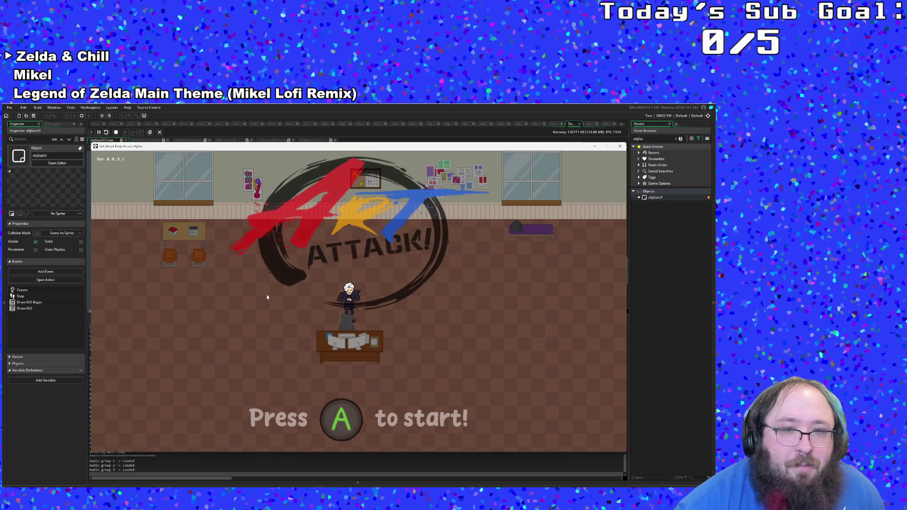
Step: Start from the title screen and walk right through the green door until the out-of-range crash
{"action": "key", "text": "Return"}
{"action": "key", "text": "Right"}
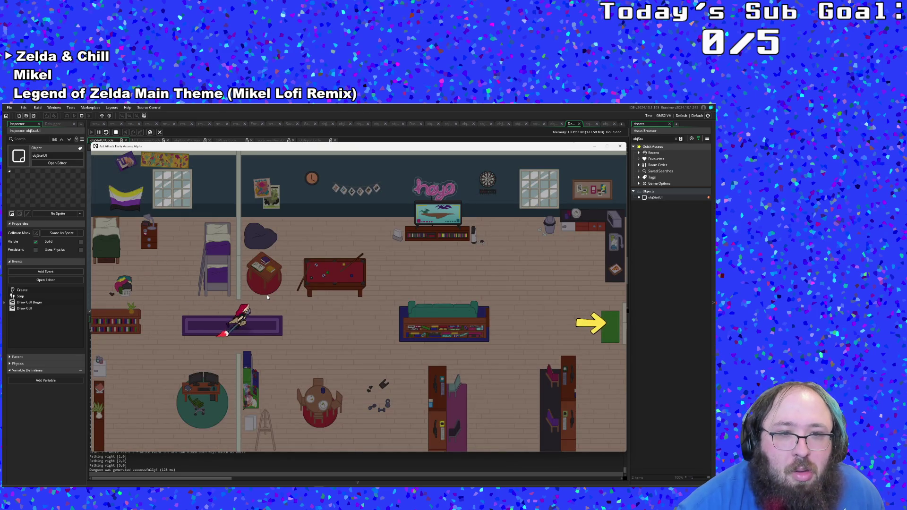
{"action": "key", "text": "Right"}
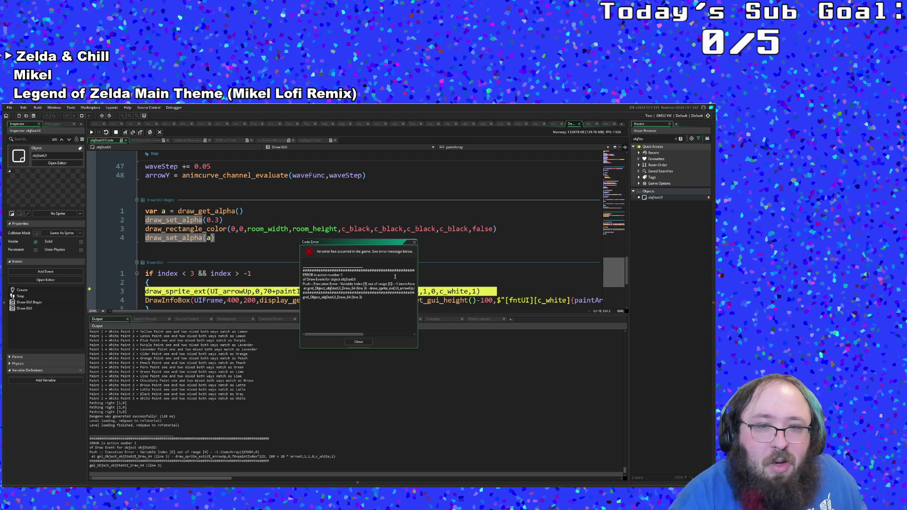
Step: Move the Code Error dialog aside and view the crash-time variables beside the Draw GUI code
{"action": "left_click_drag", "start_coordinate": [383, 246], "coordinate": [361, 206]}
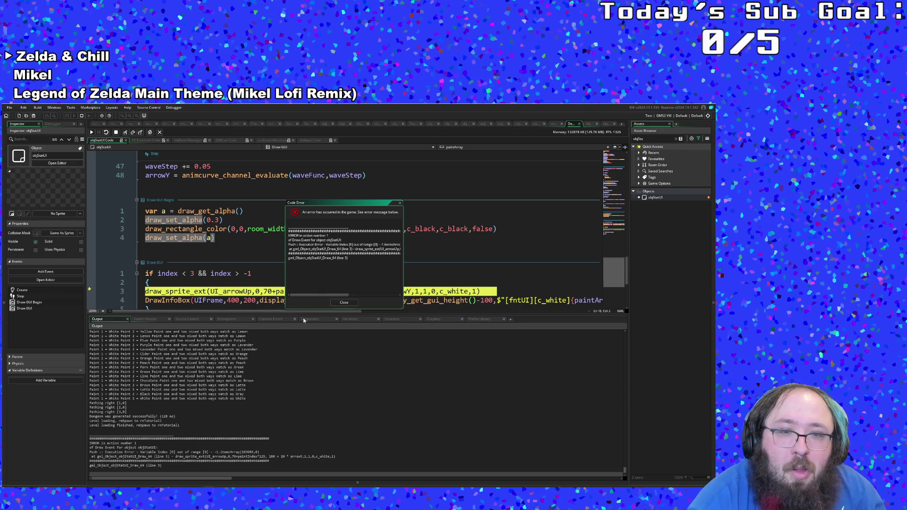
{"action": "left_click", "coordinate": [348, 320]}
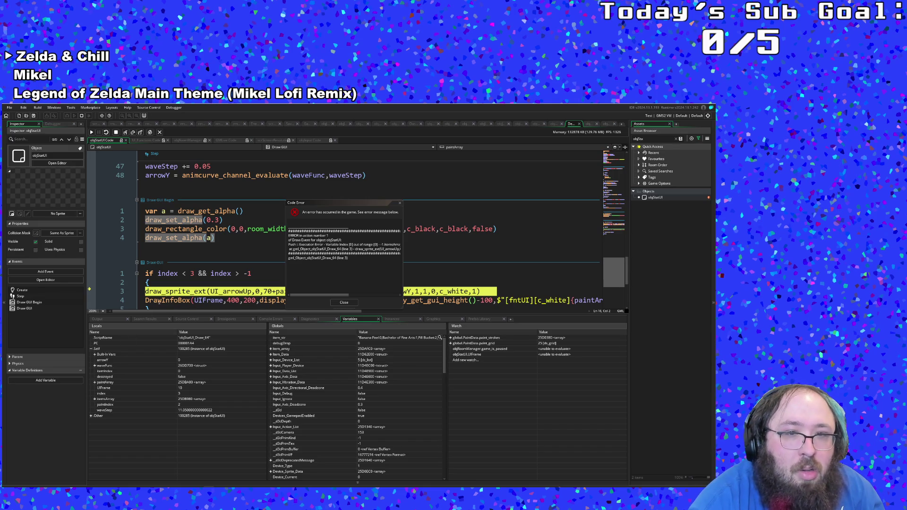
{"action": "scroll", "coordinate": [166, 292], "scroll_direction": "down", "scroll_amount": 4}
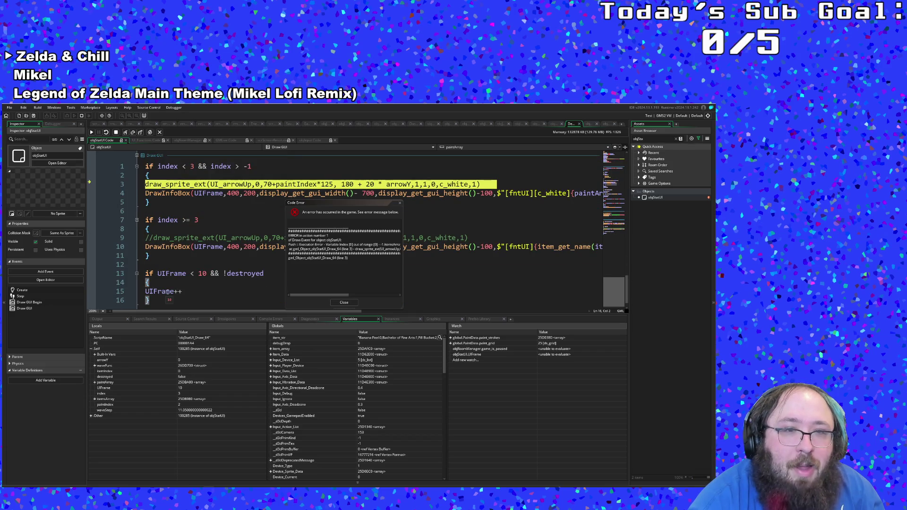
Step: Highlight the uses of index in the Draw GUI code and dismiss the error report
{"action": "left_click", "coordinate": [193, 227]}
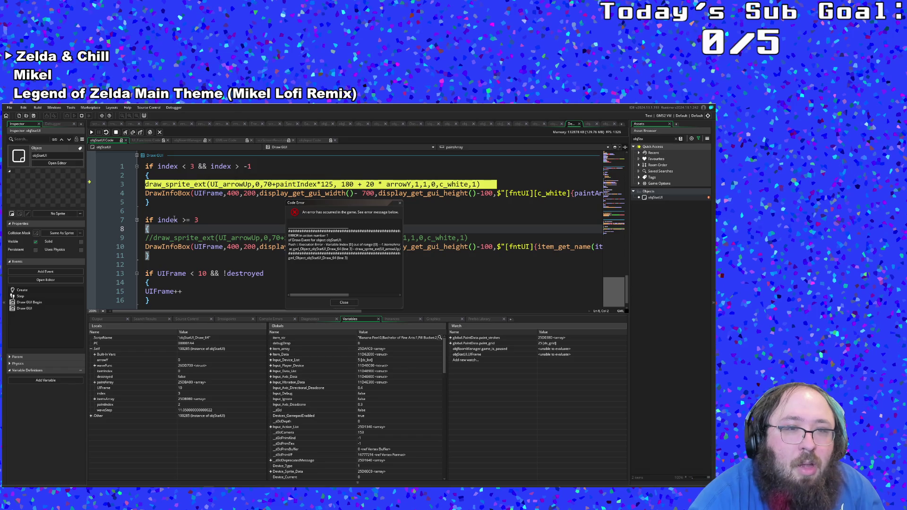
{"action": "left_click", "coordinate": [175, 220]}
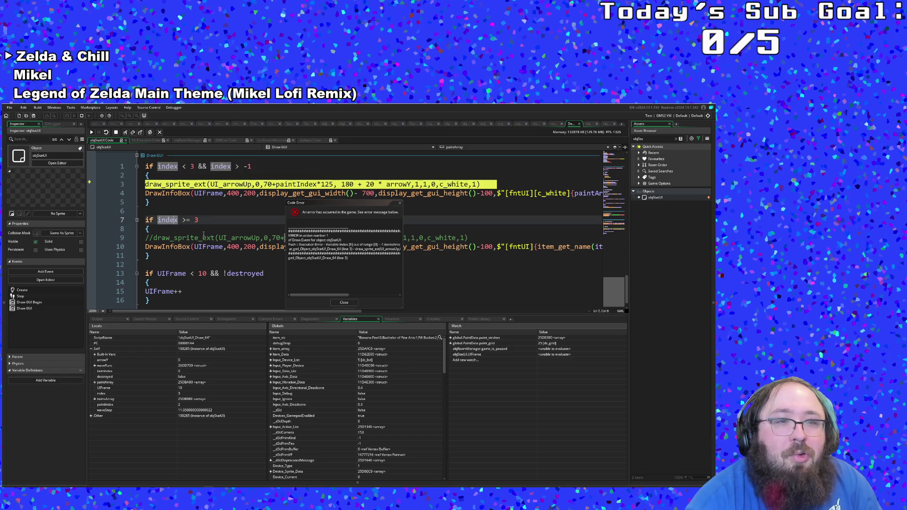
{"action": "left_click", "coordinate": [344, 303]}
Step: Change the condition to index >= 3 && array_length(itemsArray) > 0 and save
{"action": "left_click", "coordinate": [209, 222]}
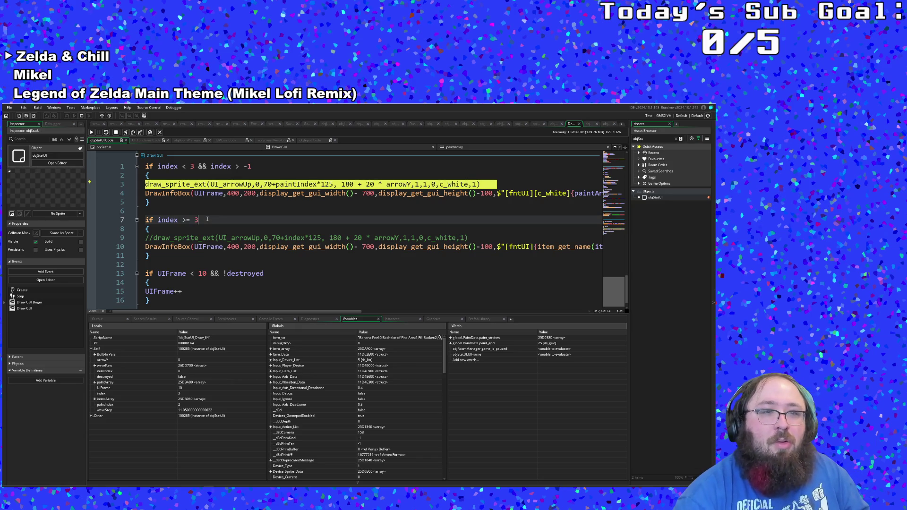
{"action": "type", "text": " && "}
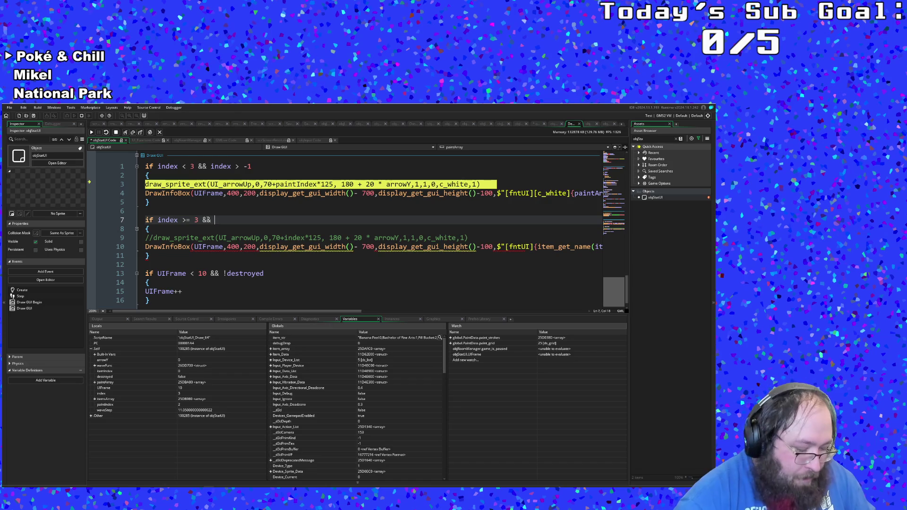
{"action": "type", "text": "array"}
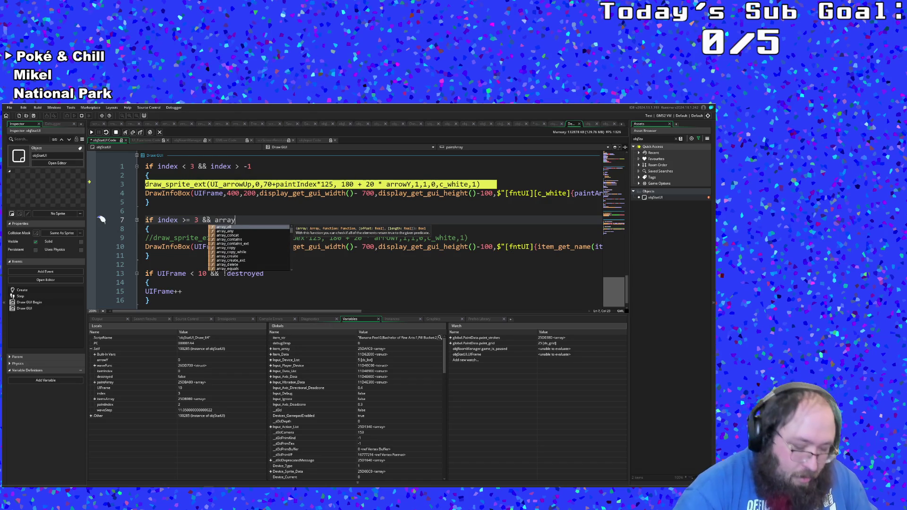
{"action": "type", "text": "_length"}
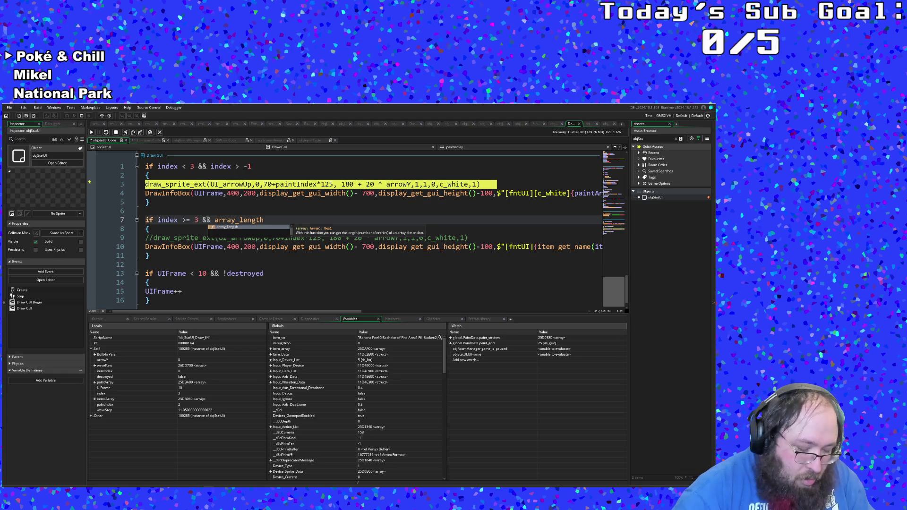
{"action": "type", "text": "("}
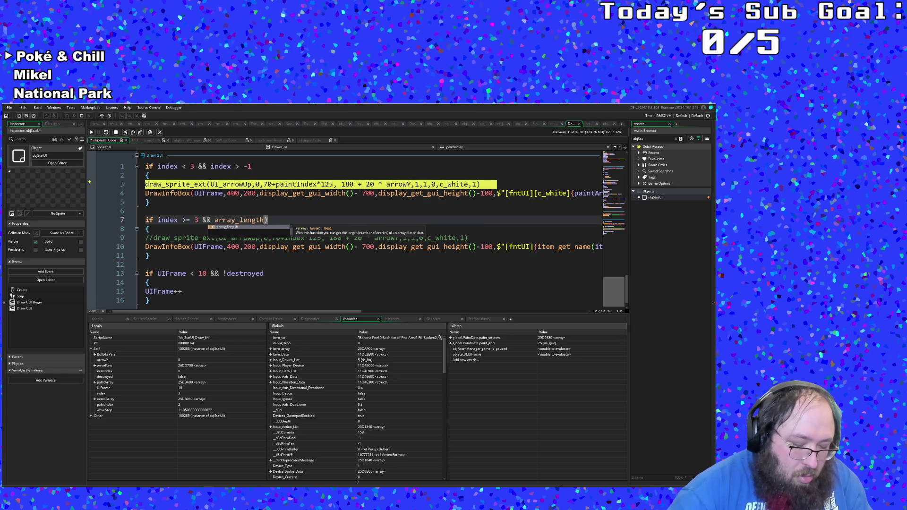
{"action": "type", "text": "itemIndex)"}
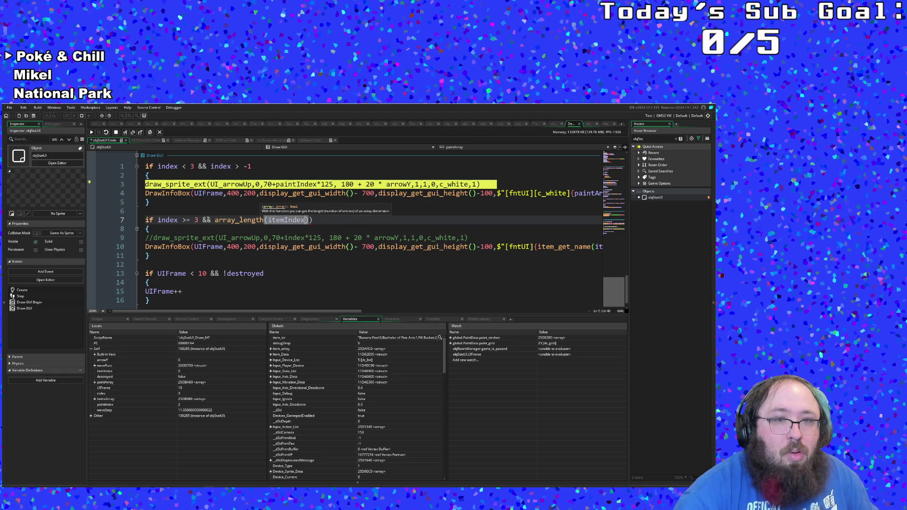
{"action": "key", "text": "BackSpace"}
{"action": "key", "text": "BackSpace"}
{"action": "key", "text": "BackSpace"}
{"action": "type", "text": "sArray"}
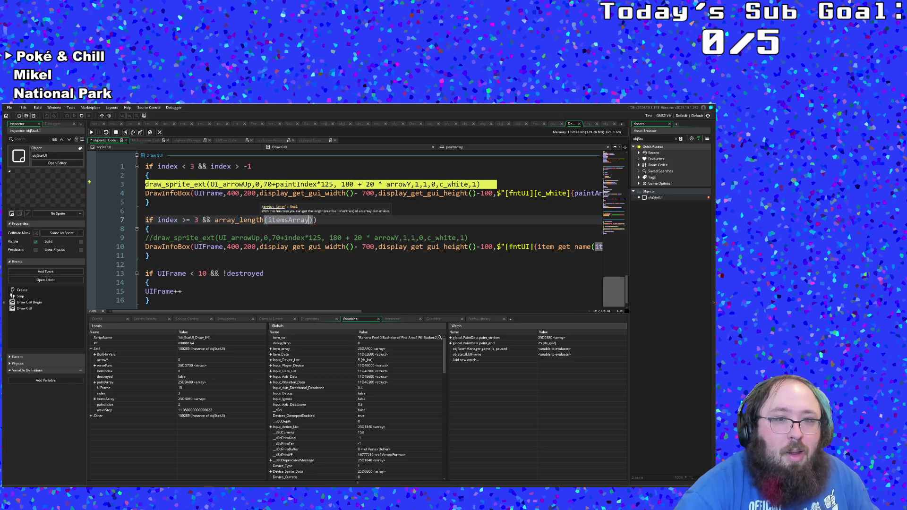
{"action": "type", "text": ") > "}
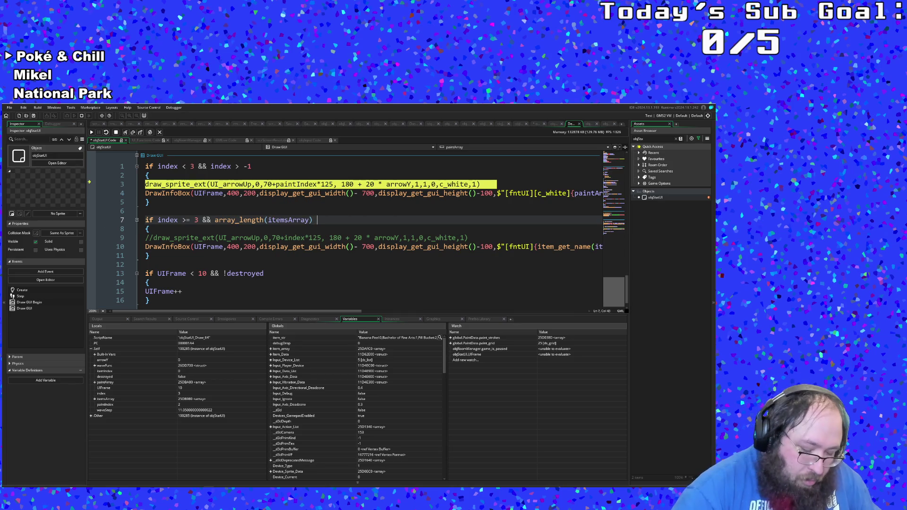
{"action": "type", "text": "0"}
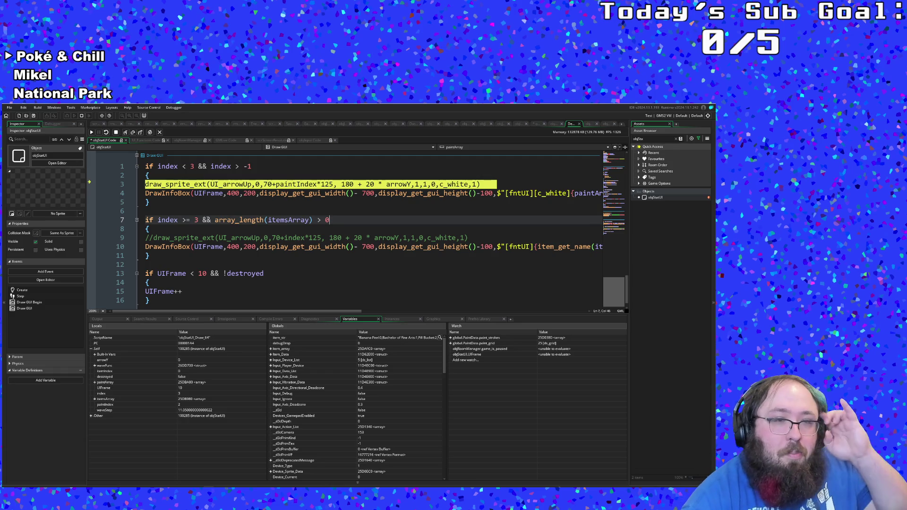
{"action": "left_click", "coordinate": [158, 246]}
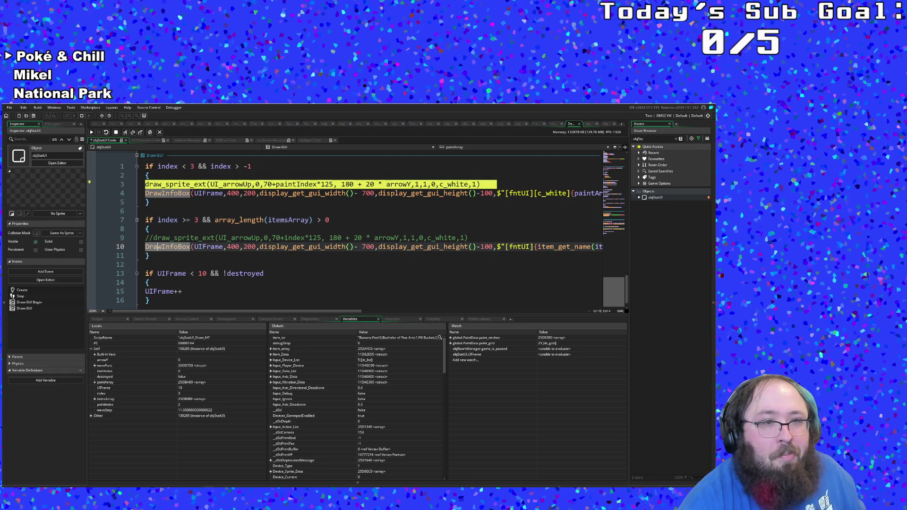
{"action": "left_click", "coordinate": [152, 256]}
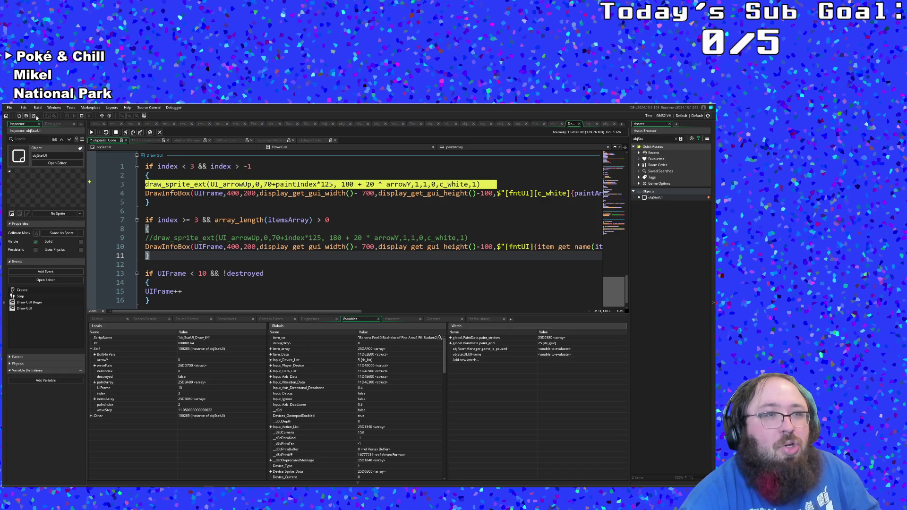
{"action": "left_click", "coordinate": [34, 116]}
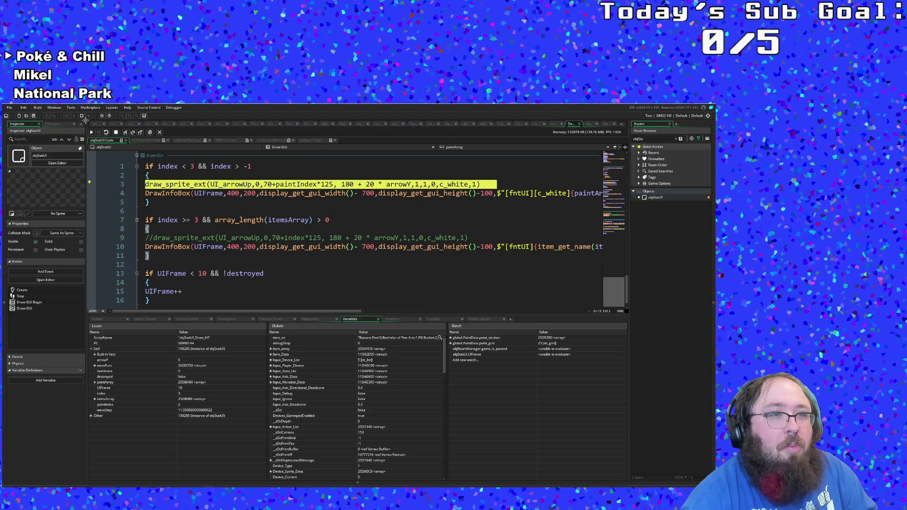
Step: Stop the crashed session, rerun the game, start it and walk through the green door
{"action": "left_click", "coordinate": [81, 116]}
{"action": "left_click", "coordinate": [67, 116]}
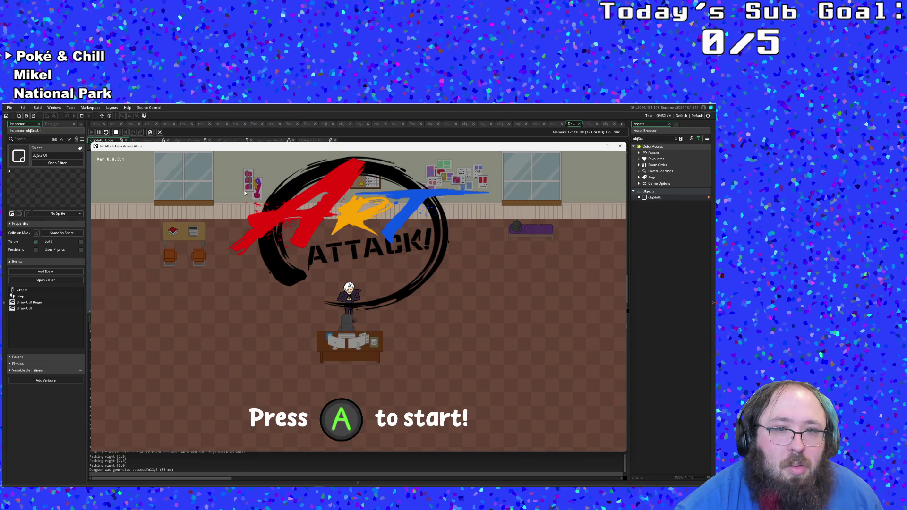
{"action": "key", "text": "Return"}
{"action": "key", "text": "d"}
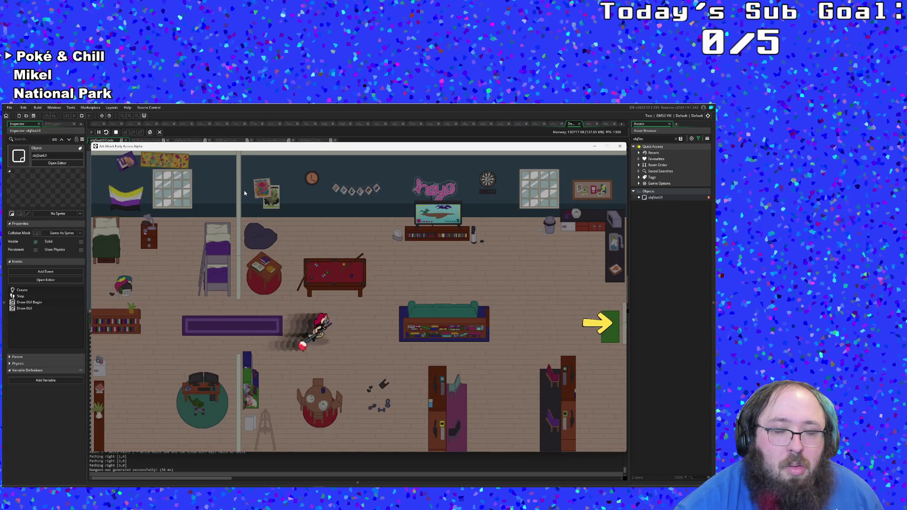
{"action": "key", "text": "d"}
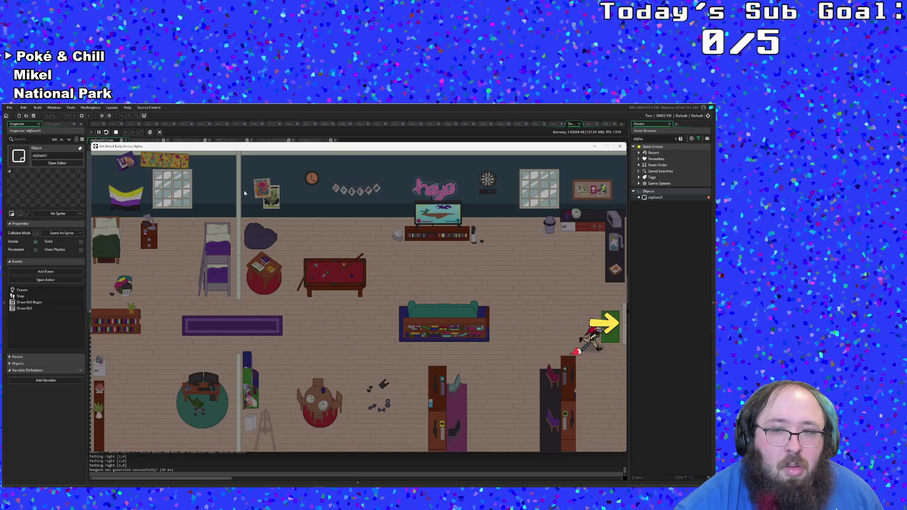
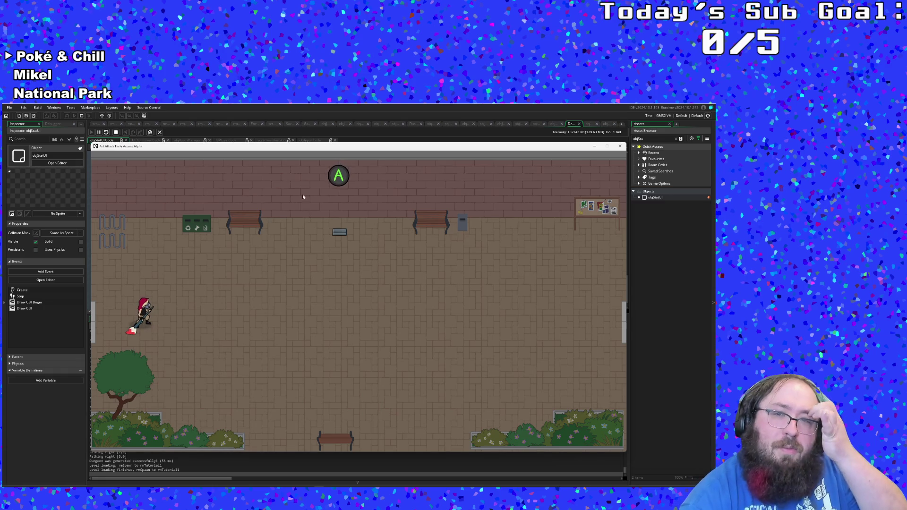
Step: Close the running game and scroll objStashUI's Step event back to lines 11–26
{"action": "left_click", "coordinate": [620, 146]}
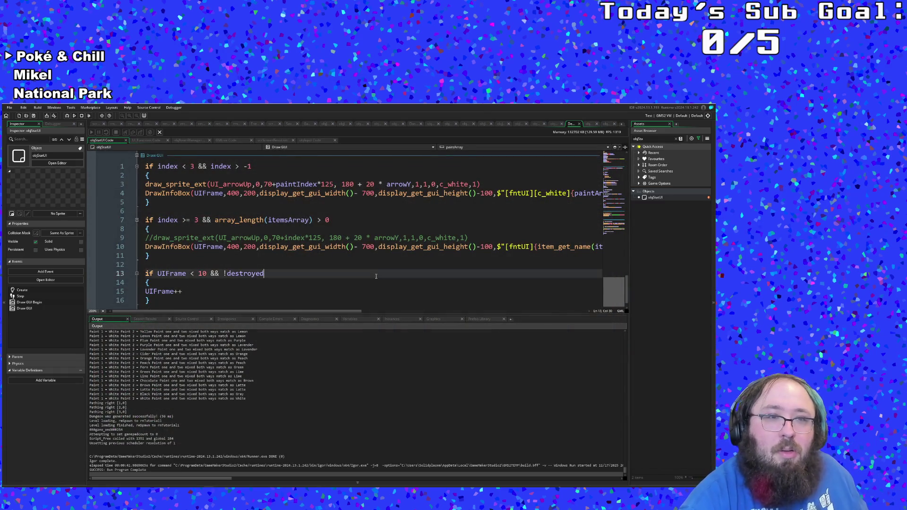
{"action": "scroll", "coordinate": [377, 276], "scroll_direction": "up", "scroll_amount": 2}
{"action": "scroll", "coordinate": [376, 277], "scroll_direction": "up", "scroll_amount": 2}
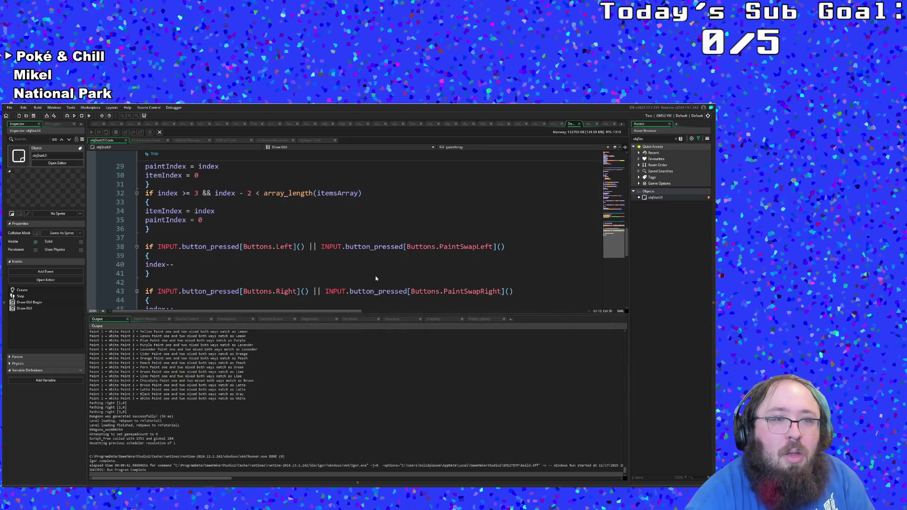
{"action": "scroll", "coordinate": [376, 279], "scroll_direction": "down", "scroll_amount": 4}
{"action": "scroll", "coordinate": [377, 278], "scroll_direction": "down", "scroll_amount": 2}
{"action": "scroll", "coordinate": [376, 279], "scroll_direction": "down", "scroll_amount": 2}
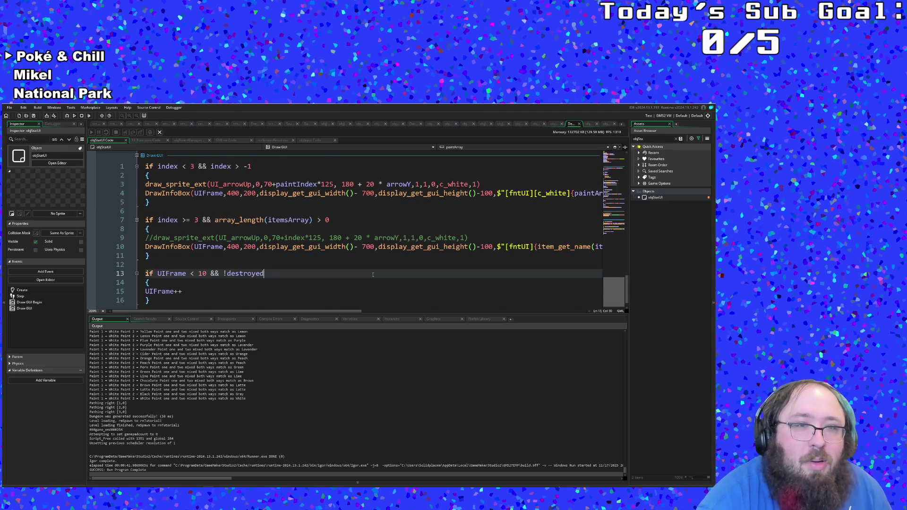
{"action": "scroll", "coordinate": [319, 262], "scroll_direction": "up", "scroll_amount": 2}
{"action": "scroll", "coordinate": [319, 262], "scroll_direction": "up", "scroll_amount": 8}
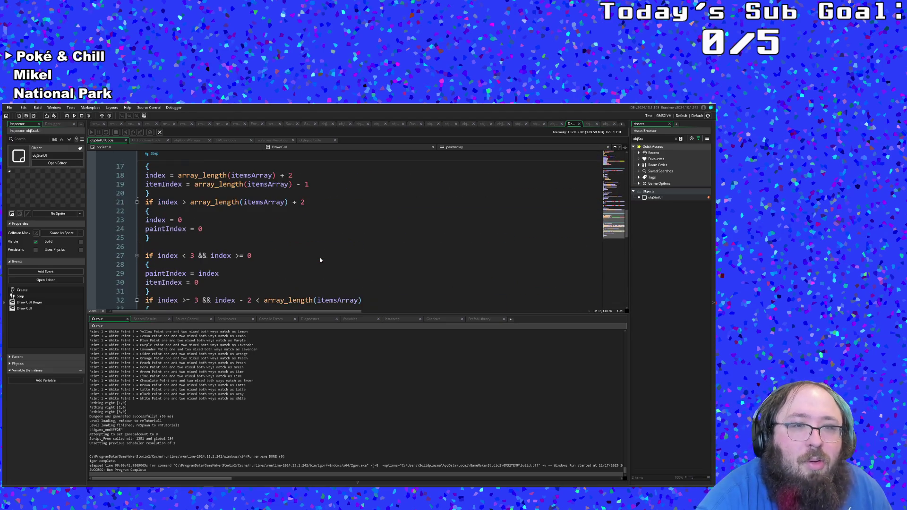
{"action": "scroll", "coordinate": [320, 260], "scroll_direction": "up", "scroll_amount": 2}
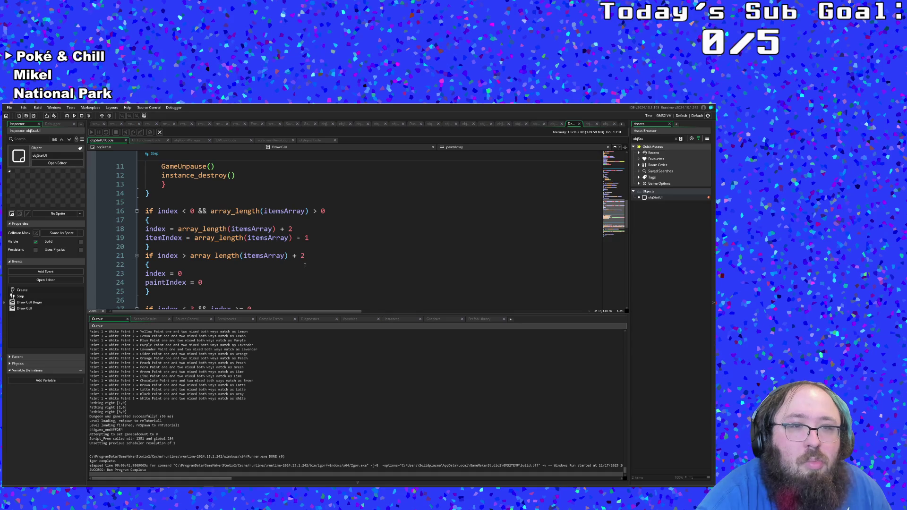
Step: Check the index and paintIndex resets, then select the index < 0 wrap-around block on lines 16–19
{"action": "left_click", "coordinate": [250, 277]}
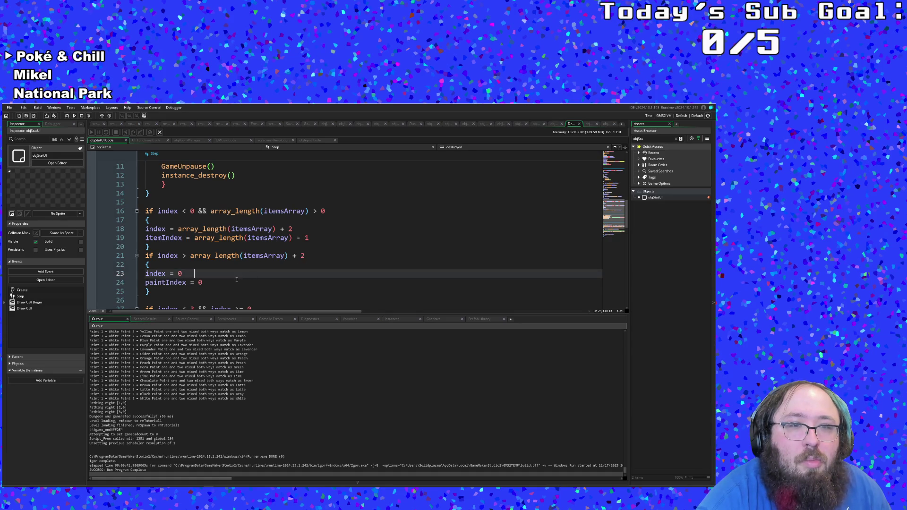
{"action": "left_click", "coordinate": [237, 280]}
{"action": "left_click", "coordinate": [284, 246]}
{"action": "left_click", "coordinate": [334, 212]}
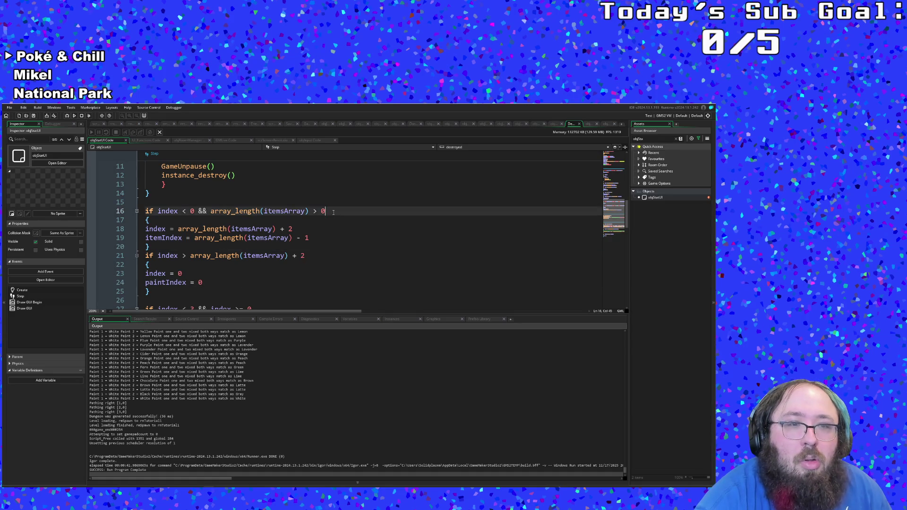
{"action": "left_click", "coordinate": [179, 282]}
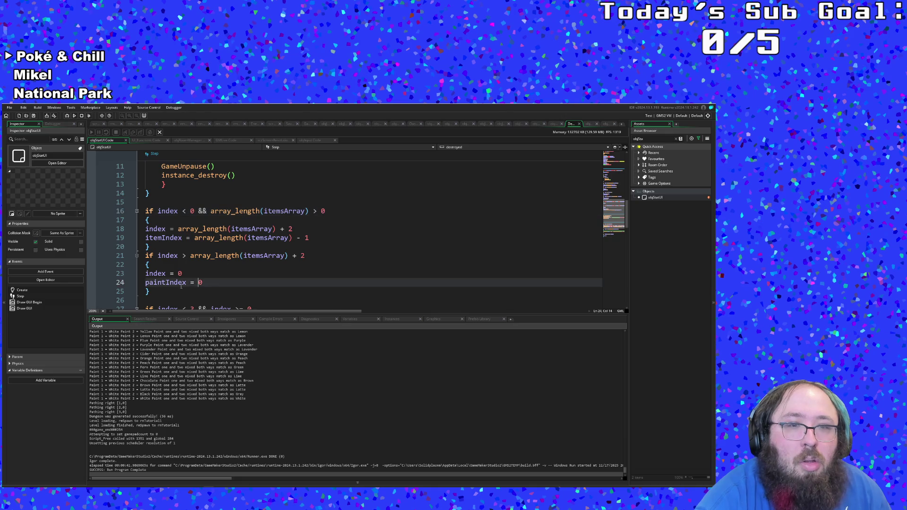
{"action": "left_click_drag", "start_coordinate": [158, 249], "coordinate": [145, 211]}
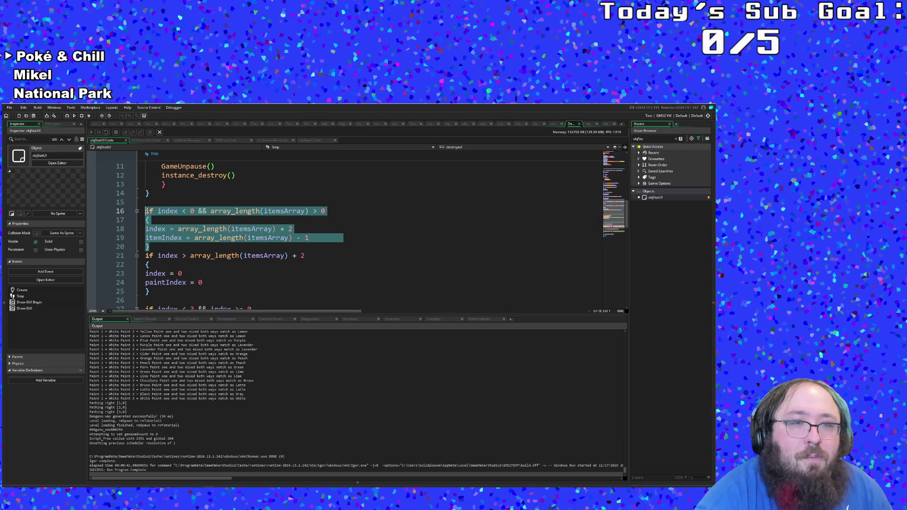
Step: Paste a copy of lines 16–19 below as an 'else' branch, deleting its array_length condition
{"action": "right_click", "coordinate": [147, 212]}
{"action": "left_click", "coordinate": [159, 245]}
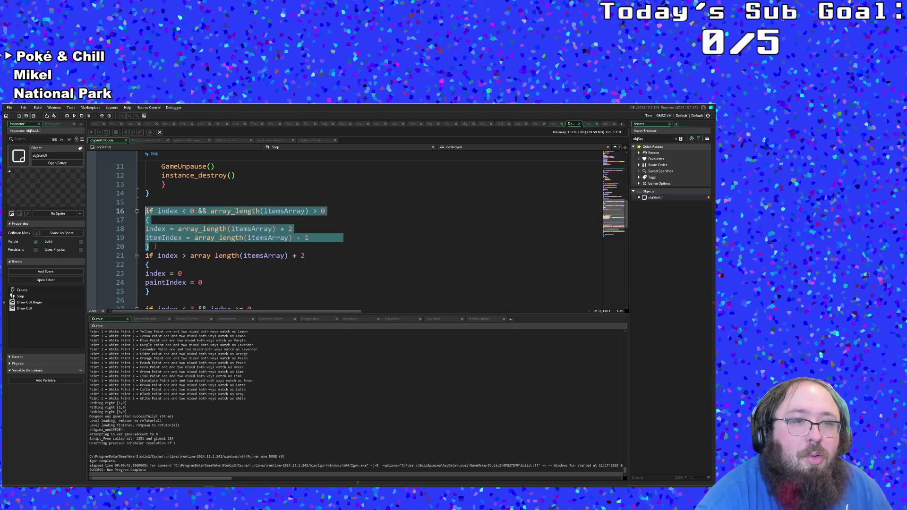
{"action": "left_click", "coordinate": [155, 246]}
{"action": "key", "text": "Return"}
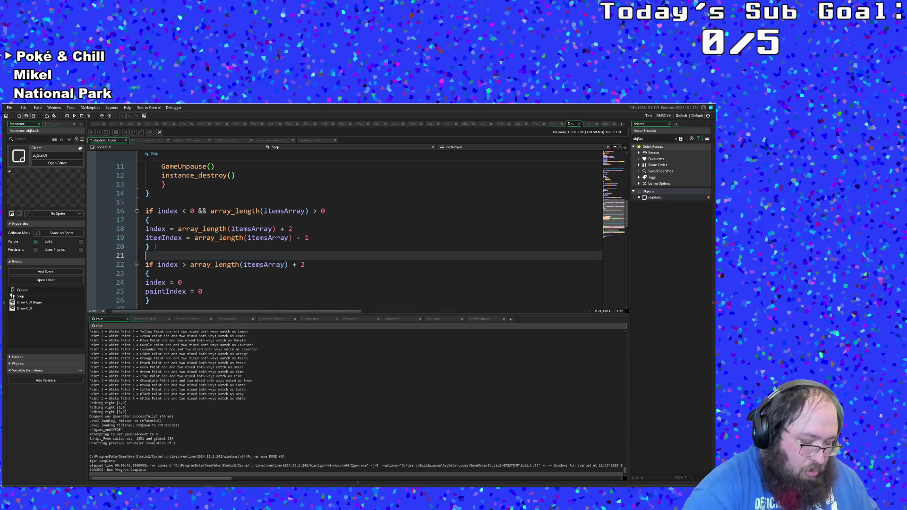
{"action": "key", "text": "ctrl+v"}
{"action": "key", "text": "Up"}
{"action": "key", "text": "Up"}
{"action": "key", "text": "Up"}
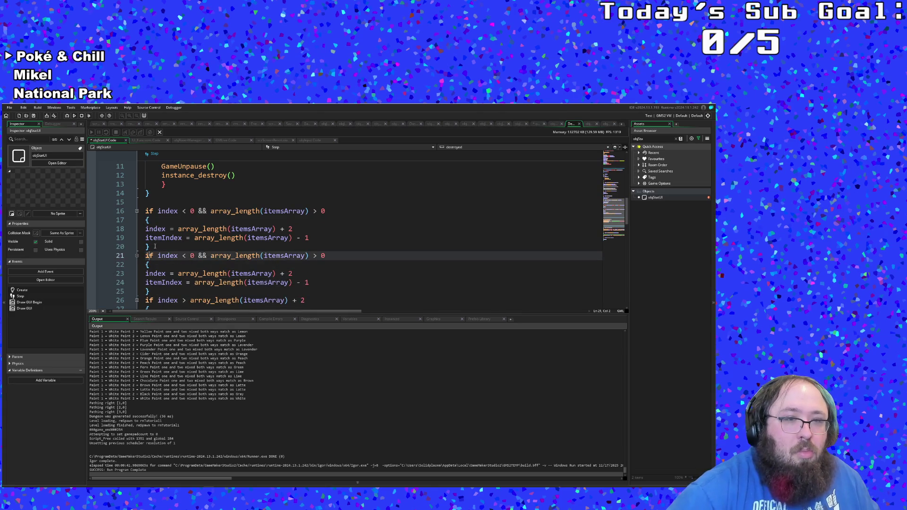
{"action": "type", "text": "else"}
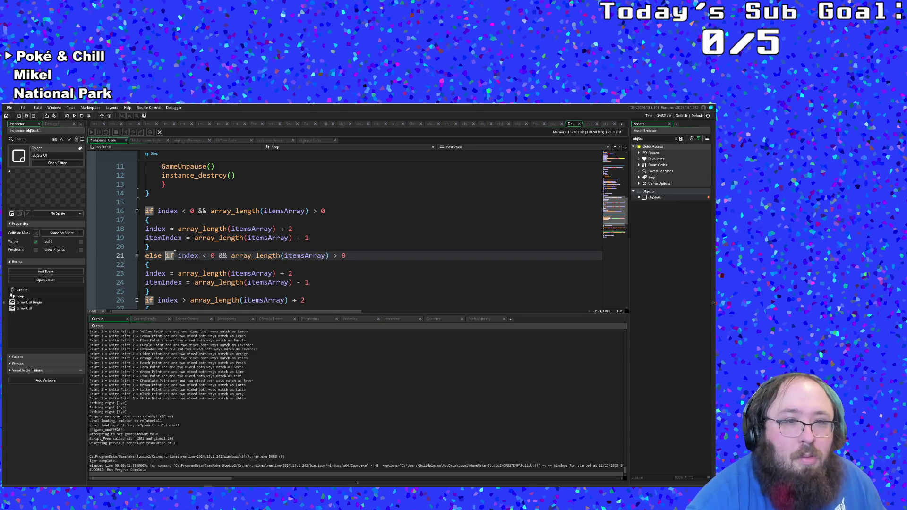
{"action": "left_click_drag", "start_coordinate": [219, 256], "coordinate": [355, 257]}
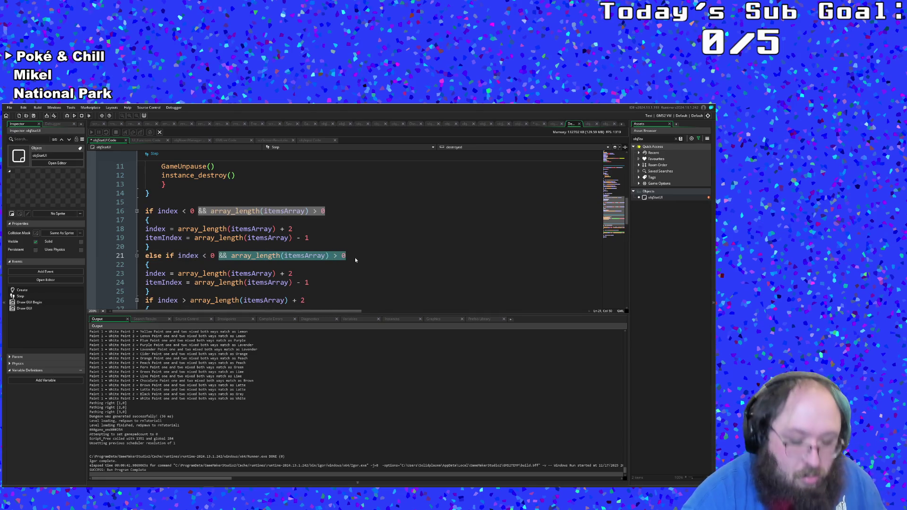
{"action": "key", "text": "BackSpace"}
Step: Make the new branch set index = 2 and paintIndex = 2
{"action": "left_click", "coordinate": [239, 275]}
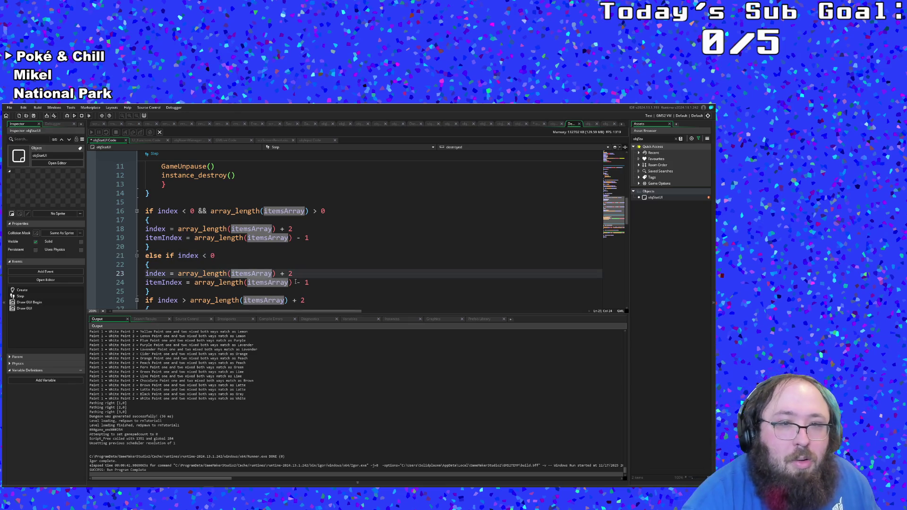
{"action": "left_click_drag", "start_coordinate": [295, 275], "coordinate": [179, 275]}
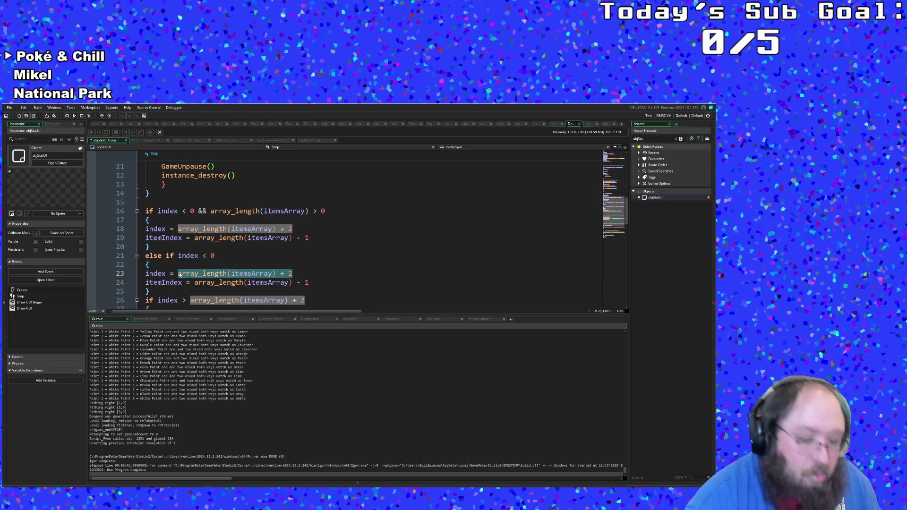
{"action": "type", "text": "2"}
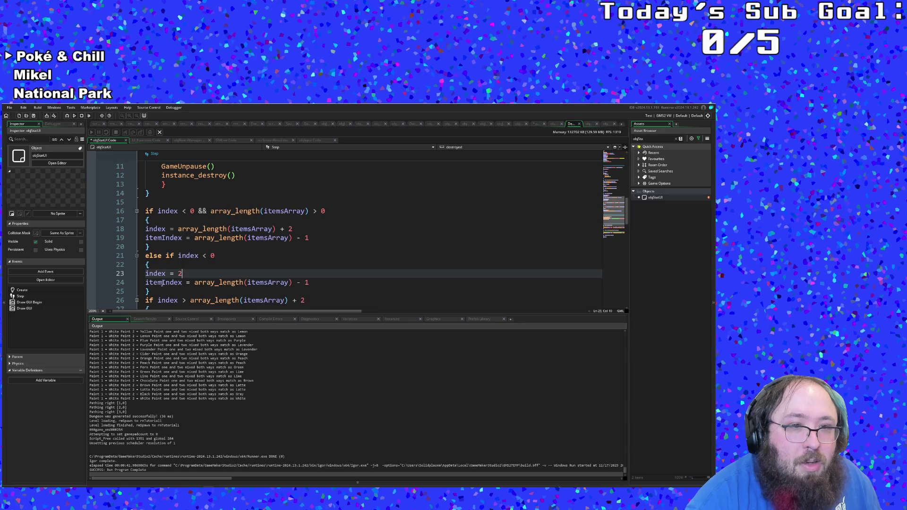
{"action": "left_click_drag", "start_coordinate": [162, 284], "coordinate": [146, 284]}
{"action": "type", "text": "paint"}
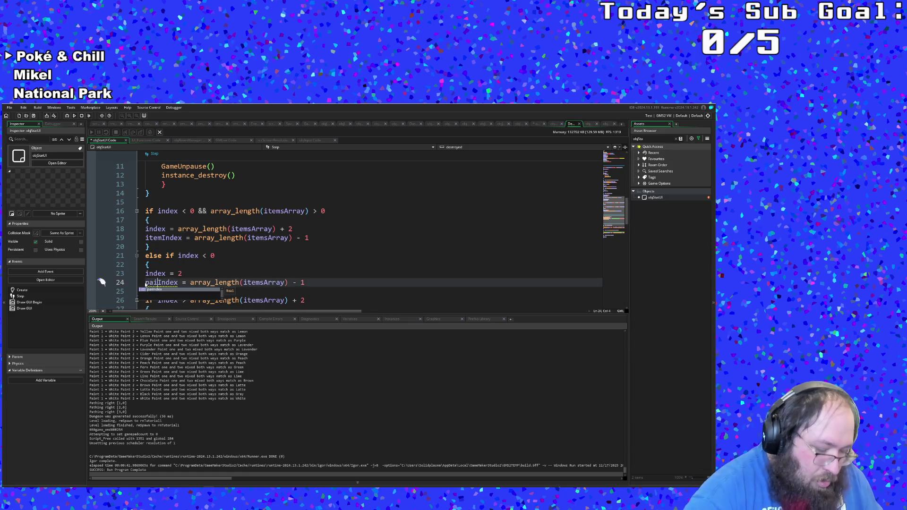
{"action": "key", "text": "ctrl+Right"}
{"action": "key", "text": "ctrl+Right"}
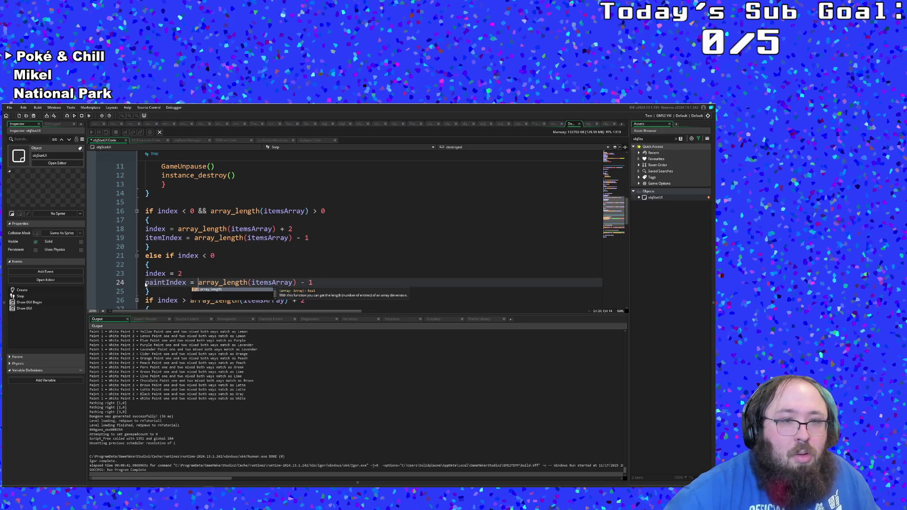
{"action": "key", "text": "Delete"}
{"action": "key", "text": "Delete"}
{"action": "key", "text": "Delete"}
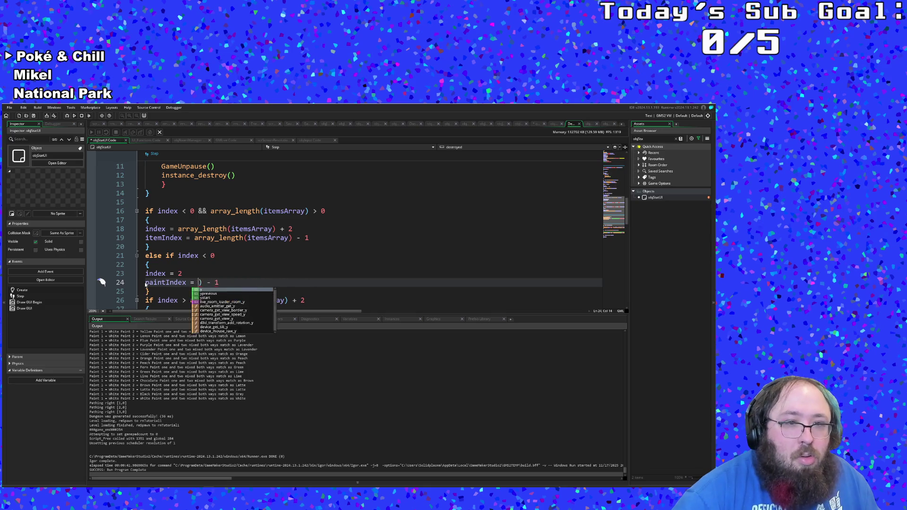
{"action": "key", "text": "Delete"}
{"action": "key", "text": "Delete"}
{"action": "type", "text": "2"}
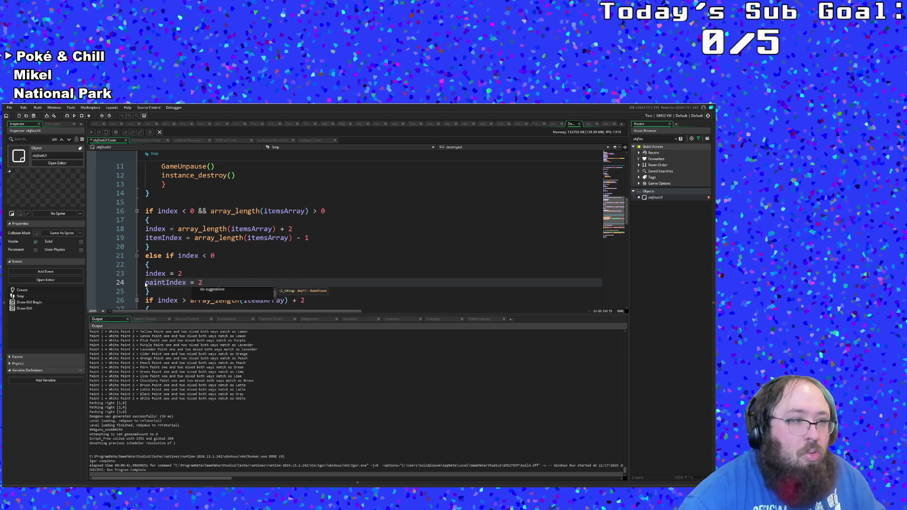
Step: Review the new else-if branch around lines 20–24
{"action": "left_click", "coordinate": [157, 283]}
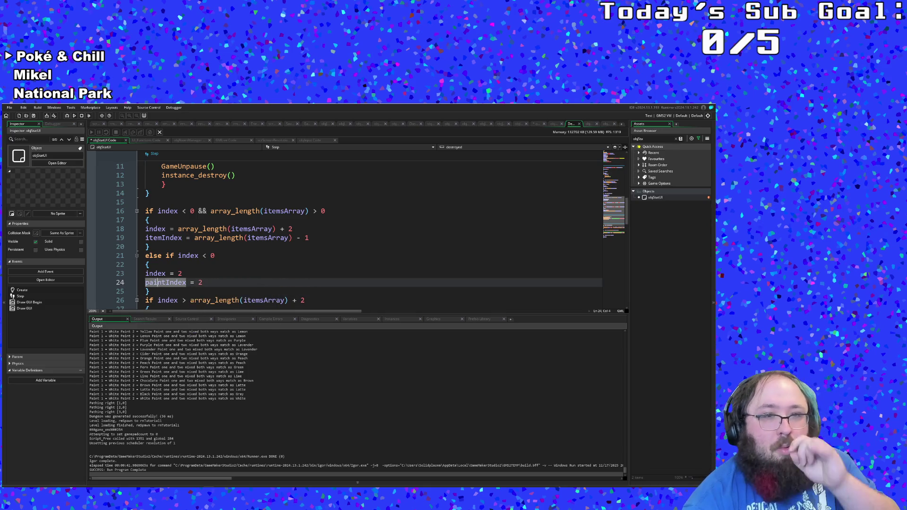
{"action": "left_click", "coordinate": [182, 274]}
{"action": "scroll", "coordinate": [345, 231], "scroll_direction": "down", "scroll_amount": 2}
{"action": "scroll", "coordinate": [345, 231], "scroll_direction": "up", "scroll_amount": 2}
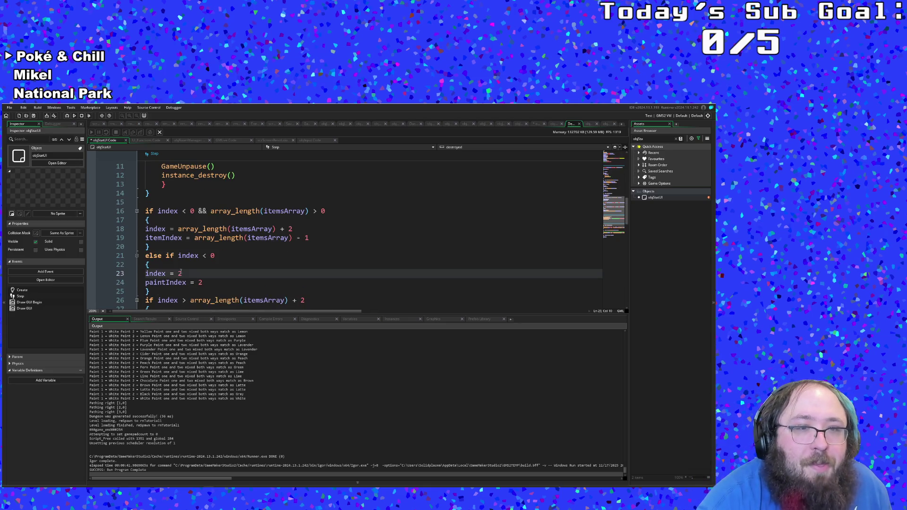
{"action": "key", "text": "Up"}
{"action": "scroll", "coordinate": [177, 267], "scroll_direction": "down", "scroll_amount": 2}
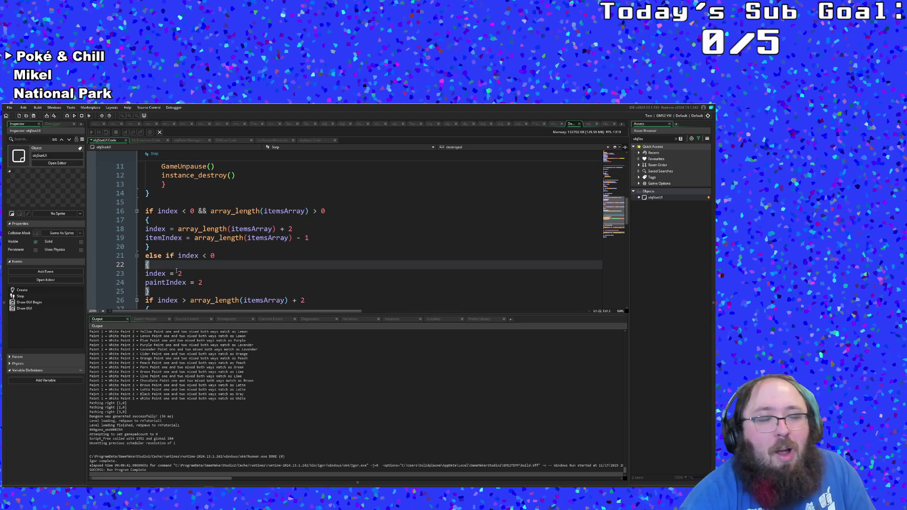
{"action": "left_click", "coordinate": [189, 256]}
{"action": "left_click", "coordinate": [190, 250]}
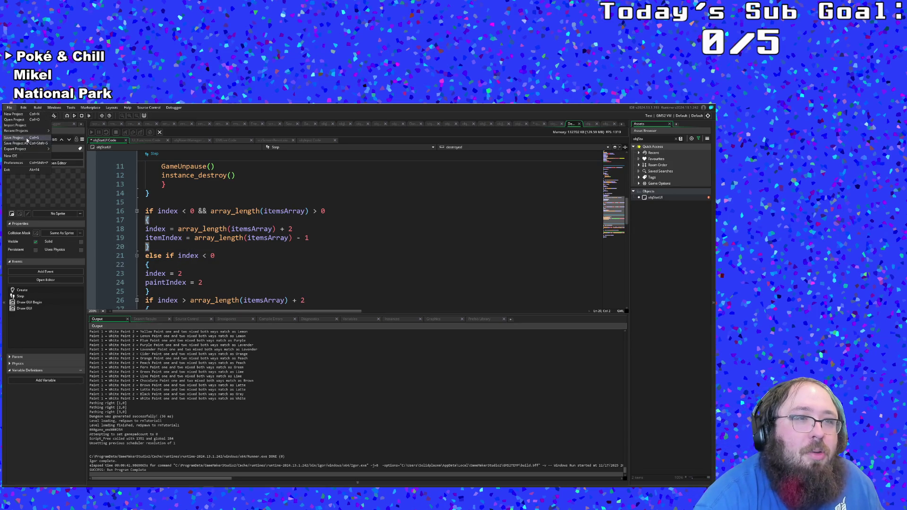
Step: Build and run the game, start from the title screen and walk into the next room
{"action": "left_click", "coordinate": [67, 116]}
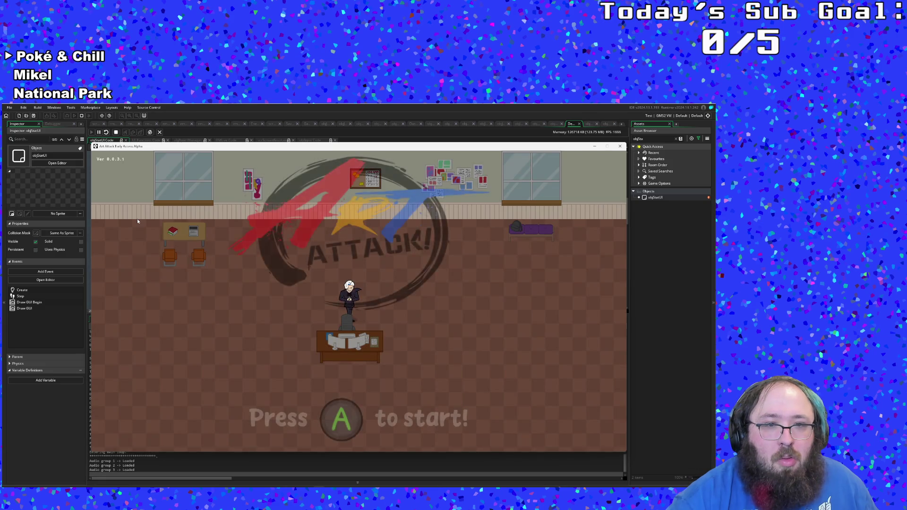
{"action": "key", "text": "Return"}
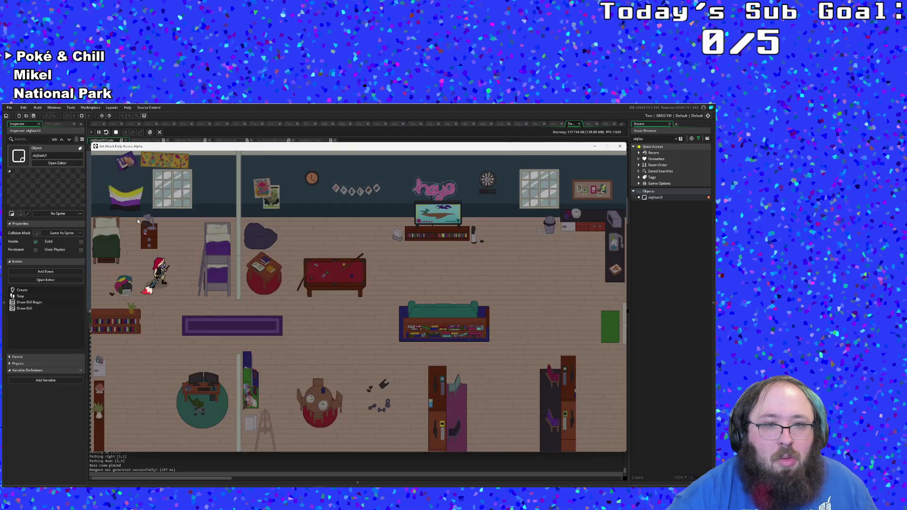
{"action": "key", "text": "Right"}
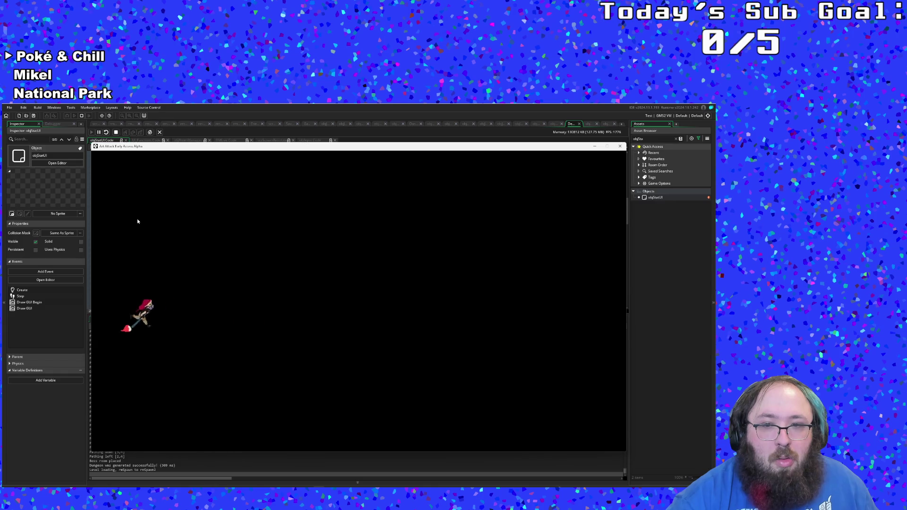
{"action": "key", "text": "Right"}
{"action": "key", "text": "Right"}
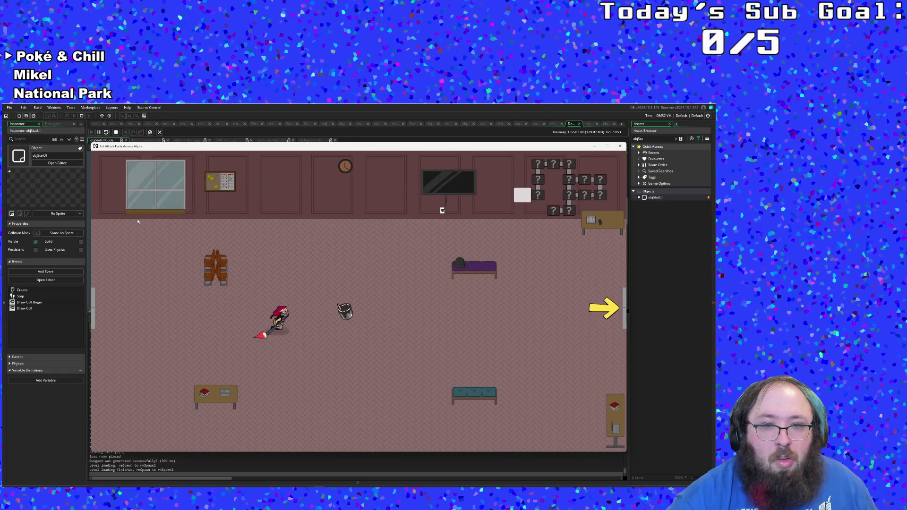
Step: Move around, swap the selected paint from Red to Yellow, then close the game window
{"action": "key", "text": "Left"}
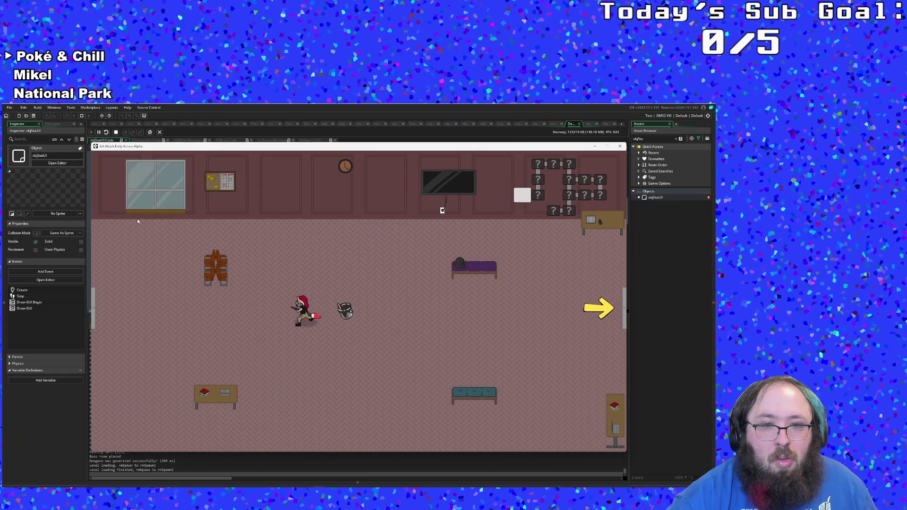
{"action": "key", "text": "Down"}
{"action": "key", "text": "Up"}
{"action": "key", "text": "Up"}
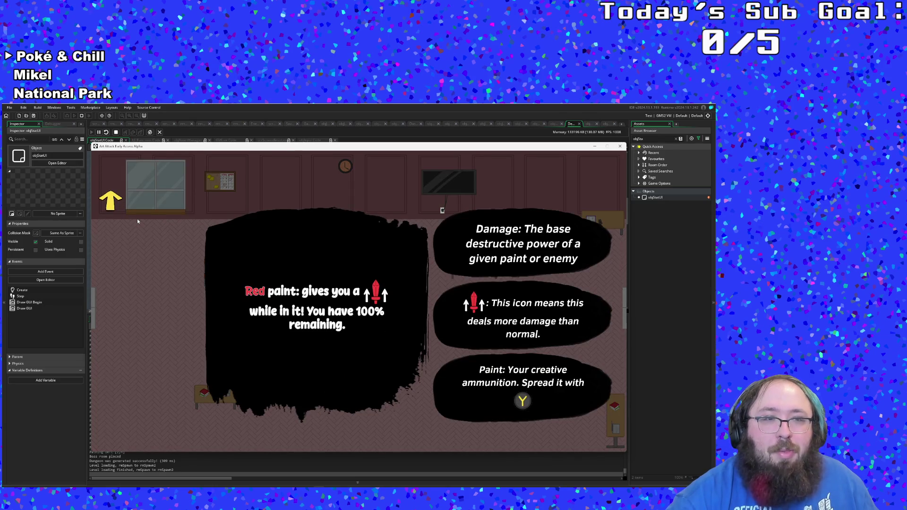
{"action": "key", "text": "Right"}
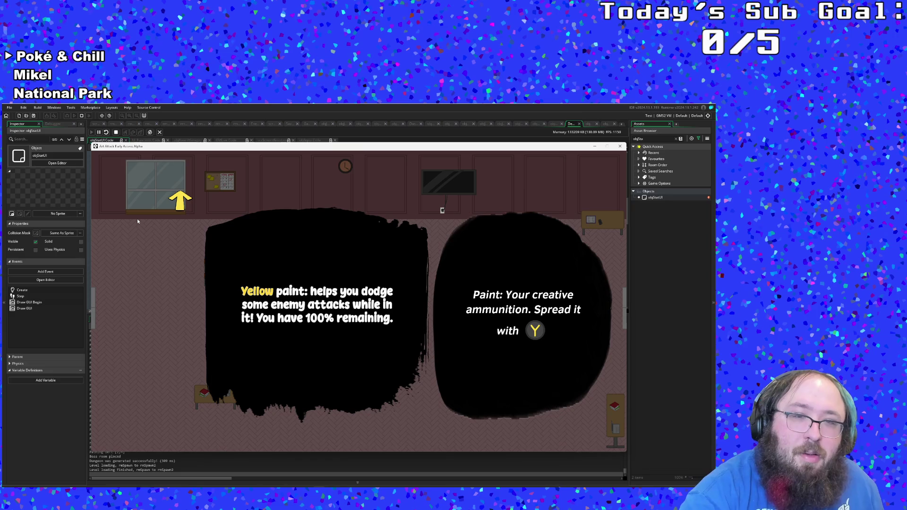
{"action": "left_click", "coordinate": [619, 149]}
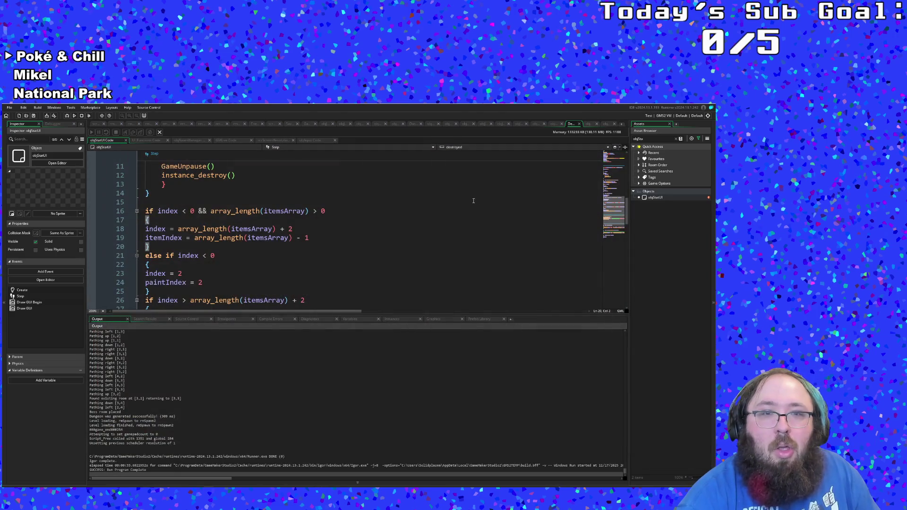
Step: Close objStatUI's code and bring up objBrush's Draw GUI event
{"action": "left_click", "coordinate": [581, 126]}
{"action": "left_click", "coordinate": [358, 263]}
{"action": "scroll", "coordinate": [358, 264], "scroll_direction": "down", "scroll_amount": 20}
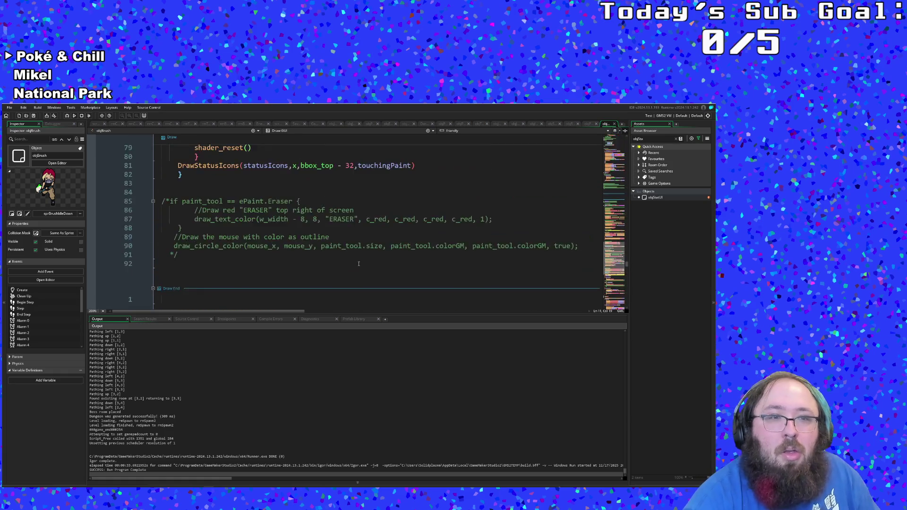
{"action": "scroll", "coordinate": [358, 264], "scroll_direction": "up", "scroll_amount": 20}
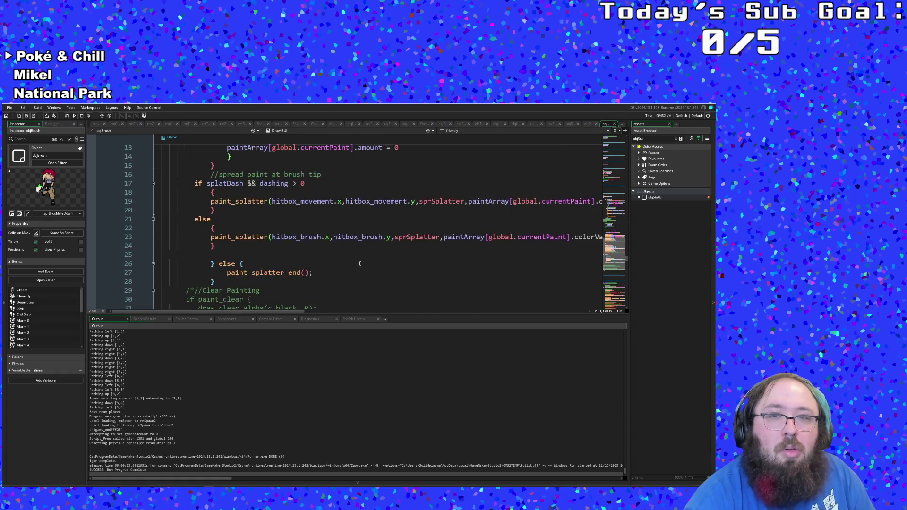
{"action": "scroll", "coordinate": [360, 264], "scroll_direction": "down", "scroll_amount": 20}
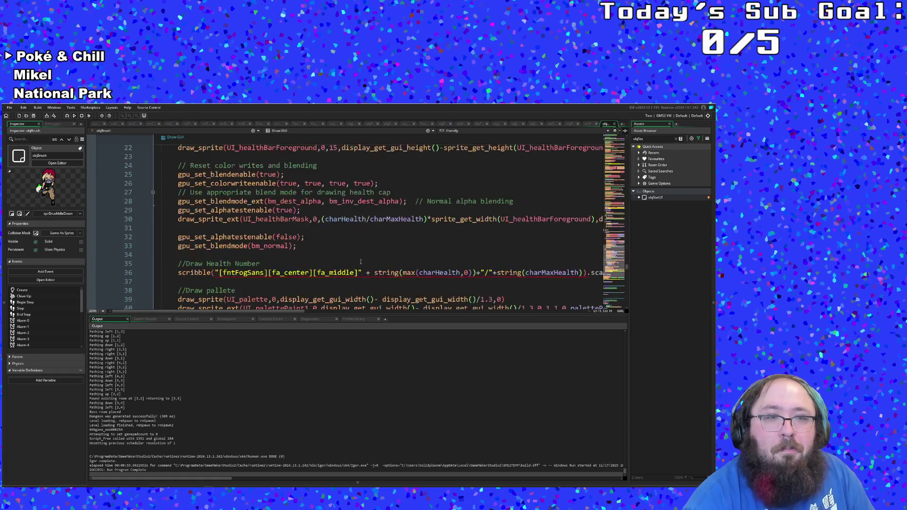
{"action": "scroll", "coordinate": [361, 261], "scroll_direction": "up", "scroll_amount": 3}
{"action": "scroll", "coordinate": [361, 262], "scroll_direction": "down", "scroll_amount": 10}
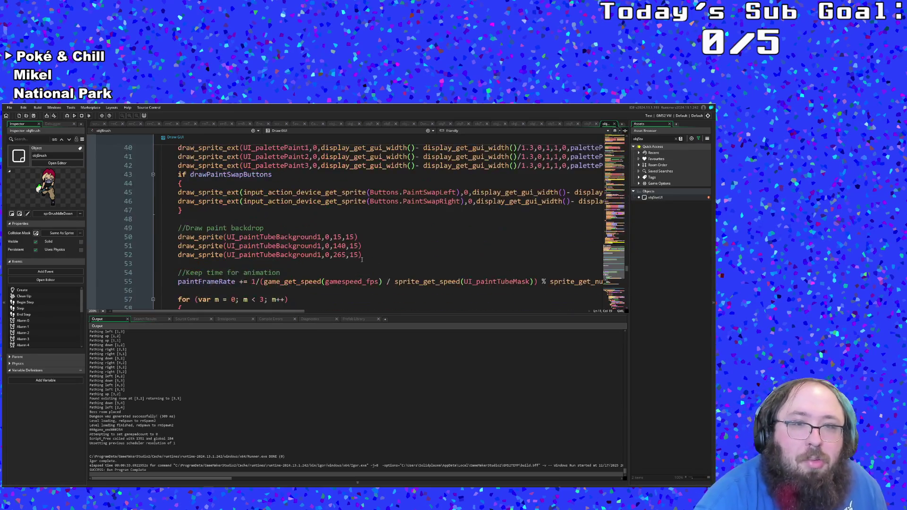
{"action": "scroll", "coordinate": [362, 259], "scroll_direction": "up", "scroll_amount": 10}
{"action": "scroll", "coordinate": [362, 259], "scroll_direction": "down", "scroll_amount": 4}
{"action": "scroll", "coordinate": [362, 260], "scroll_direction": "up", "scroll_amount": 11}
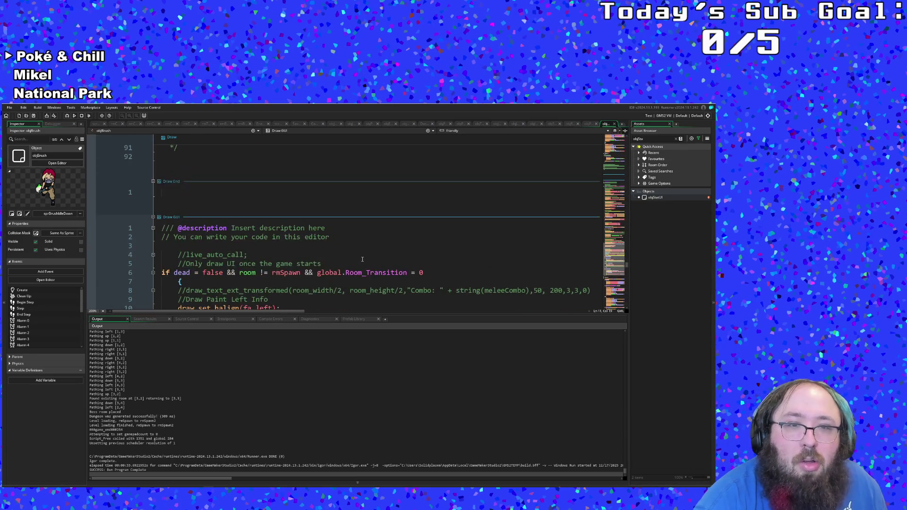
Step: Delete ' && global.Room_Transition = 0' from the line 6 draw condition
{"action": "left_click", "coordinate": [333, 237]}
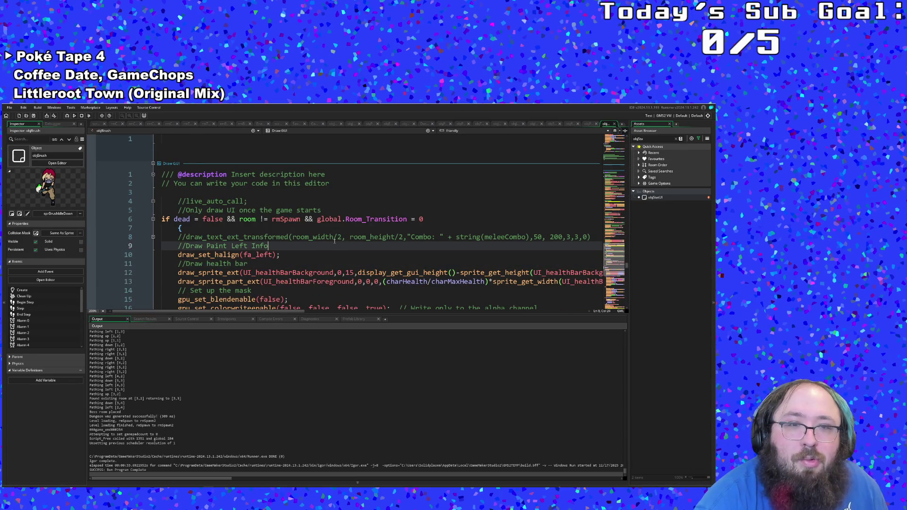
{"action": "left_click", "coordinate": [316, 227]}
{"action": "left_click", "coordinate": [314, 220]}
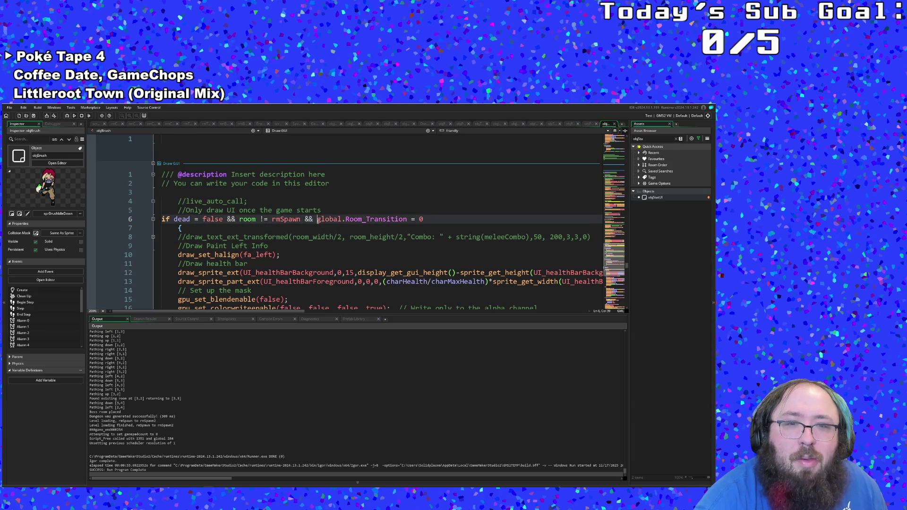
{"action": "left_click_drag", "start_coordinate": [426, 220], "coordinate": [304, 219]}
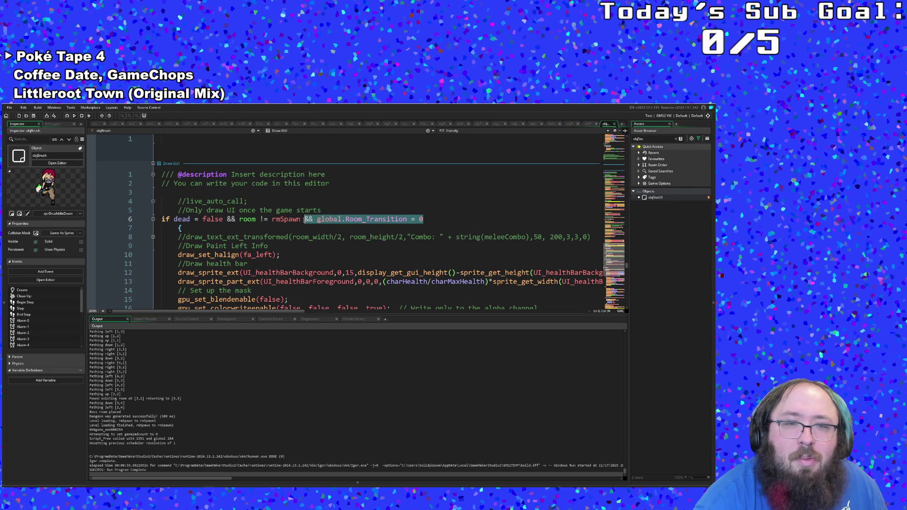
{"action": "key", "text": "BackSpace"}
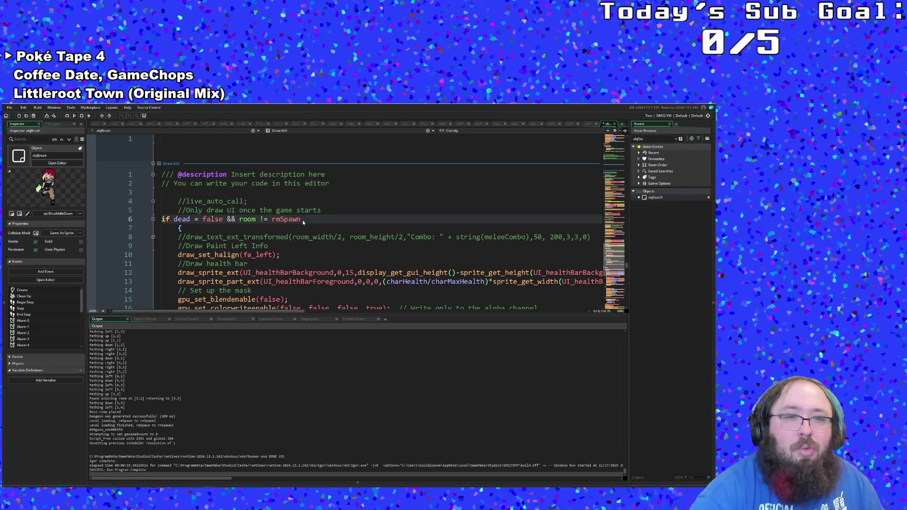
Step: Review the edited Draw GUI code, then build and run the game
{"action": "left_click", "coordinate": [187, 202]}
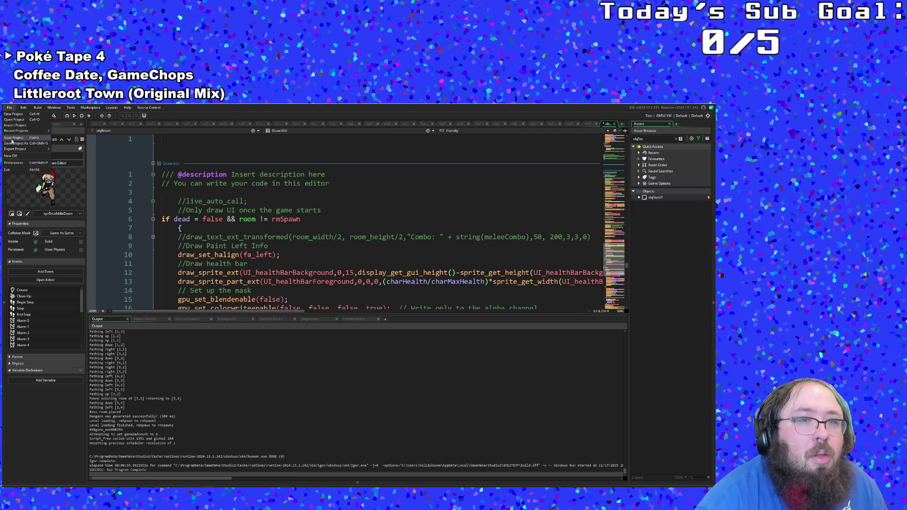
{"action": "left_click", "coordinate": [241, 229]}
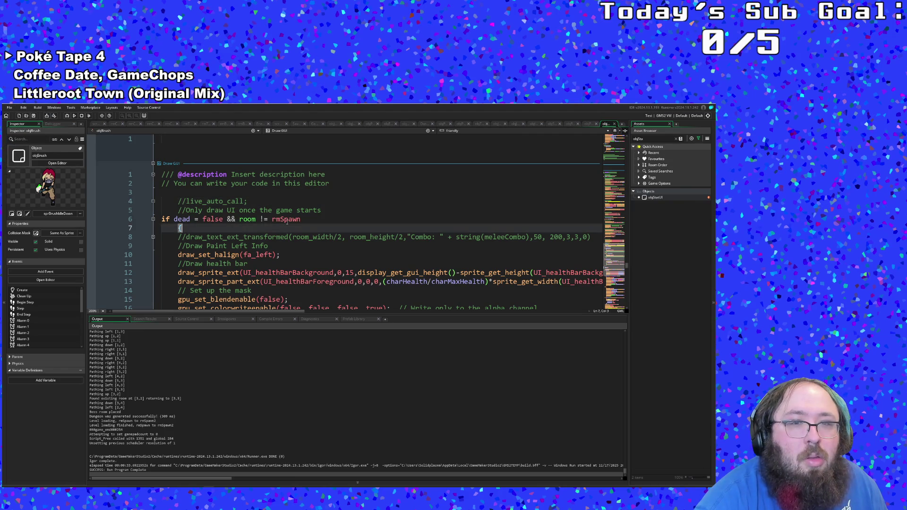
{"action": "left_click", "coordinate": [306, 219]}
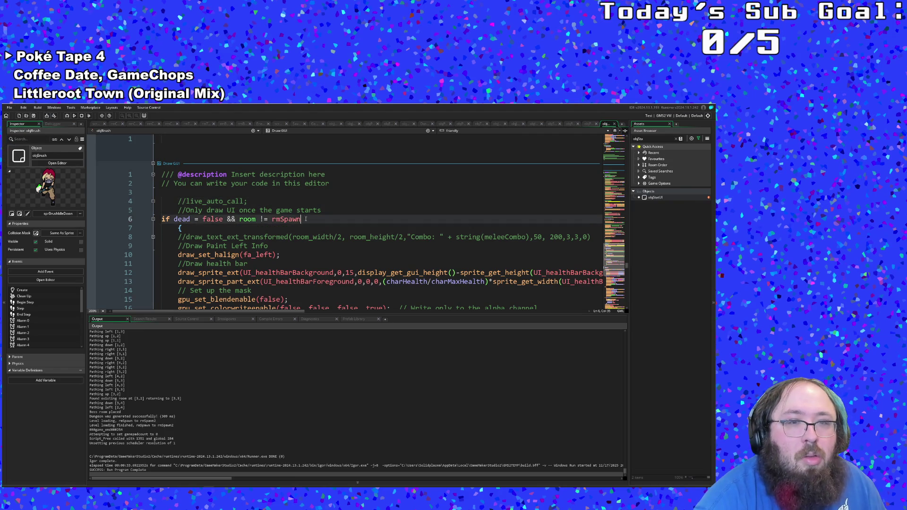
{"action": "left_click", "coordinate": [9, 108]}
{"action": "left_click", "coordinate": [66, 115]}
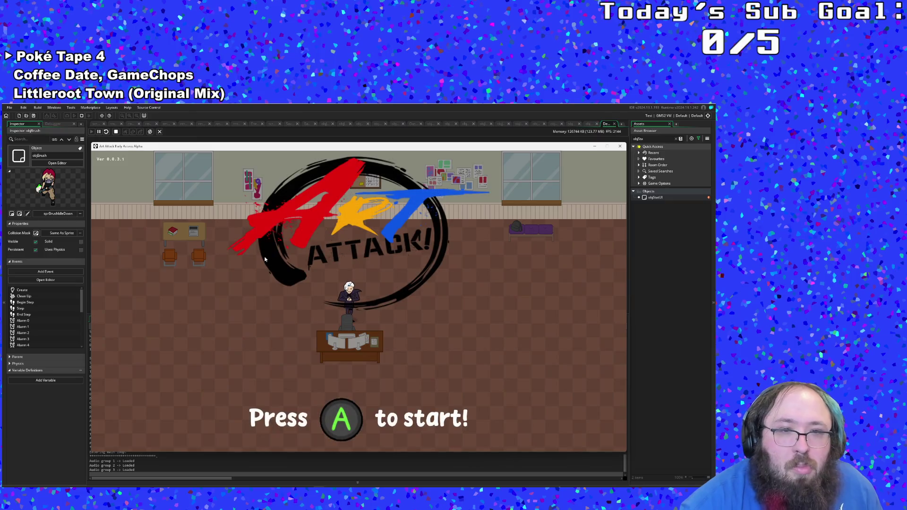
Step: Start the game, walk into the next room and cycle paints with E and Q
{"action": "key", "text": "Return"}
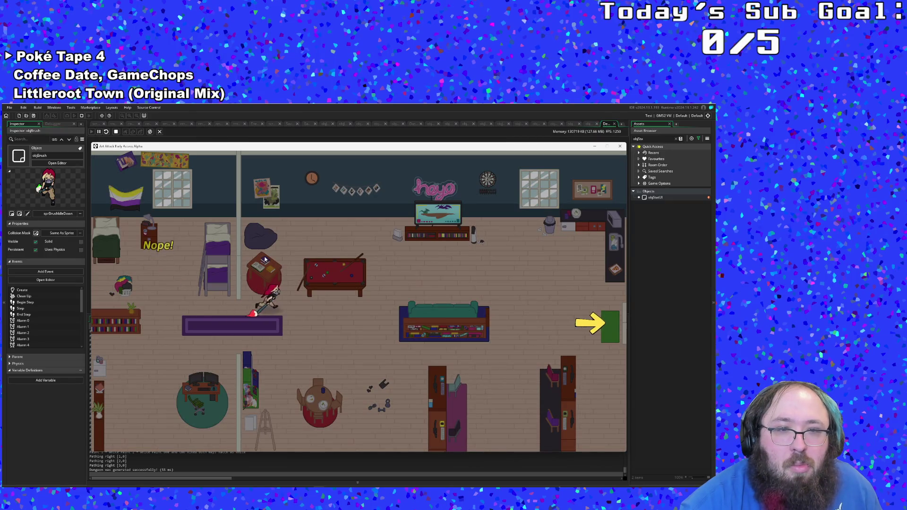
{"action": "key", "text": "Right"}
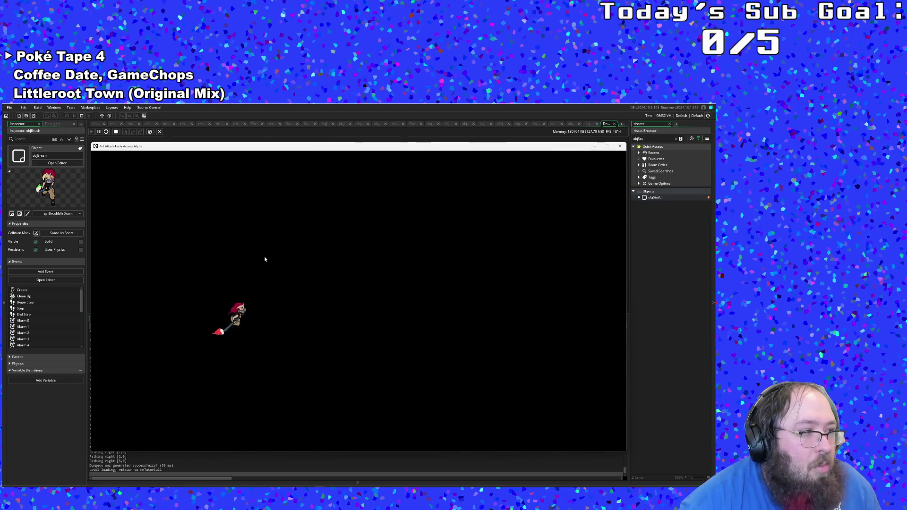
{"action": "key", "text": "Right"}
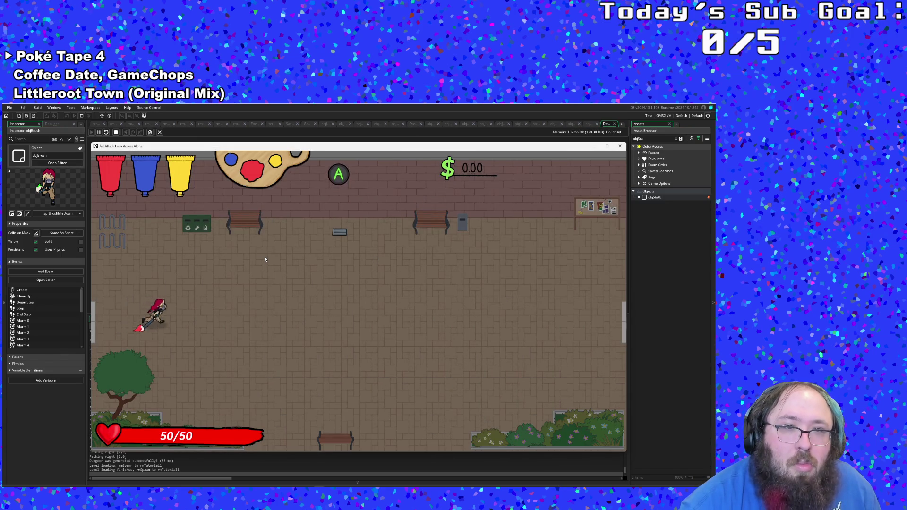
{"action": "key", "text": "e"}
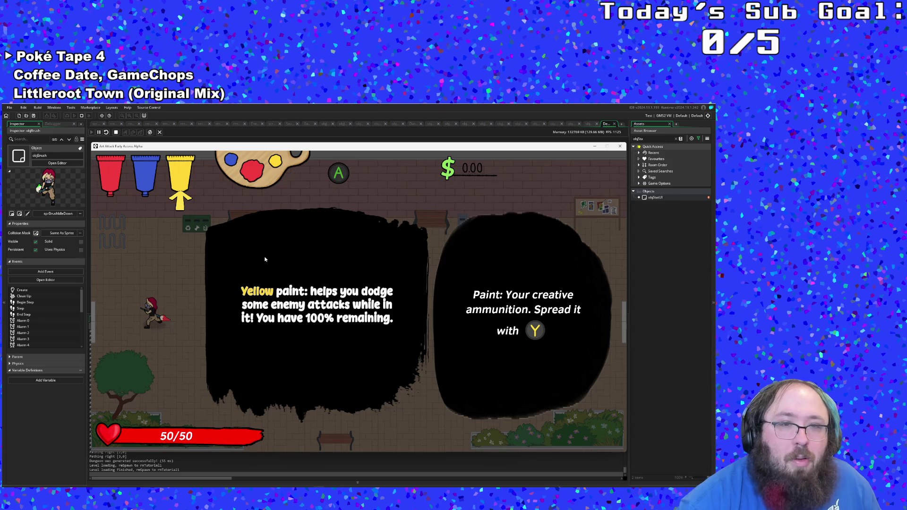
{"action": "key", "text": "q"}
{"action": "key", "text": "q"}
{"action": "key", "text": "q"}
{"action": "key", "text": "e"}
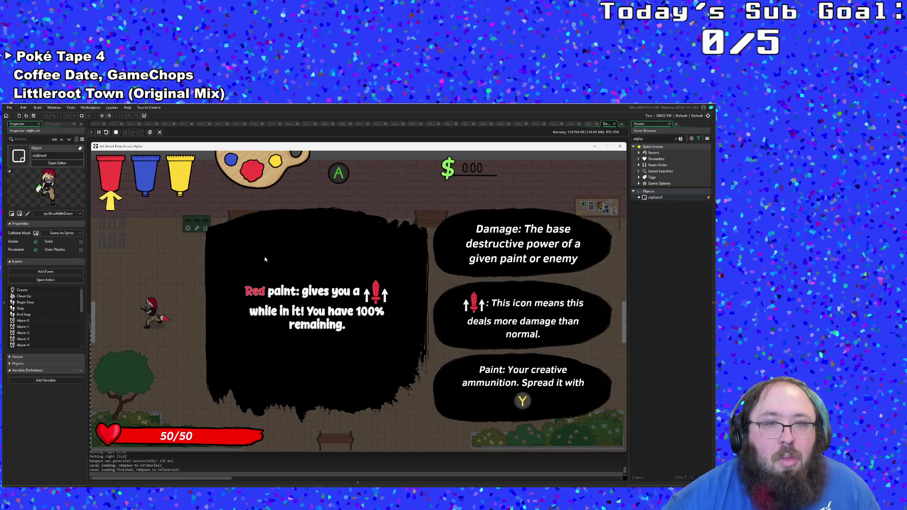
{"action": "key", "text": "q"}
{"action": "key", "text": "e"}
{"action": "key", "text": "e"}
{"action": "key", "text": "e"}
{"action": "key", "text": "e"}
{"action": "key", "text": "e"}
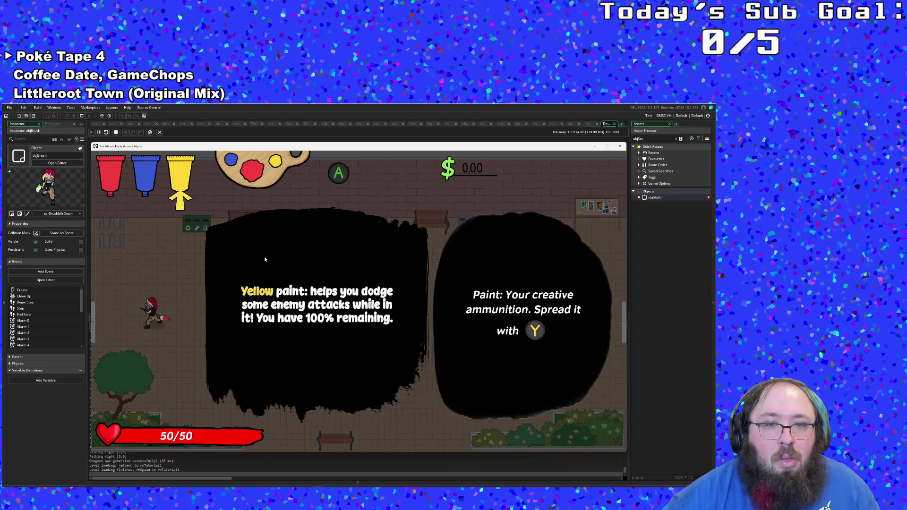
Step: Dismiss and reopen the red paint tutorial repeatedly with Escape and E
{"action": "key", "text": "e"}
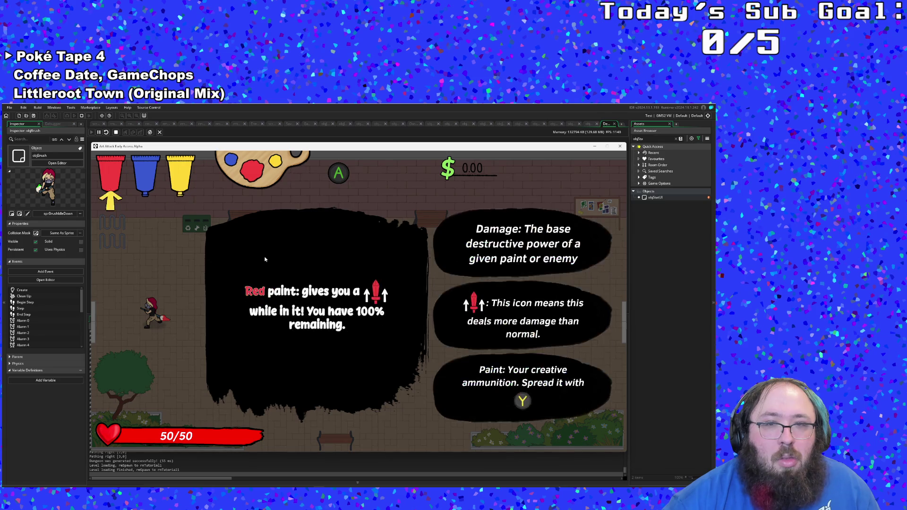
{"action": "key", "text": "e"}
{"action": "key", "text": "Escape"}
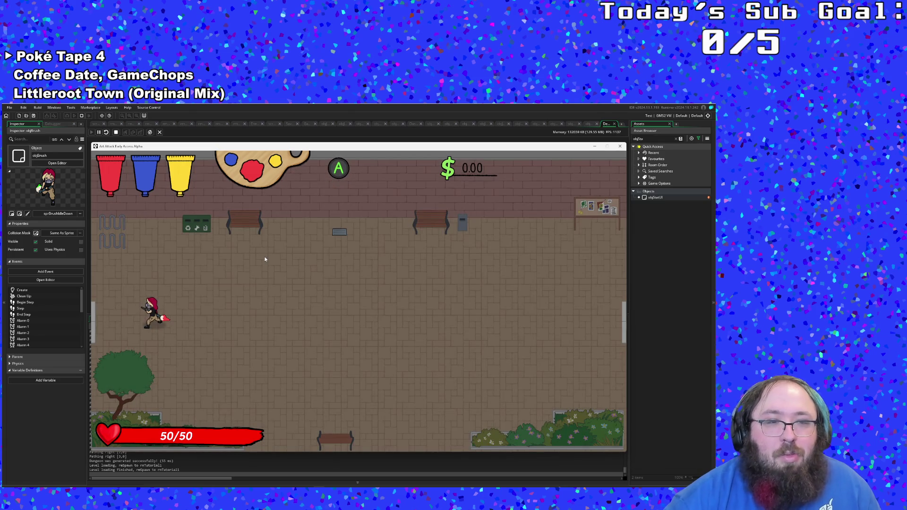
{"action": "key", "text": "e"}
{"action": "key", "text": "Escape"}
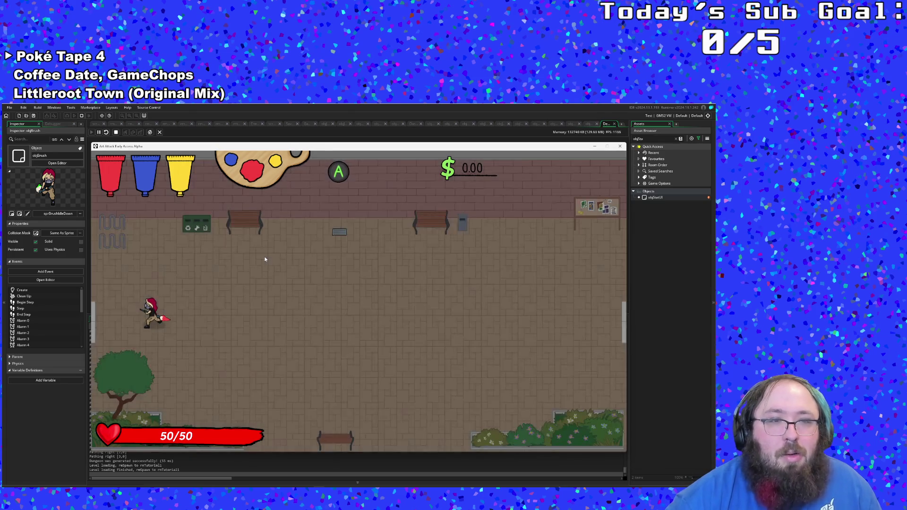
{"action": "key", "text": "e"}
{"action": "key", "text": "Escape"}
{"action": "key", "text": "e"}
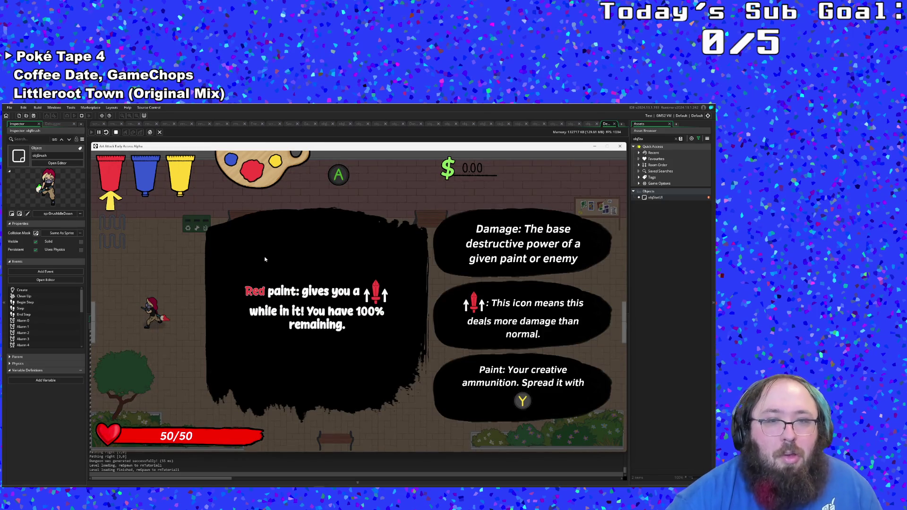
{"action": "key", "text": "Escape"}
{"action": "key", "text": "e"}
{"action": "key", "text": "Escape"}
{"action": "key", "text": "e"}
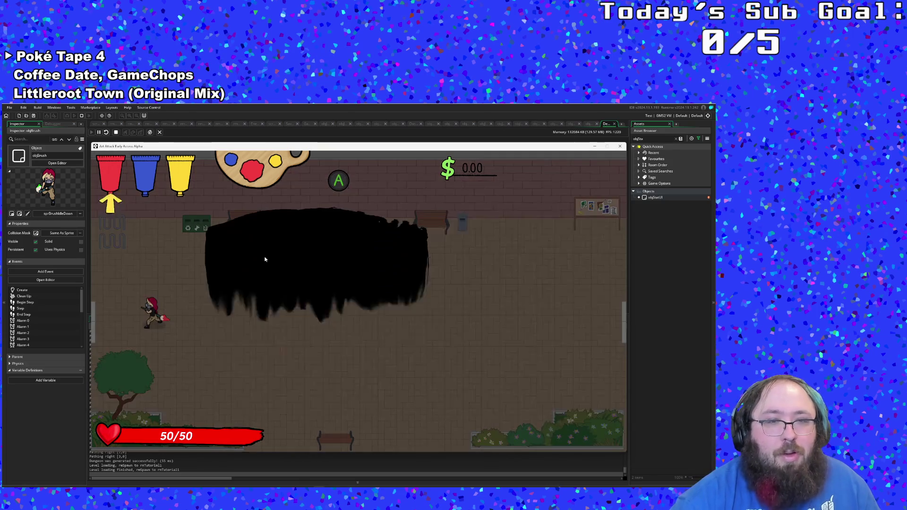
Step: Page the tutorial back to red paint with the arrow keys, then close it
{"action": "key", "text": "Escape"}
{"action": "key", "text": "e"}
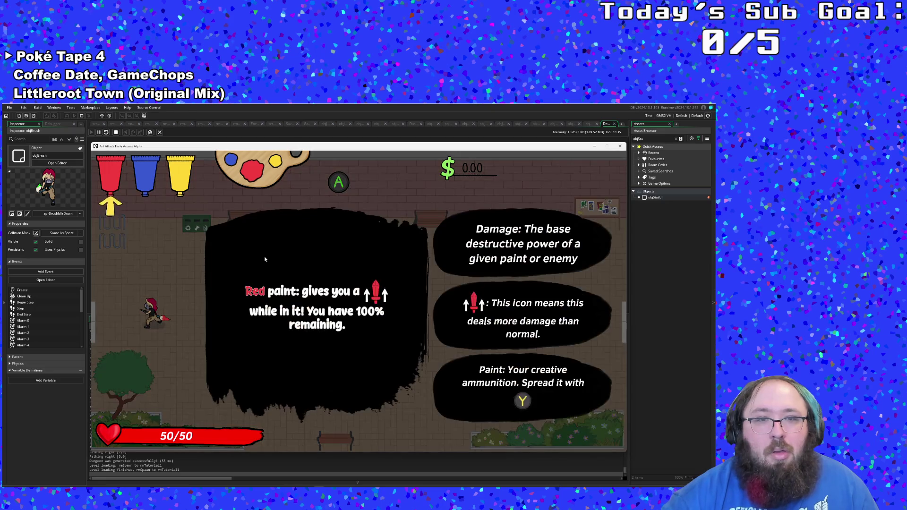
{"action": "key", "text": "Escape"}
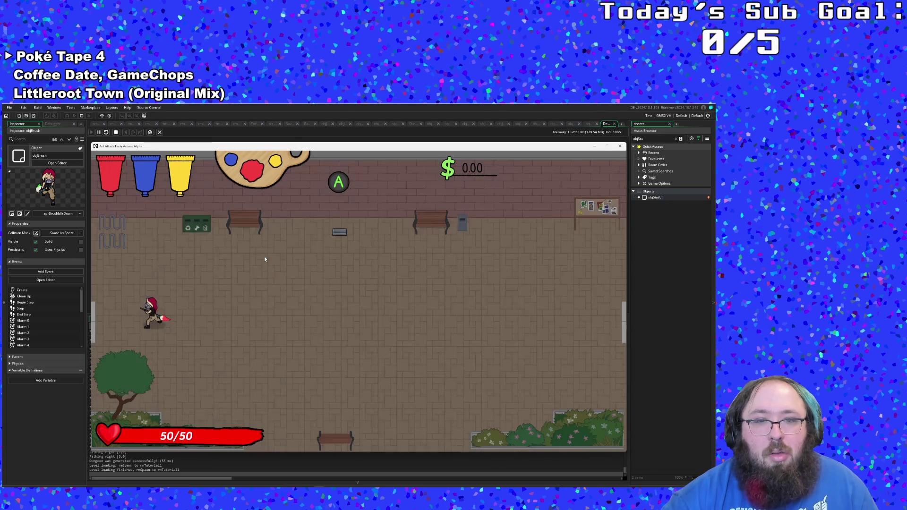
{"action": "key", "text": "e"}
{"action": "key", "text": "Right"}
{"action": "key", "text": "Left"}
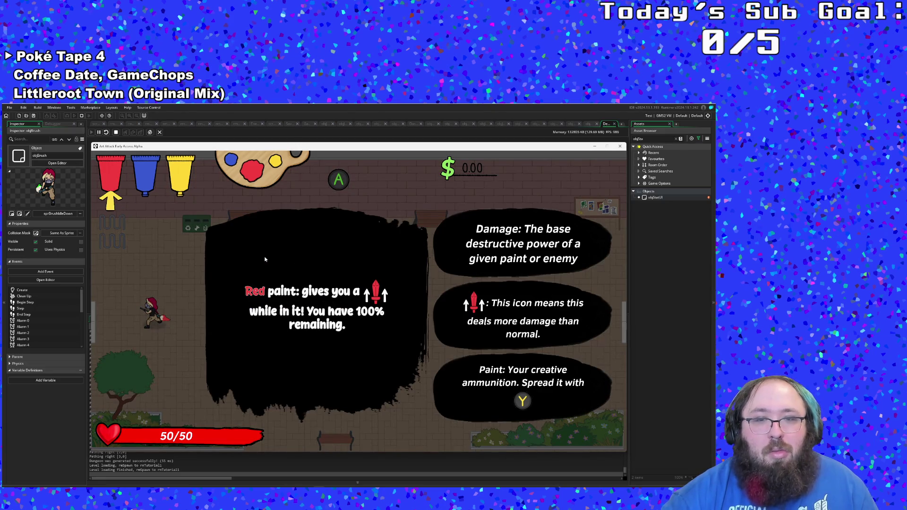
{"action": "key", "text": "Left"}
{"action": "key", "text": "Left"}
{"action": "key", "text": "Left"}
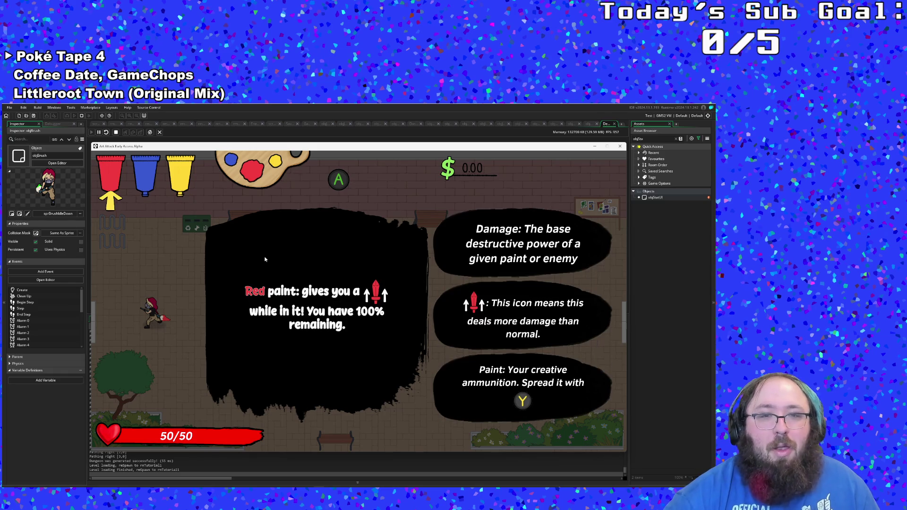
{"action": "key", "text": "Escape"}
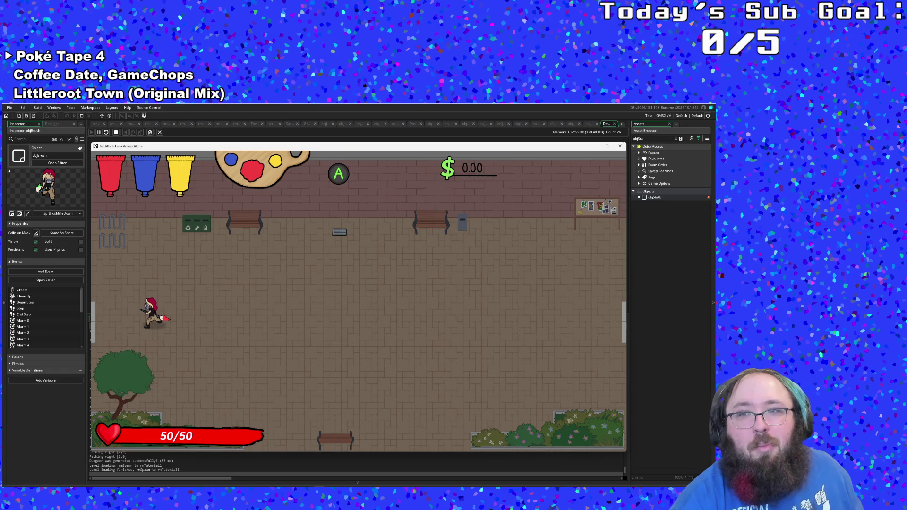
Step: Stop the playtest and close the Debugger tab
{"action": "left_click", "coordinate": [620, 146]}
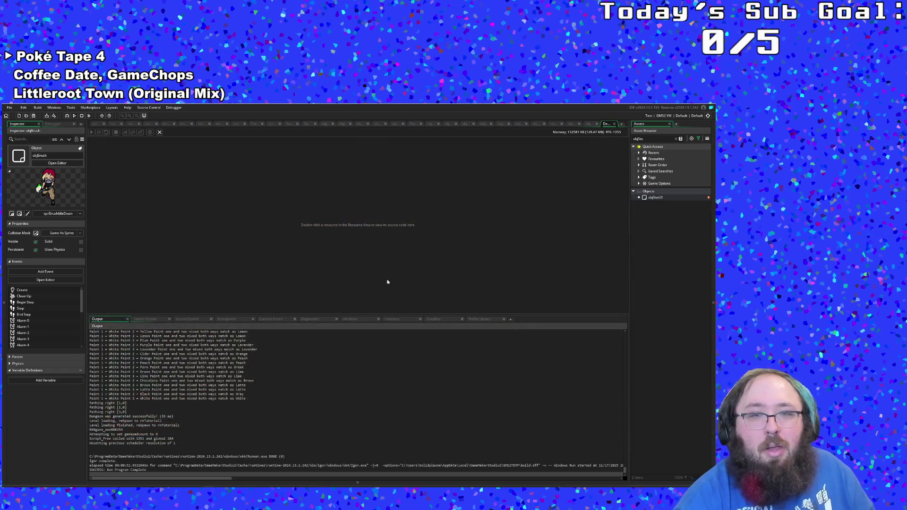
{"action": "left_click", "coordinate": [615, 124]}
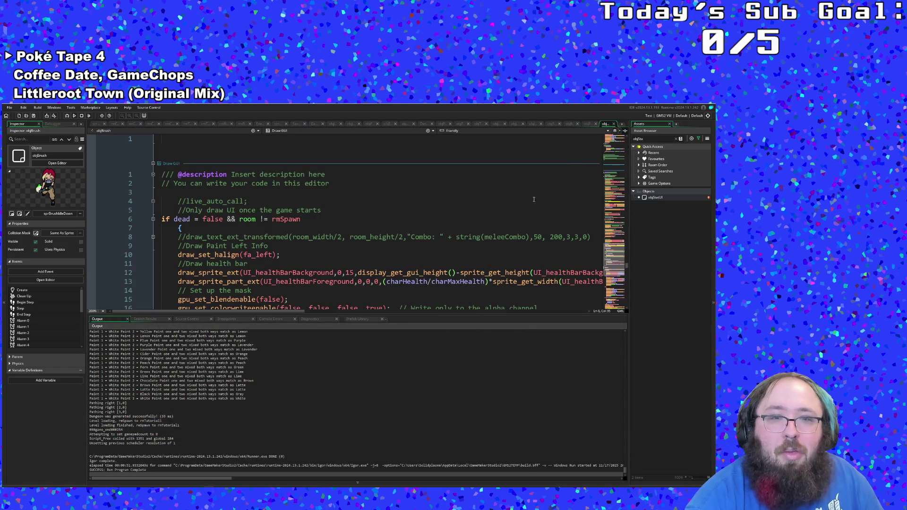
{"action": "scroll", "coordinate": [407, 265], "scroll_direction": "down", "scroll_amount": 5}
{"action": "scroll", "coordinate": [407, 265], "scroll_direction": "up", "scroll_amount": 5}
{"action": "scroll", "coordinate": [406, 264], "scroll_direction": "down", "scroll_amount": 3}
Step: Look over objBrush's display_get_gui_width uses, then close objBrush's code to reach objStatUI
{"action": "left_click", "coordinate": [407, 264]}
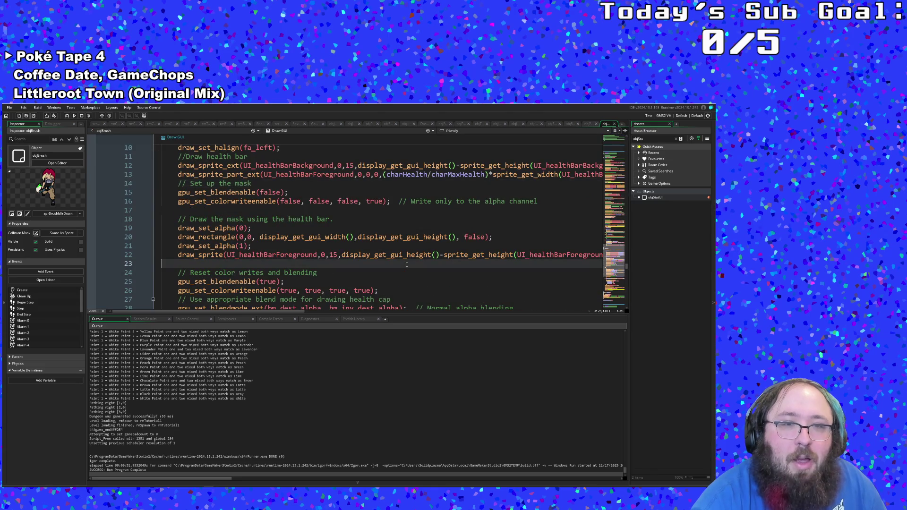
{"action": "scroll", "coordinate": [406, 265], "scroll_direction": "down", "scroll_amount": 8}
{"action": "scroll", "coordinate": [407, 265], "scroll_direction": "up", "scroll_amount": 2}
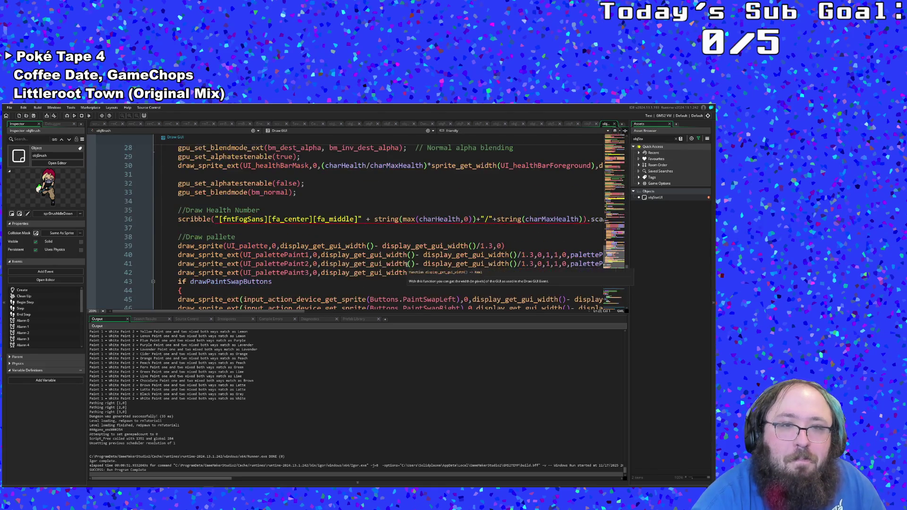
{"action": "left_click", "coordinate": [408, 263]}
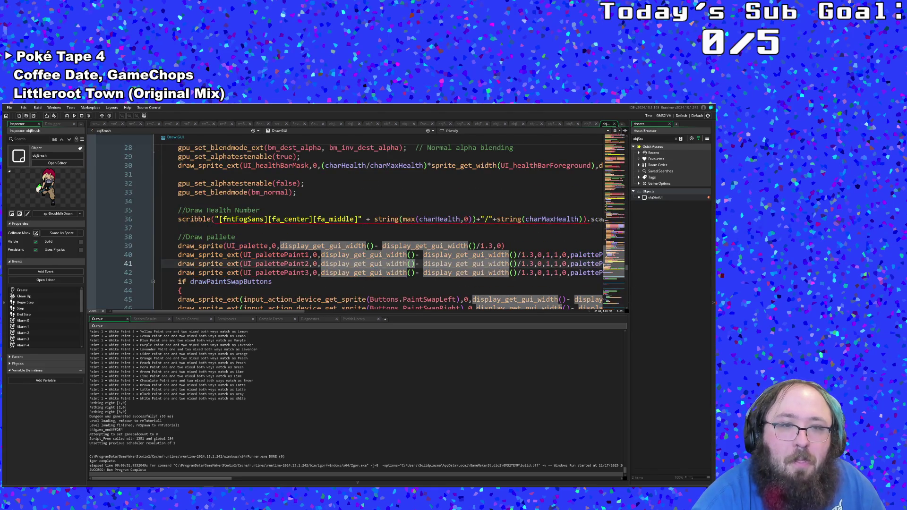
{"action": "left_click", "coordinate": [614, 124]}
Step: Below 'waveStep += 0.05', add the condition 'if waveStep > 1'
{"action": "scroll", "coordinate": [430, 223], "scroll_direction": "up", "scroll_amount": 6}
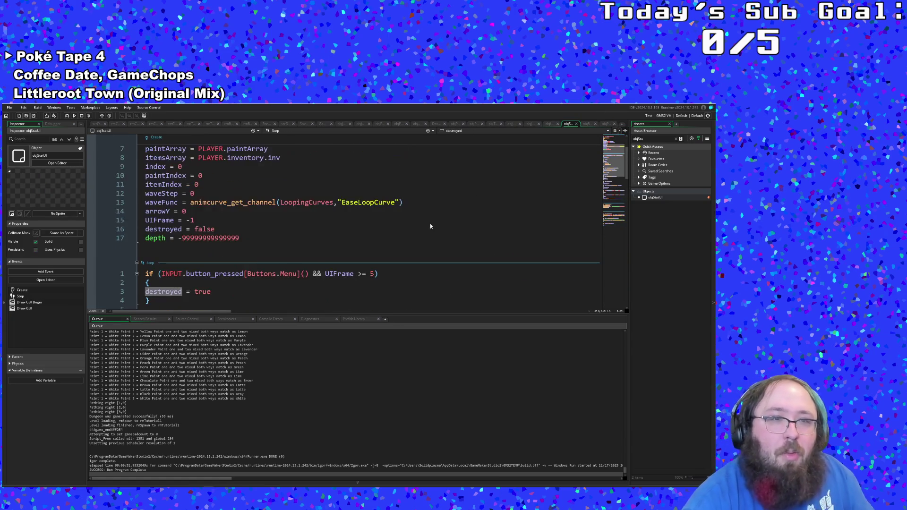
{"action": "scroll", "coordinate": [429, 224], "scroll_direction": "down", "scroll_amount": 20}
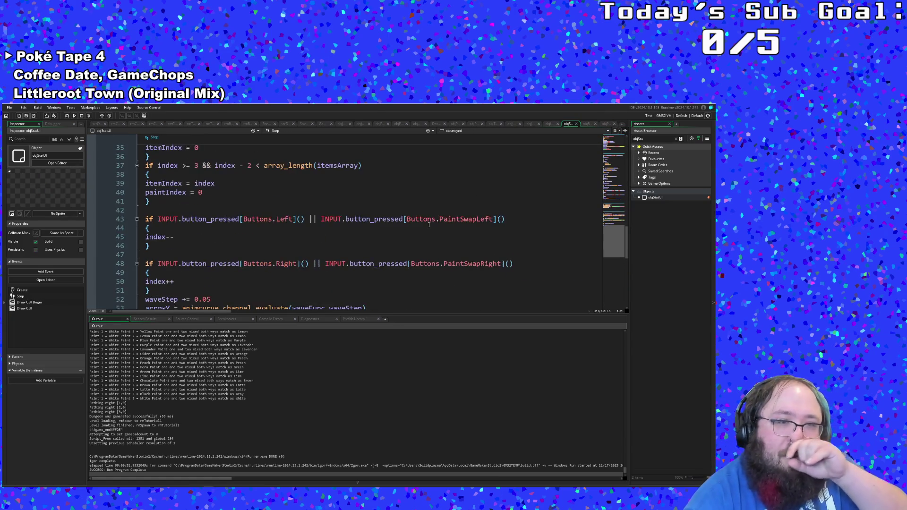
{"action": "left_click", "coordinate": [233, 246]}
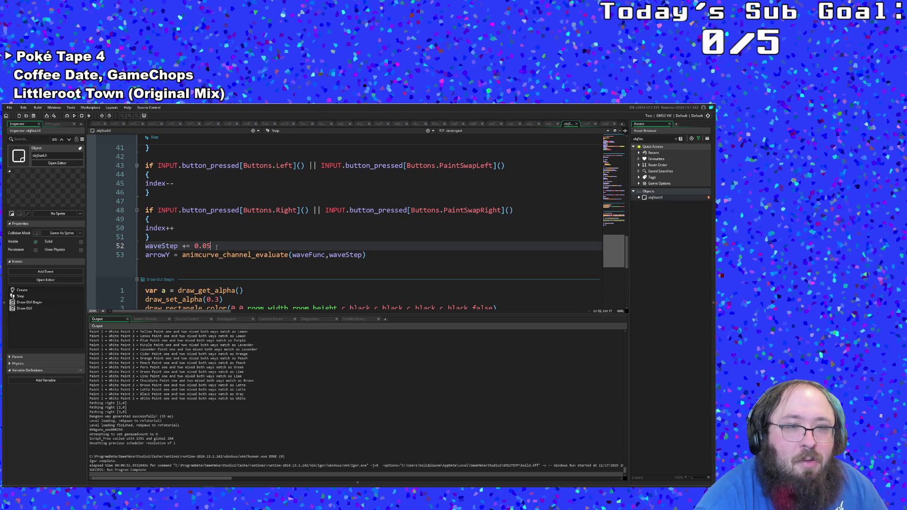
{"action": "scroll", "coordinate": [216, 246], "scroll_direction": "down", "scroll_amount": 4}
{"action": "scroll", "coordinate": [214, 248], "scroll_direction": "up", "scroll_amount": 4}
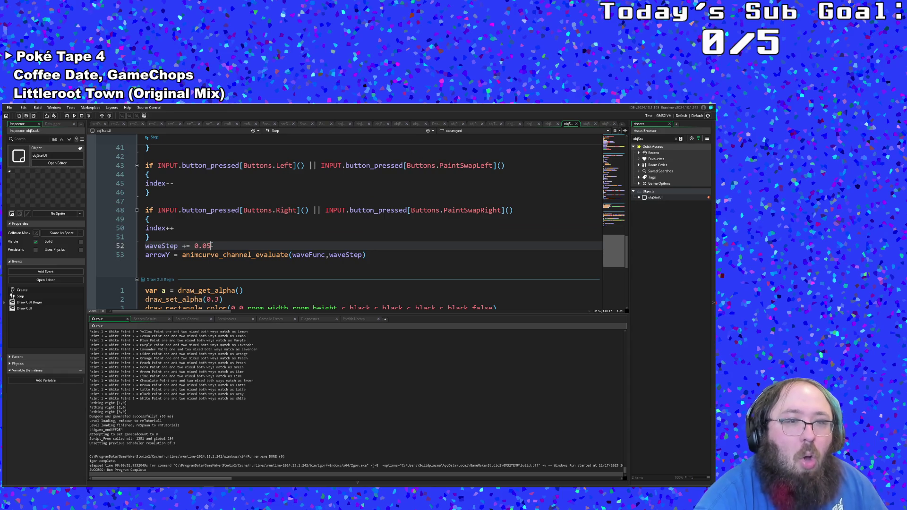
{"action": "key", "text": "Return"}
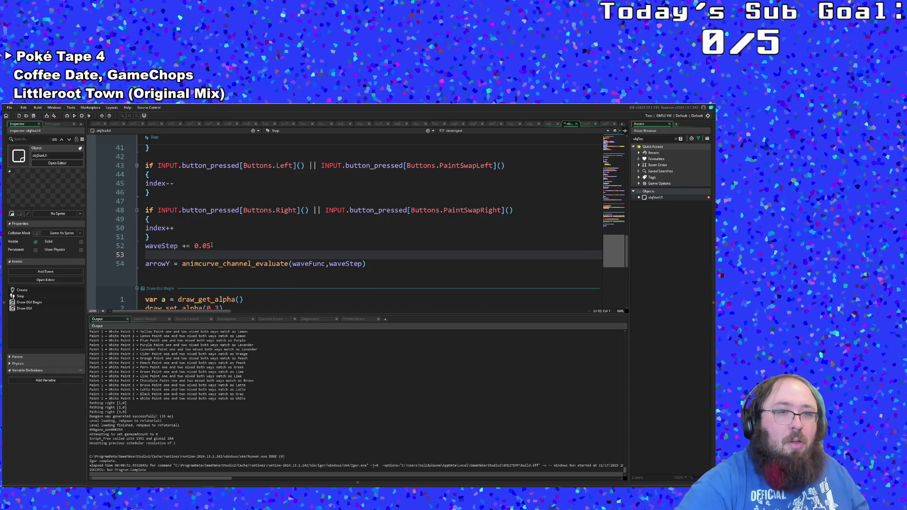
{"action": "type", "text": "if v"}
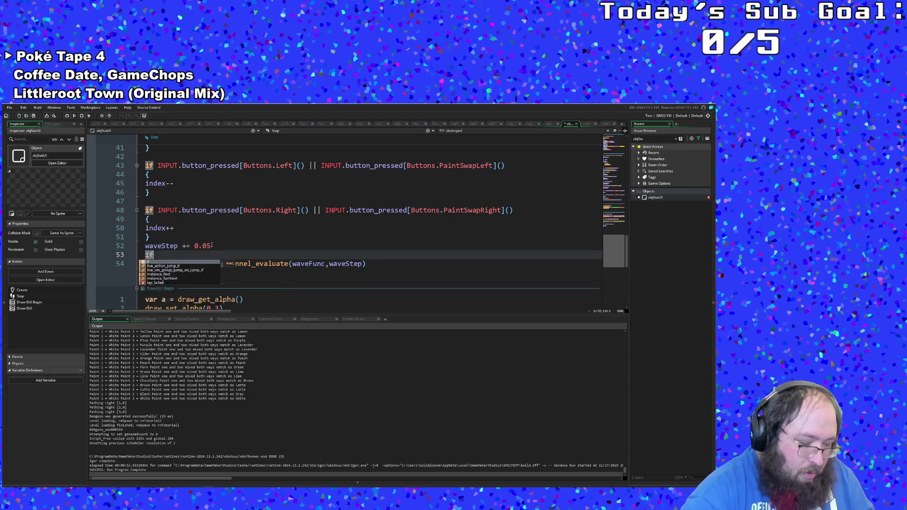
{"action": "key", "text": "BackSpace"}
{"action": "key", "text": "BackSpace"}
{"action": "type", "text": "w"}
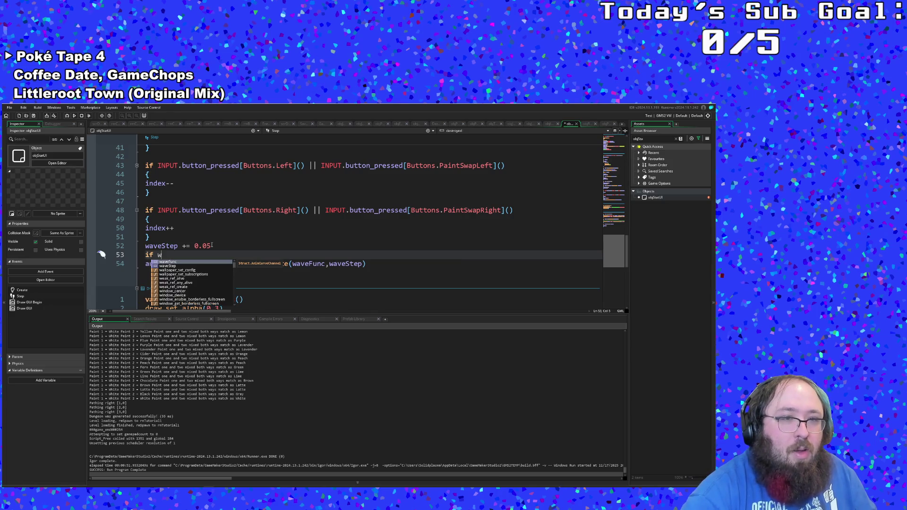
{"action": "type", "text": "aveSt"}
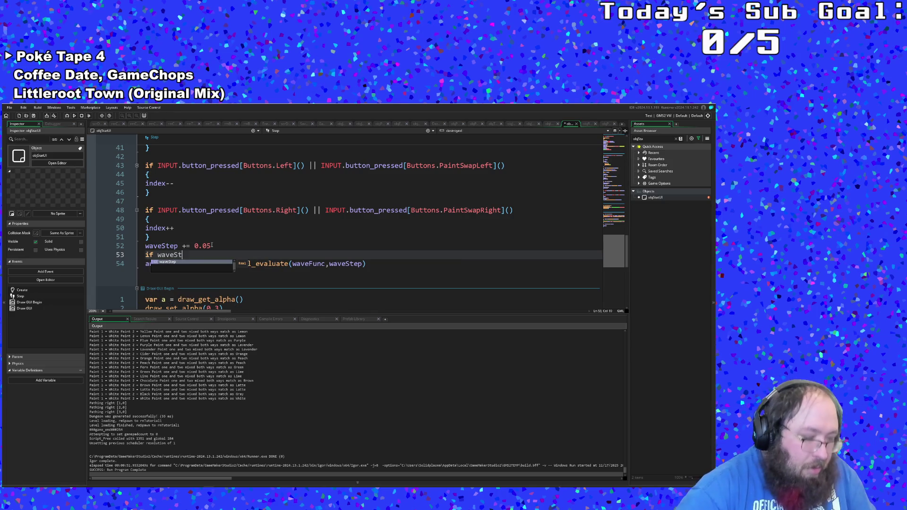
{"action": "type", "text": "e p "}
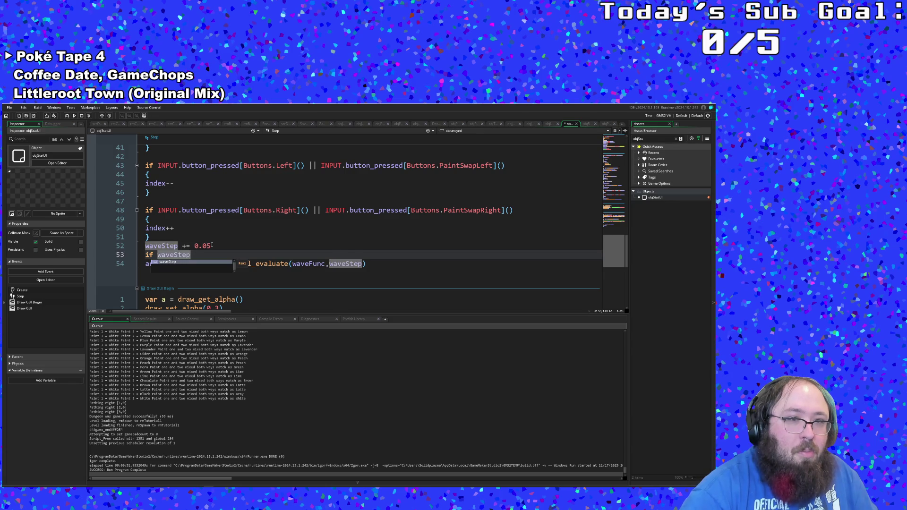
{"action": "type", "text": "1"}
{"action": "key", "text": "Return"}
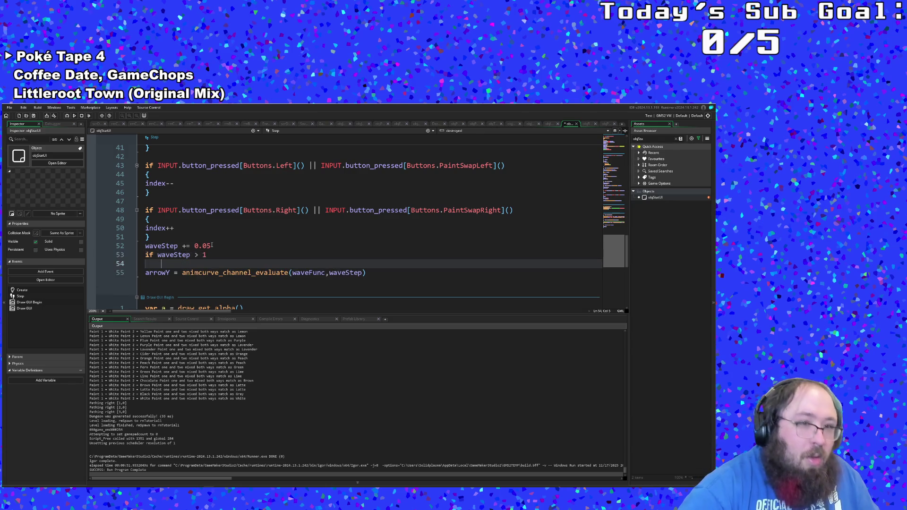
{"action": "type", "text": "{}"}
Step: Inside the condition's braces, reset waveStep = 0 using autocomplete
{"action": "key", "text": "Return"}
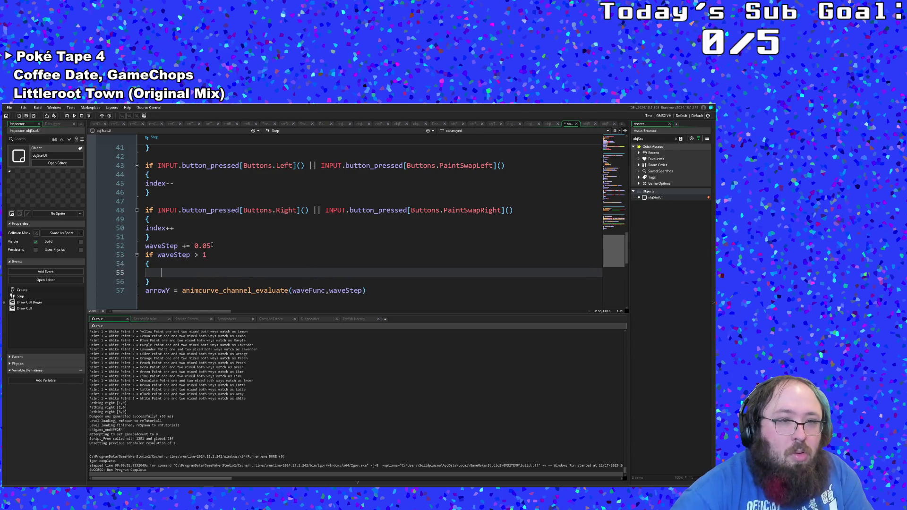
{"action": "type", "text": "wave"}
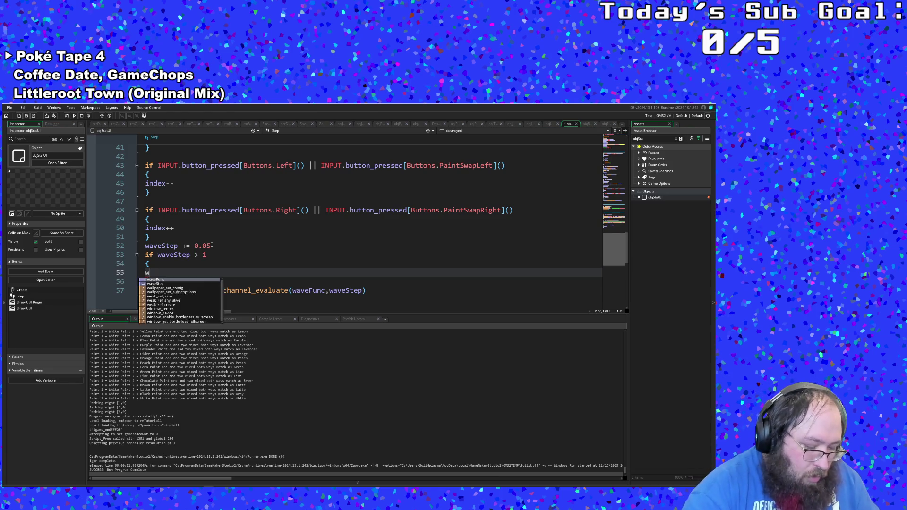
{"action": "key", "text": "Down"}
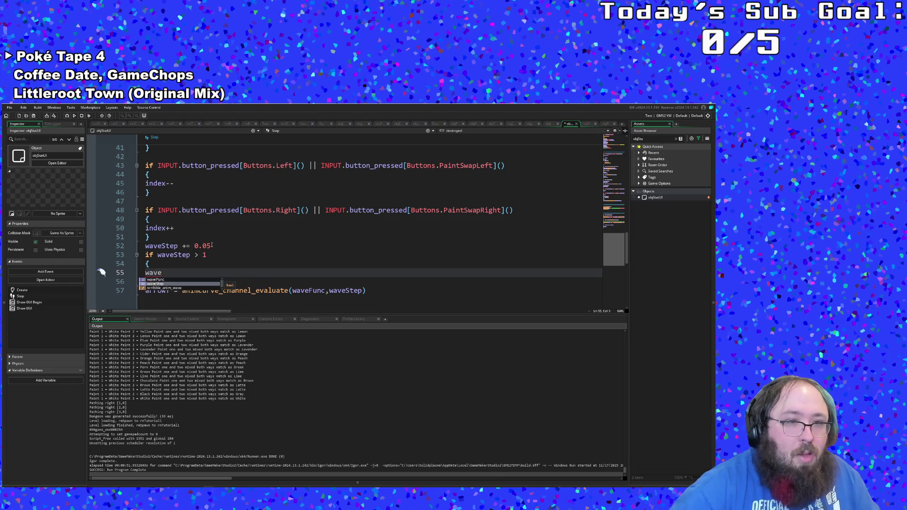
{"action": "key", "text": "Return"}
{"action": "type", "text": "= 0"}
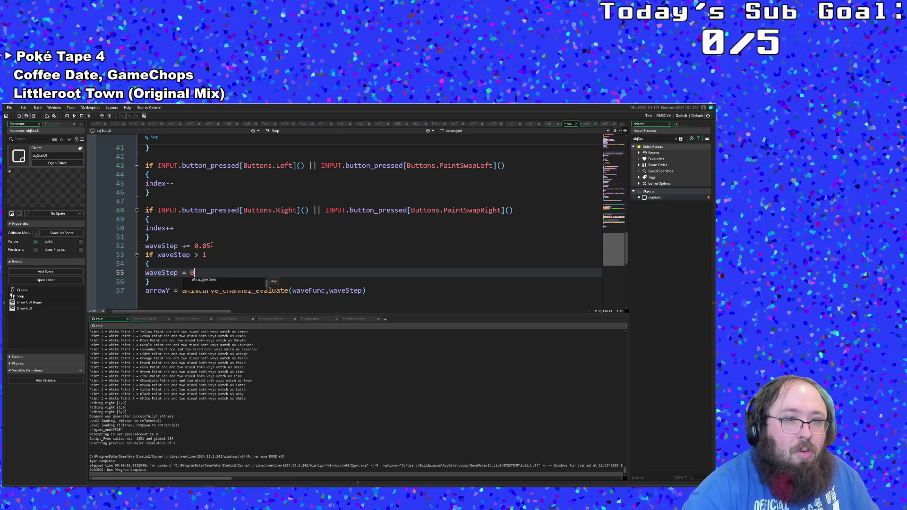
{"action": "key", "text": "Tab"}
{"action": "scroll", "coordinate": [212, 245], "scroll_direction": "down", "scroll_amount": 2}
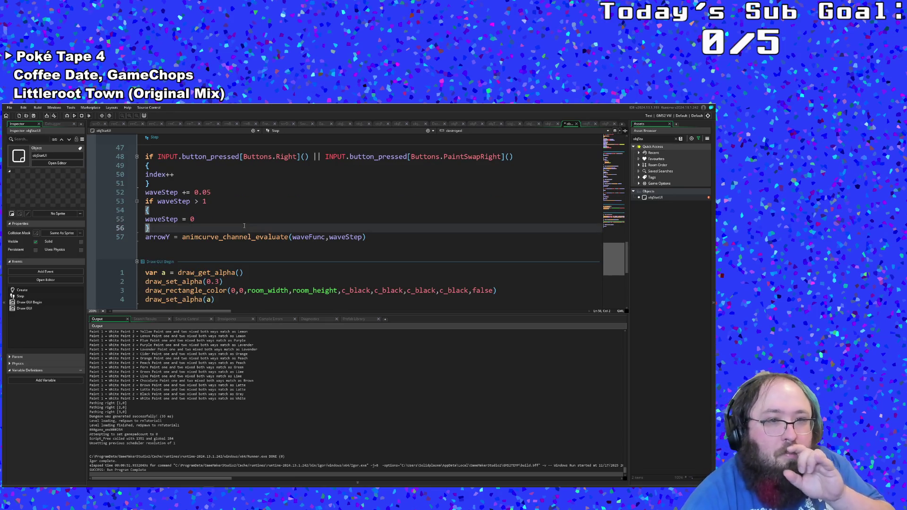
Step: Locate the UI_arrowUp draw_sprite_ext call and its y offset of 180 in Draw GUI
{"action": "scroll", "coordinate": [241, 222], "scroll_direction": "down", "scroll_amount": 6}
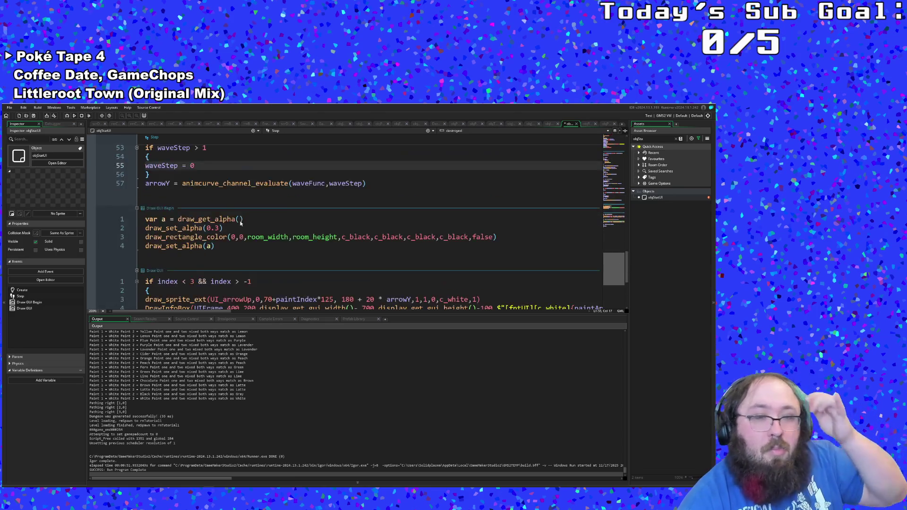
{"action": "scroll", "coordinate": [239, 224], "scroll_direction": "up", "scroll_amount": 2}
{"action": "scroll", "coordinate": [239, 224], "scroll_direction": "down", "scroll_amount": 2}
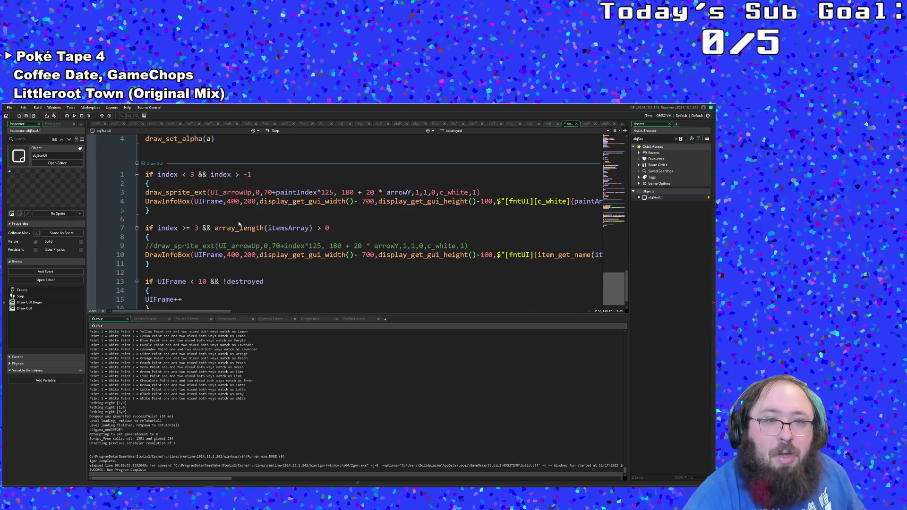
{"action": "left_click", "coordinate": [256, 211]}
{"action": "left_click", "coordinate": [292, 201]}
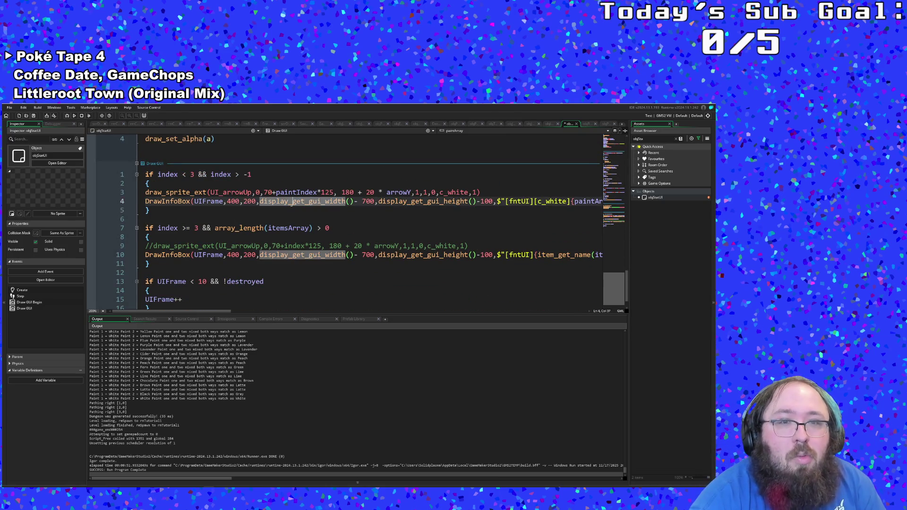
{"action": "left_click", "coordinate": [361, 193]}
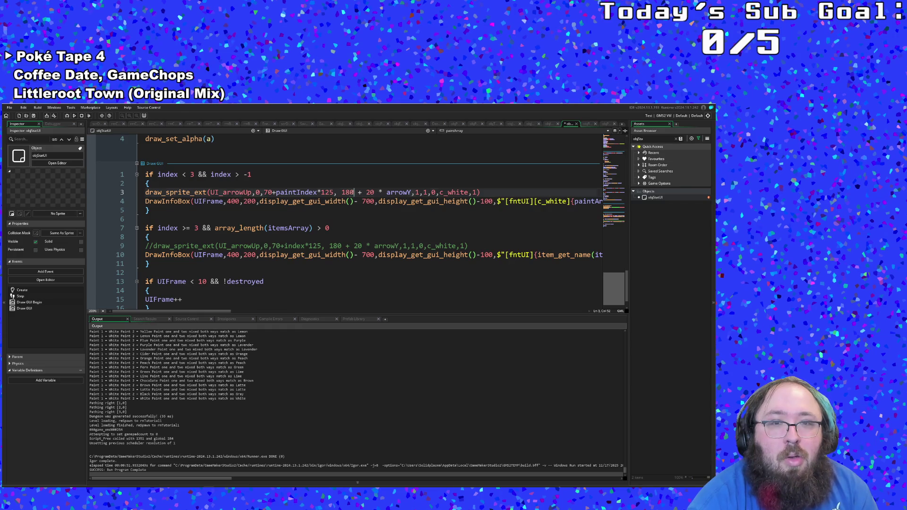
Step: Change the arrow's base y offset from 180 to 200
{"action": "left_click", "coordinate": [350, 194]}
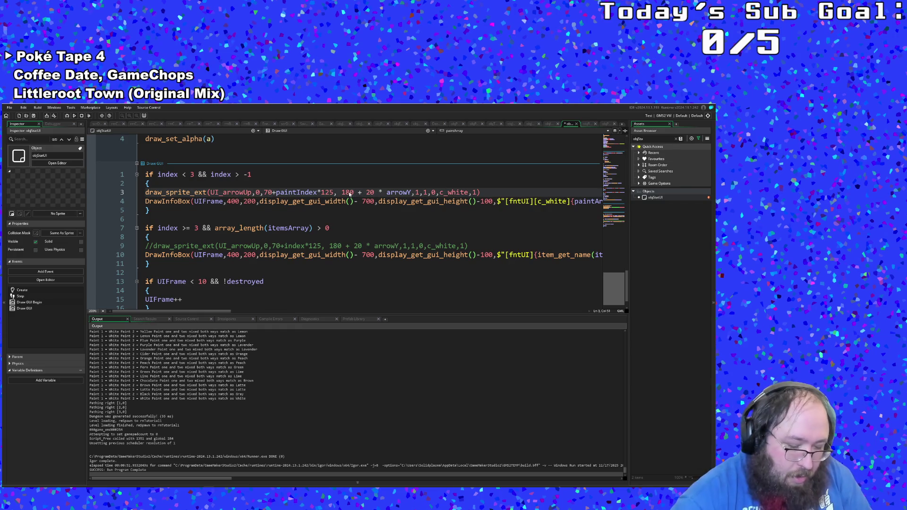
{"action": "key", "text": "BackSpace"}
{"action": "type", "text": "9"}
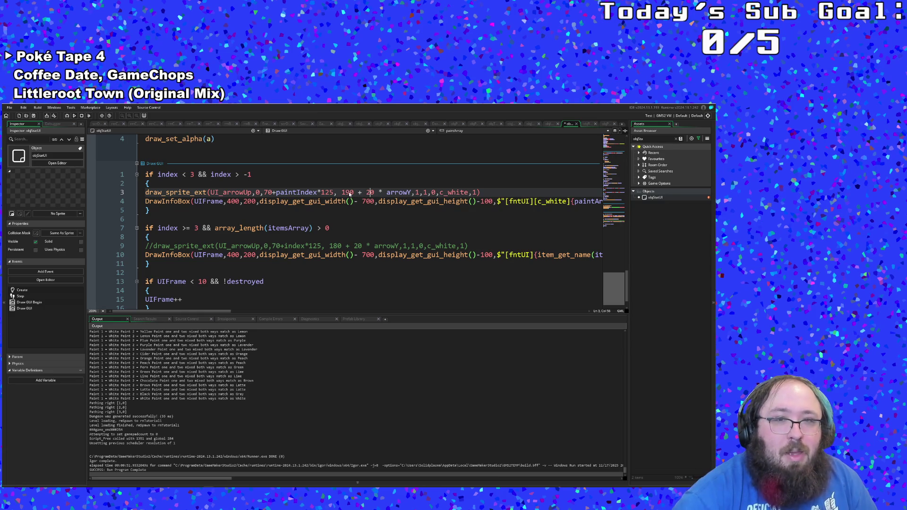
{"action": "key", "text": "BackSpace"}
{"action": "key", "text": "BackSpace"}
{"action": "key", "text": "BackSpace"}
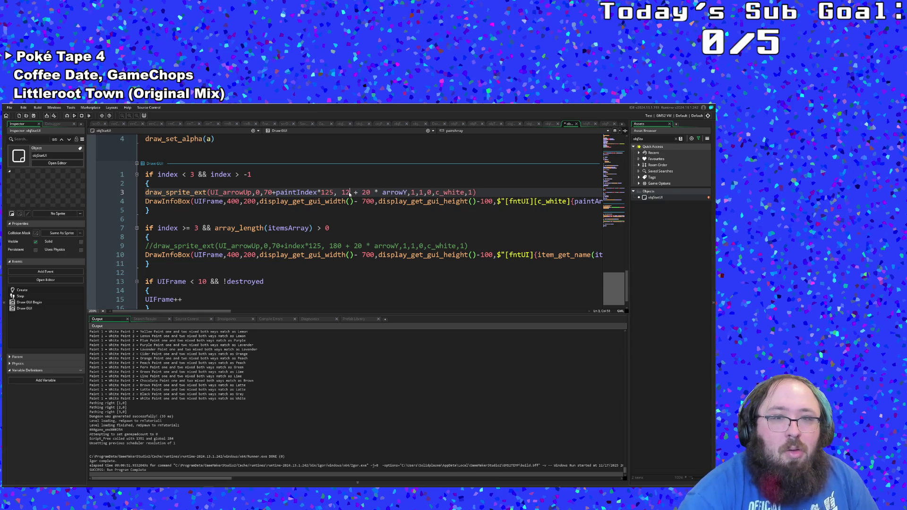
{"action": "type", "text": "200"}
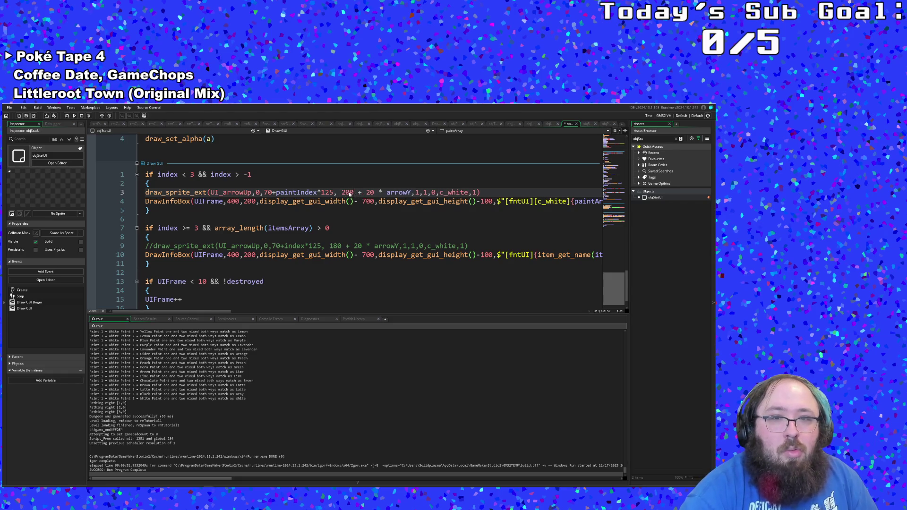
{"action": "left_click", "coordinate": [350, 210]}
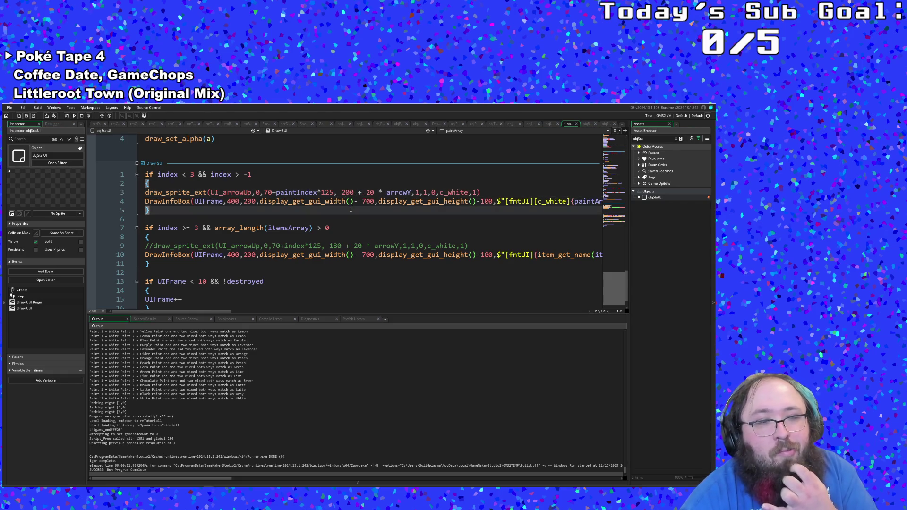
{"action": "left_click", "coordinate": [9, 107]}
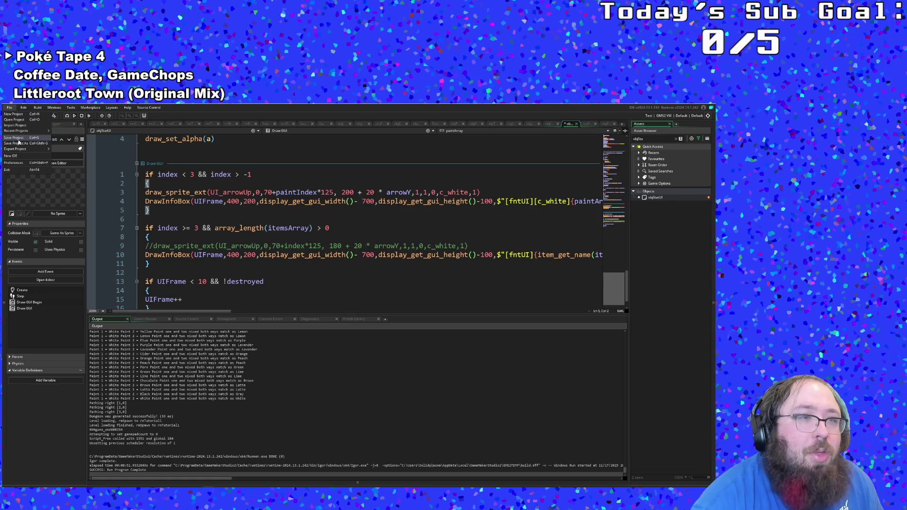
Step: Save the project, start the game and walk the character into the library room
{"action": "left_click", "coordinate": [17, 138]}
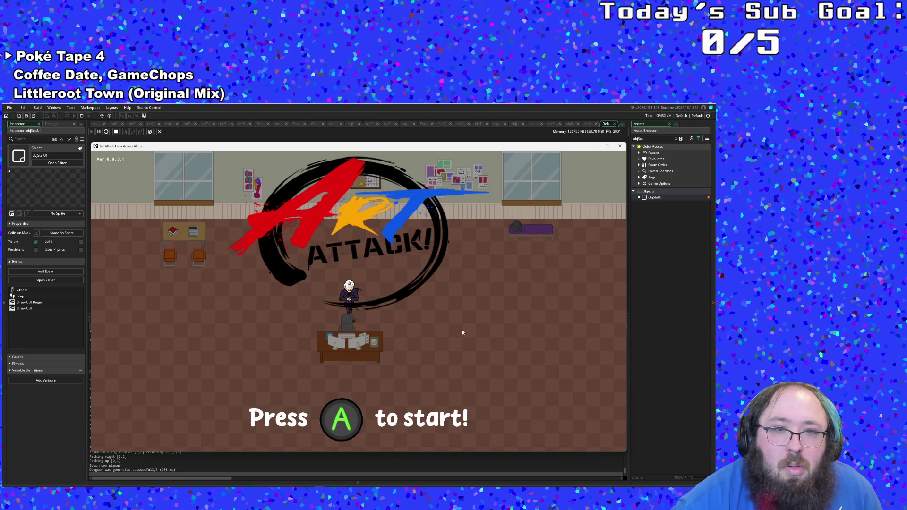
{"action": "key", "text": "Return"}
{"action": "key", "text": "d"}
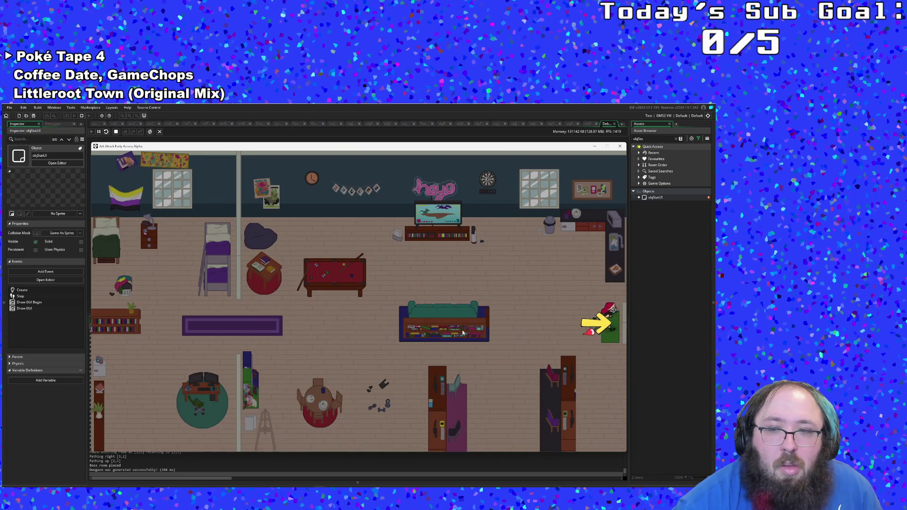
{"action": "key", "text": "a"}
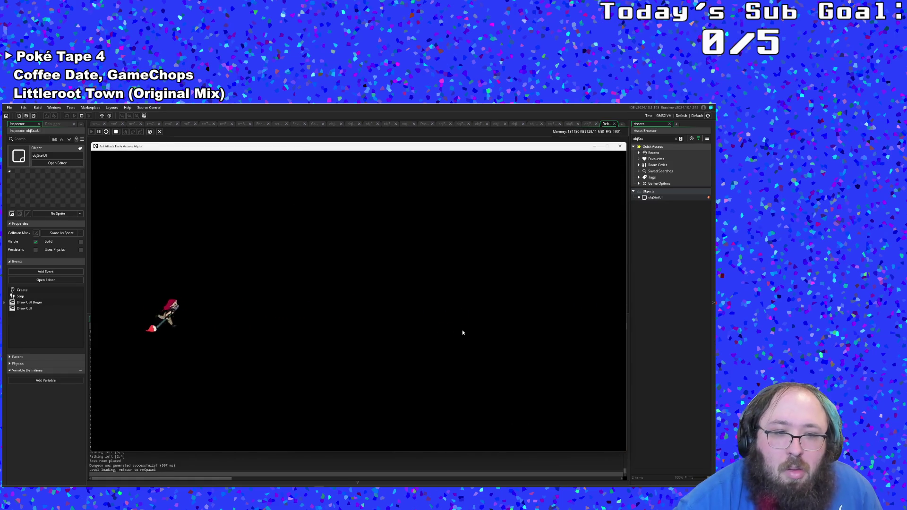
{"action": "key", "text": "s"}
{"action": "key", "text": "d"}
Step: Open the paint overlay, cycle through Red, Blue and Yellow paint, then close it
{"action": "key", "text": "Tab"}
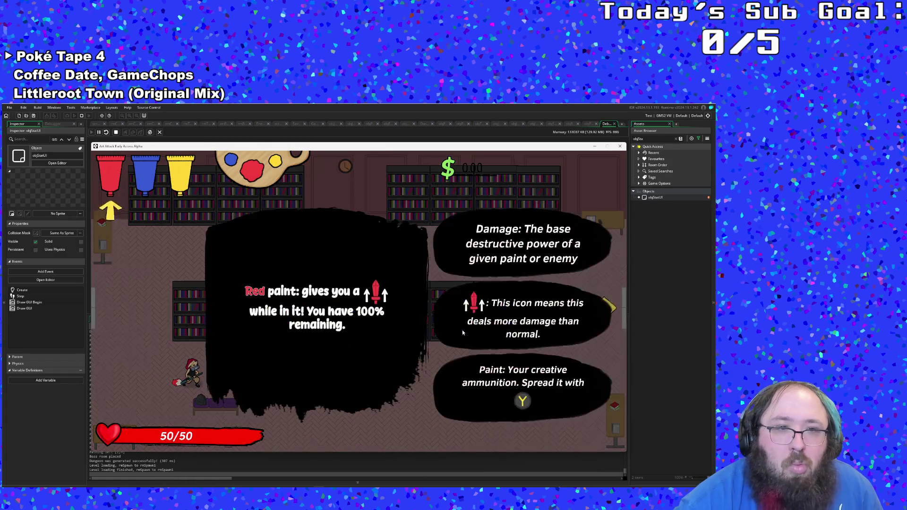
{"action": "key", "text": "q"}
{"action": "key", "text": "e"}
{"action": "key", "text": "e"}
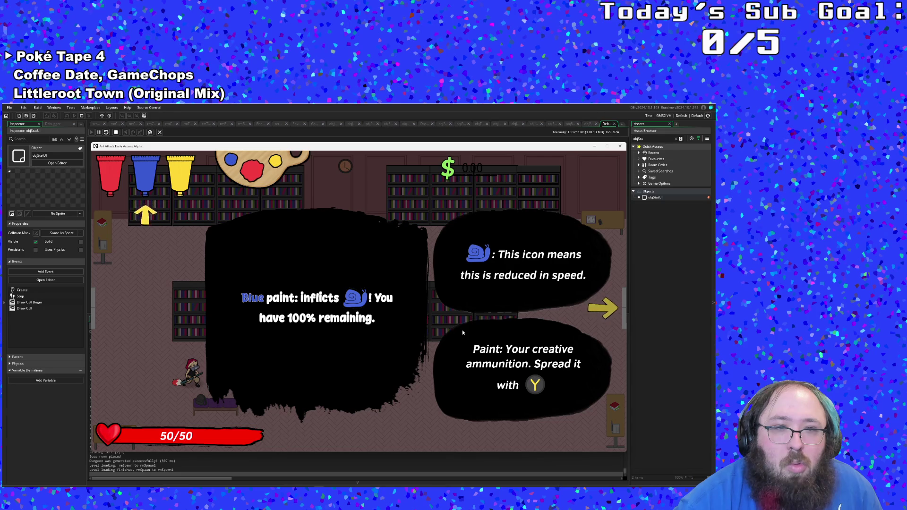
{"action": "key", "text": "e"}
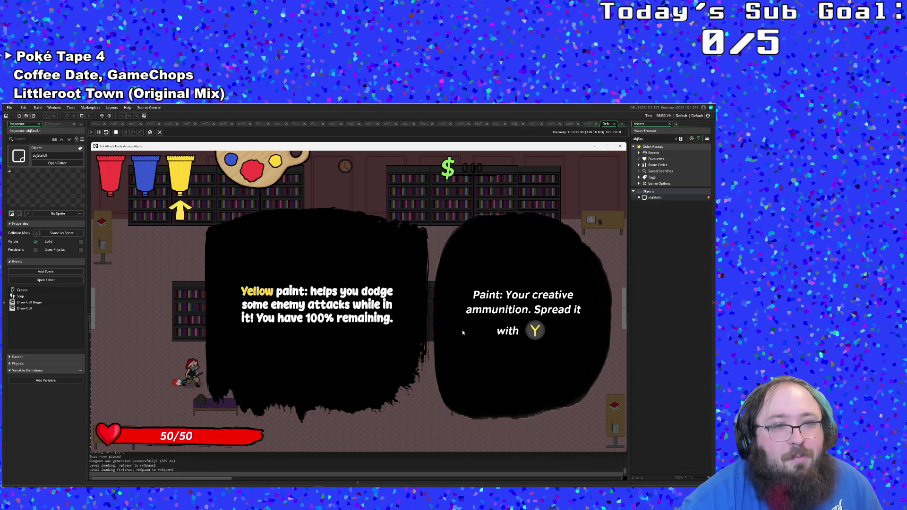
{"action": "key", "text": "e"}
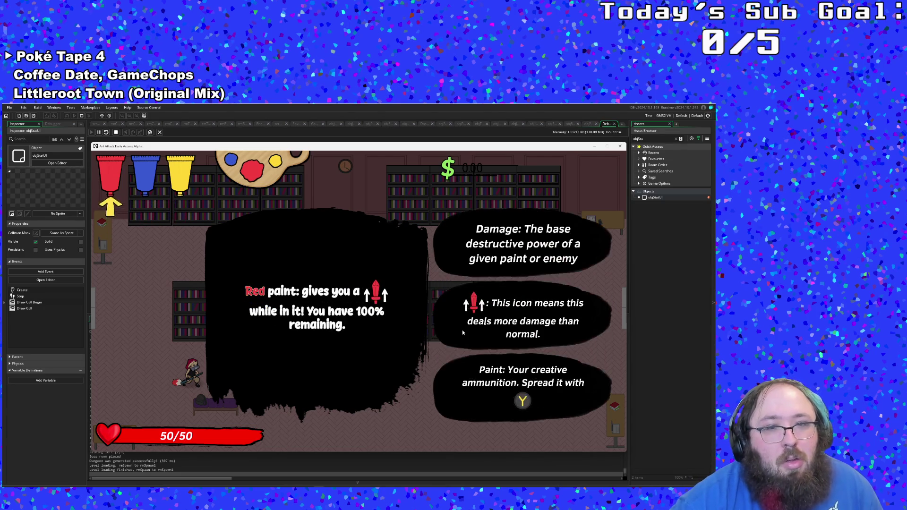
{"action": "key", "text": "q"}
{"action": "key", "text": "e"}
{"action": "key", "text": "e"}
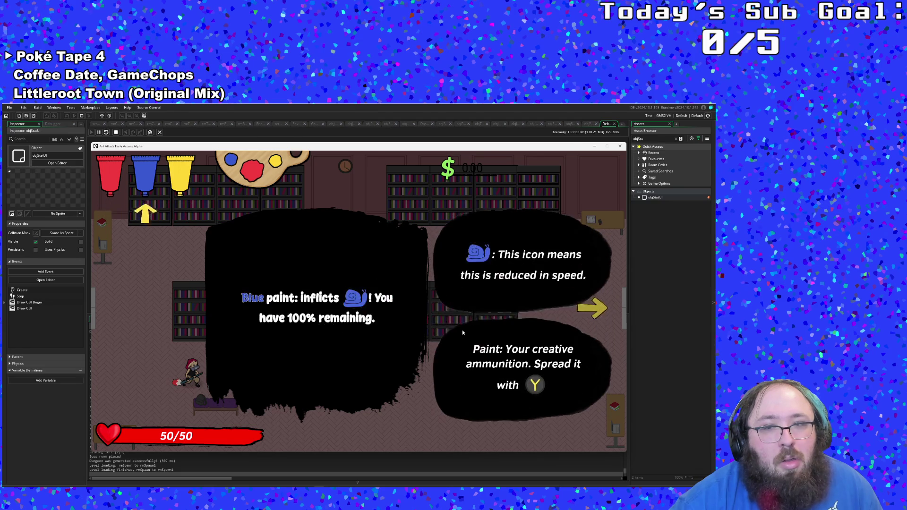
{"action": "key", "text": "q"}
{"action": "key", "text": "q"}
{"action": "key", "text": "q"}
{"action": "key", "text": "e"}
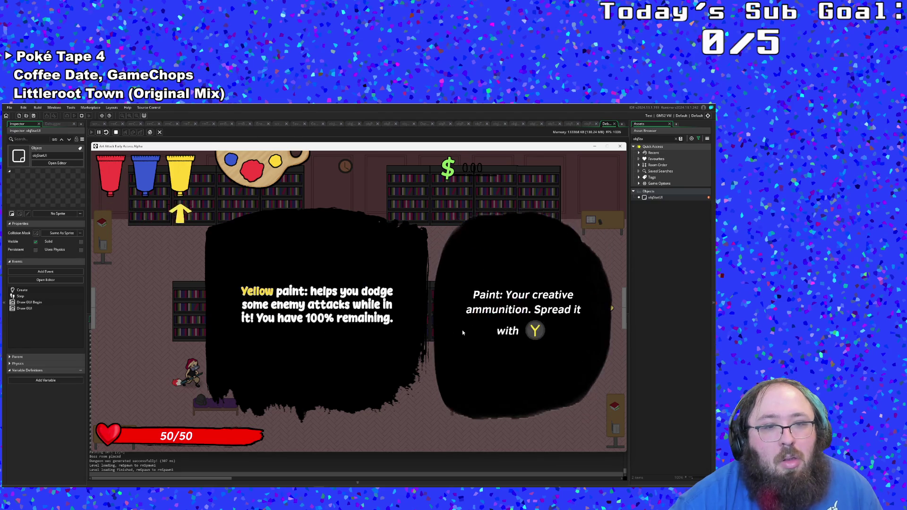
{"action": "key", "text": "q"}
{"action": "key", "text": "e"}
{"action": "key", "text": "Escape"}
Step: Walk up to the banana, pick it up, and select it in the reopened paint overlay
{"action": "key", "text": "d"}
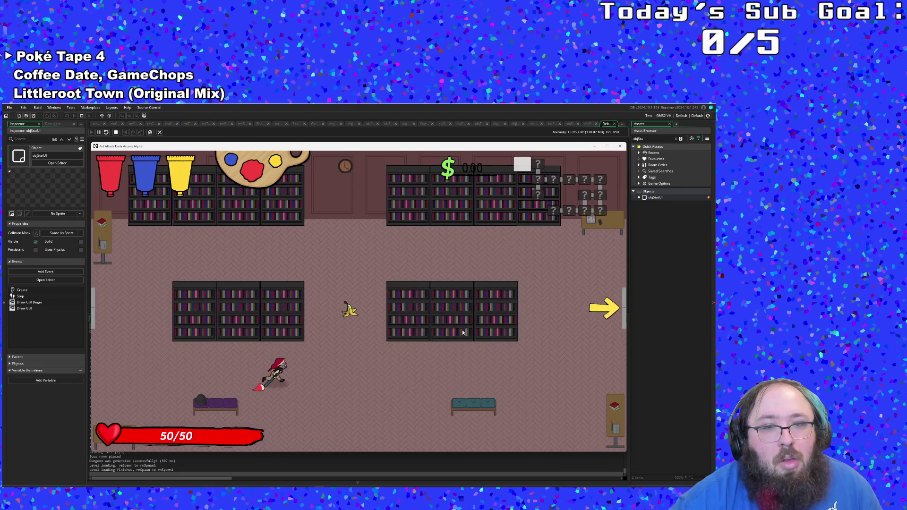
{"action": "key", "text": "w"}
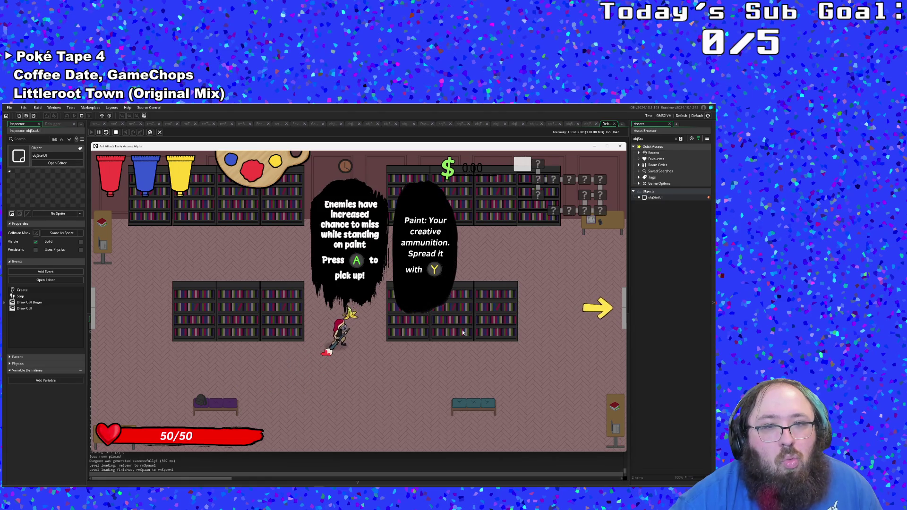
{"action": "key", "text": "space"}
{"action": "key", "text": "Tab"}
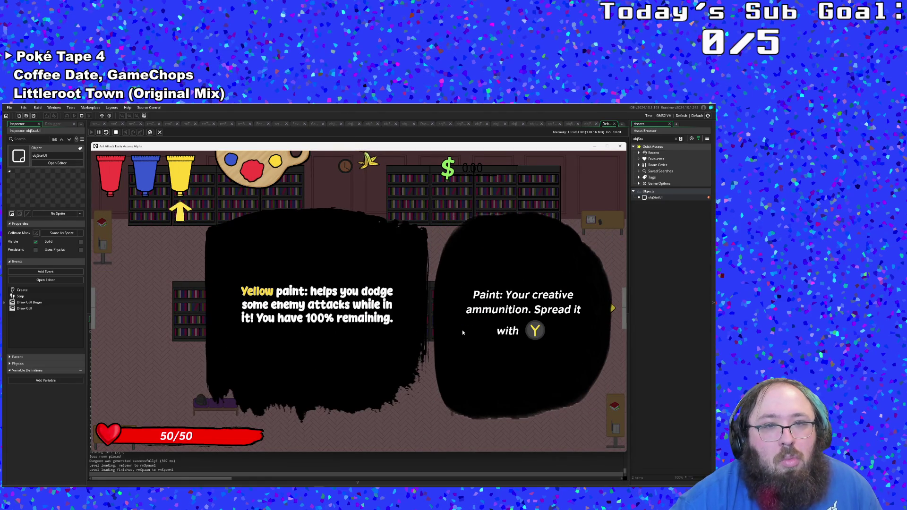
{"action": "key", "text": "e"}
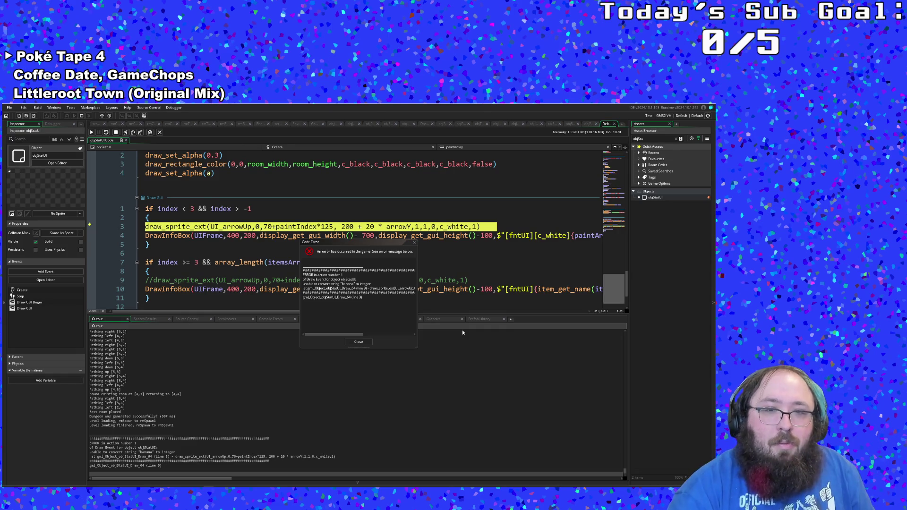
Step: Read the Banana-to-integer code error, scroll across its text, and close the dialog
{"action": "left_click", "coordinate": [378, 317]}
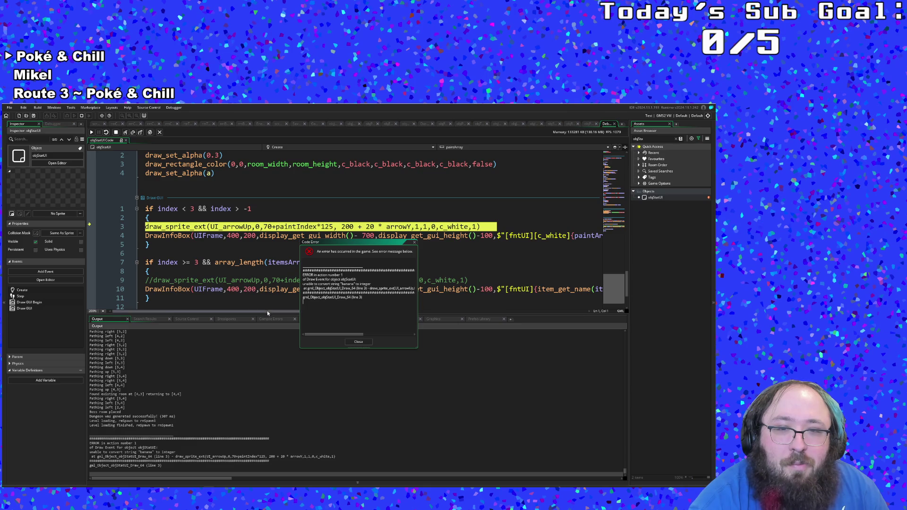
{"action": "mouse_move", "coordinate": [267, 310]}
{"action": "left_mouse_down"}
{"action": "mouse_move", "coordinate": [274, 315]}
{"action": "mouse_move", "coordinate": [246, 313]}
{"action": "left_mouse_up"}
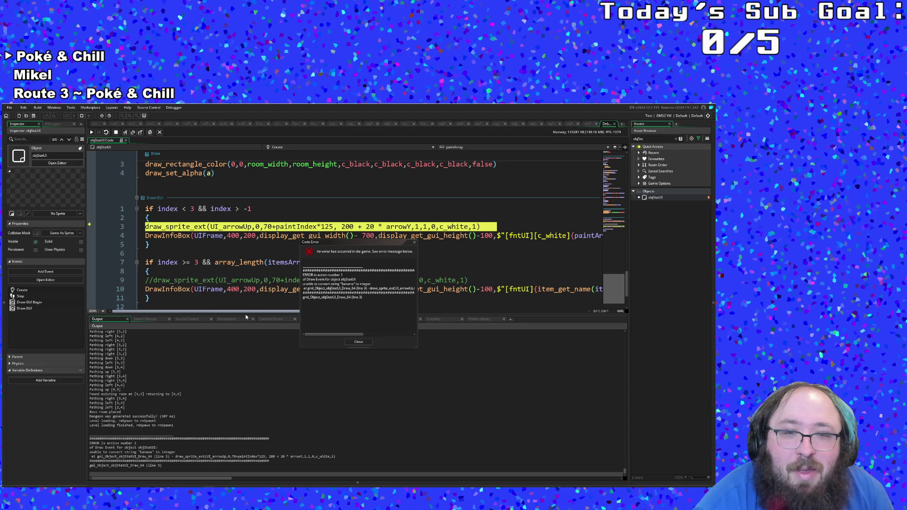
{"action": "left_click_drag", "start_coordinate": [268, 318], "coordinate": [344, 320]}
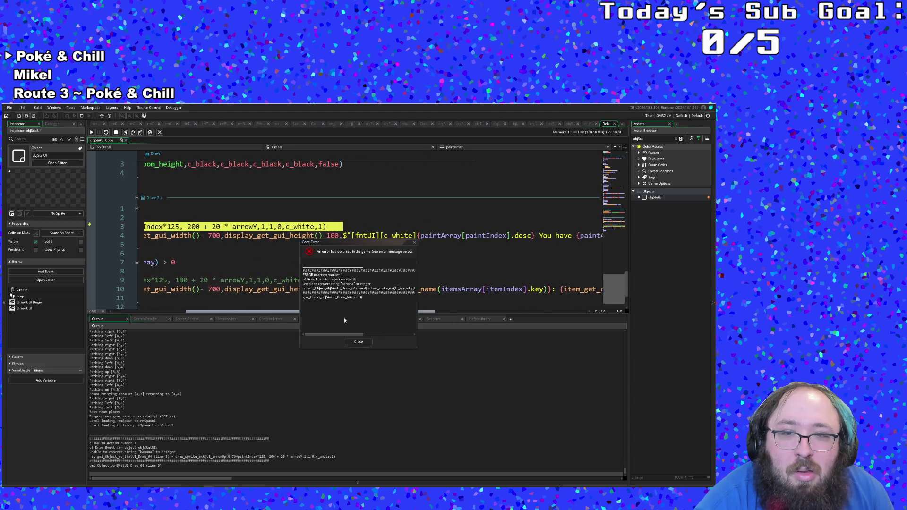
{"action": "left_click", "coordinate": [359, 342]}
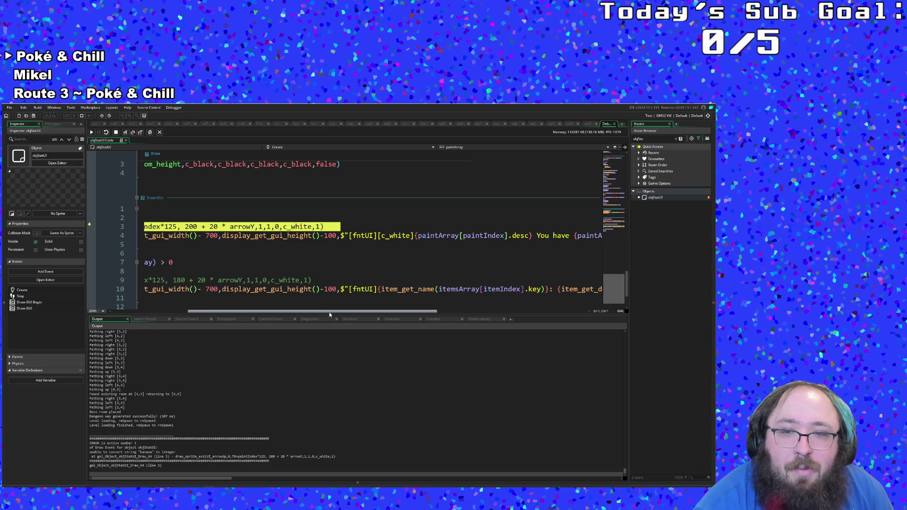
Step: Inspect the item name lookup and delete the commented-out arrow line 9 in Draw GUI
{"action": "left_click_drag", "start_coordinate": [329, 316], "coordinate": [407, 318]}
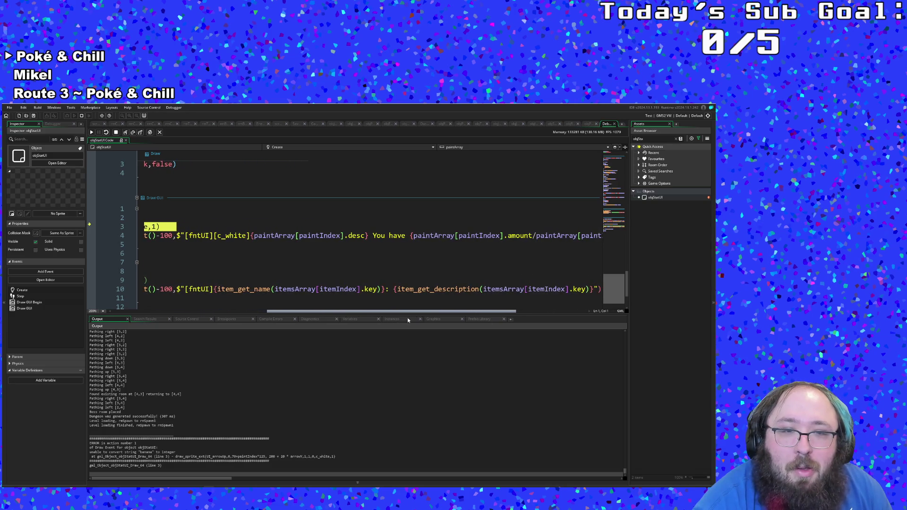
{"action": "left_click", "coordinate": [319, 290]}
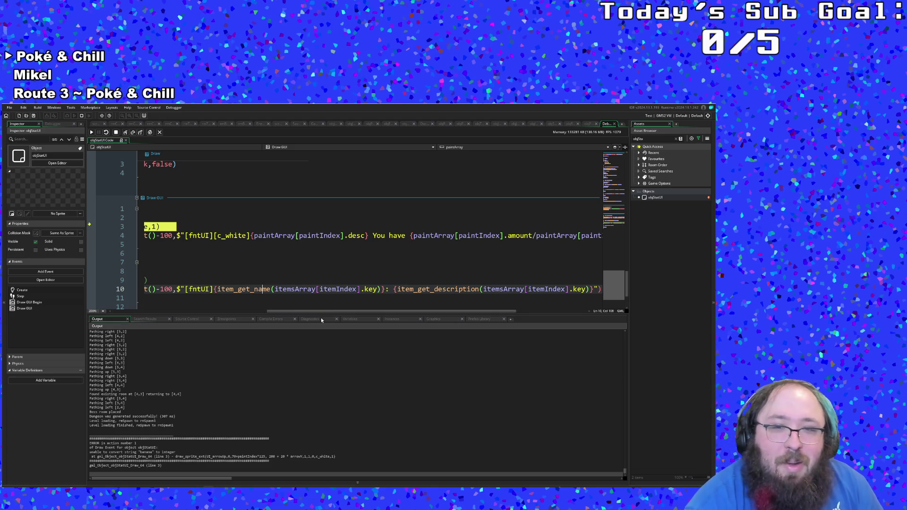
{"action": "mouse_move", "coordinate": [323, 312]}
{"action": "left_mouse_down"}
{"action": "mouse_move", "coordinate": [403, 320]}
{"action": "mouse_move", "coordinate": [165, 327]}
{"action": "left_mouse_up"}
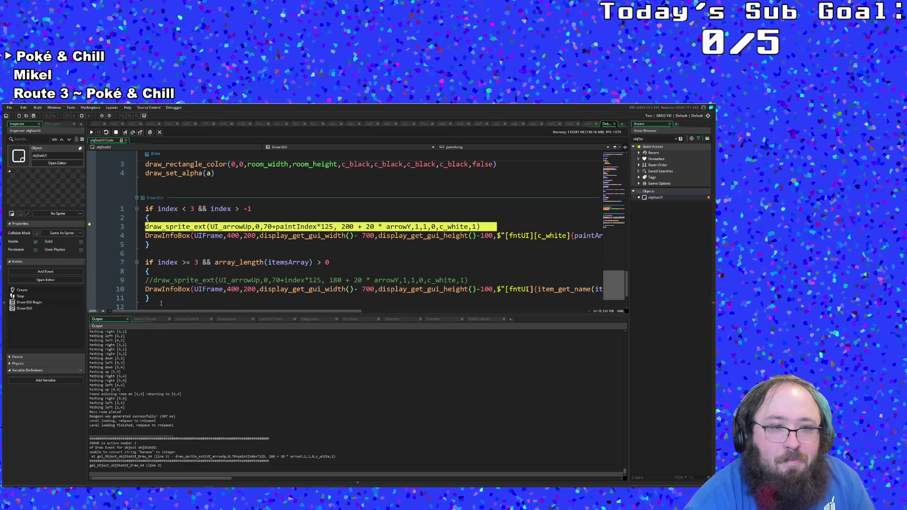
{"action": "mouse_move", "coordinate": [145, 280]}
{"action": "left_mouse_down"}
{"action": "mouse_move", "coordinate": [600, 291]}
{"action": "mouse_move", "coordinate": [530, 283]}
{"action": "left_mouse_up"}
{"action": "key", "text": "BackSpace"}
{"action": "key", "text": "BackSpace"}
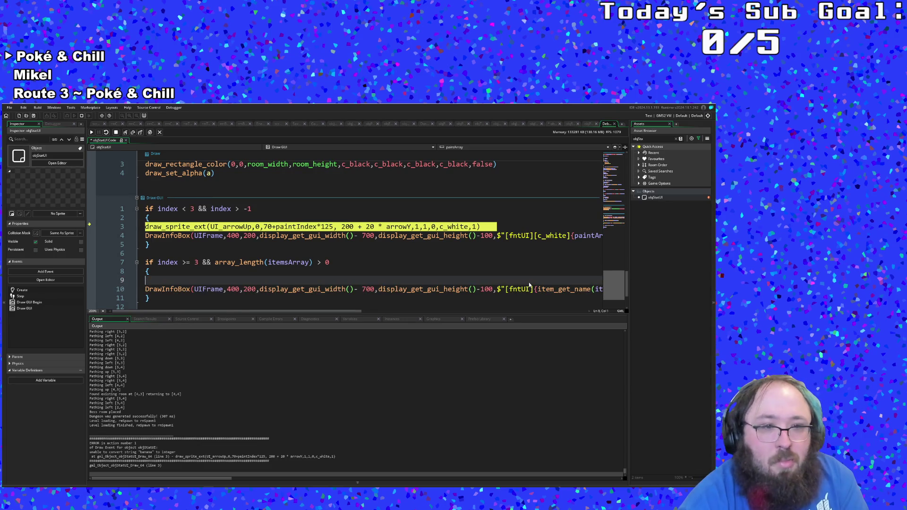
Step: Review the Draw GUI code around the itemsArray check and the waveStep increment
{"action": "scroll", "coordinate": [322, 281], "scroll_direction": "down", "scroll_amount": 2}
{"action": "left_click", "coordinate": [322, 282]}
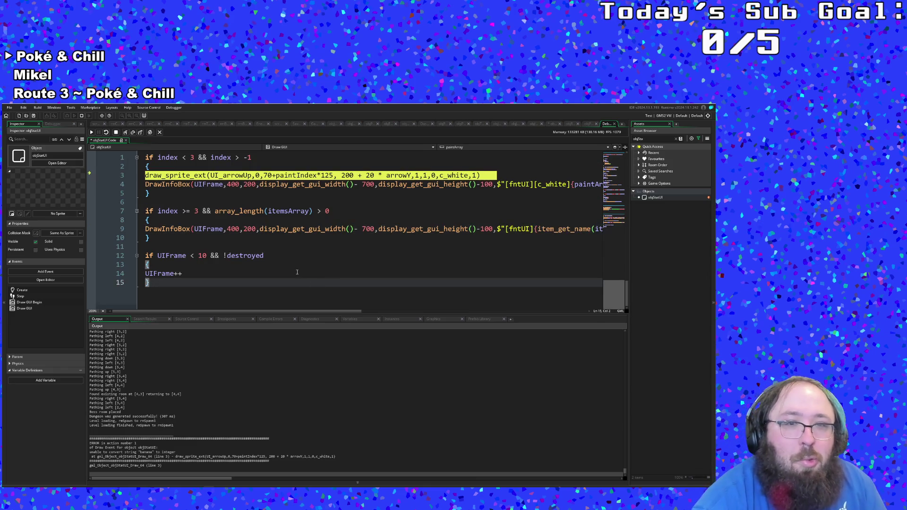
{"action": "double_click", "coordinate": [298, 214]}
{"action": "scroll", "coordinate": [283, 227], "scroll_direction": "down", "scroll_amount": 10}
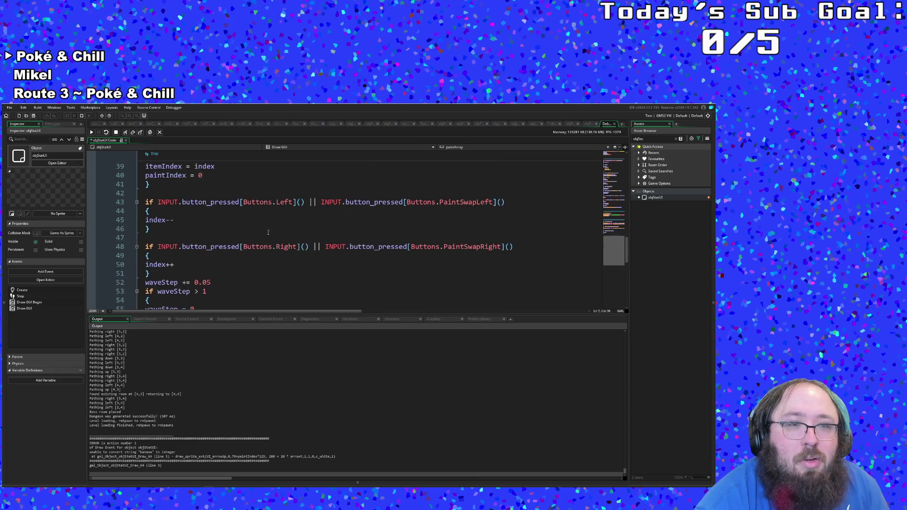
{"action": "left_click", "coordinate": [211, 283]}
{"action": "type", "text": "1"}
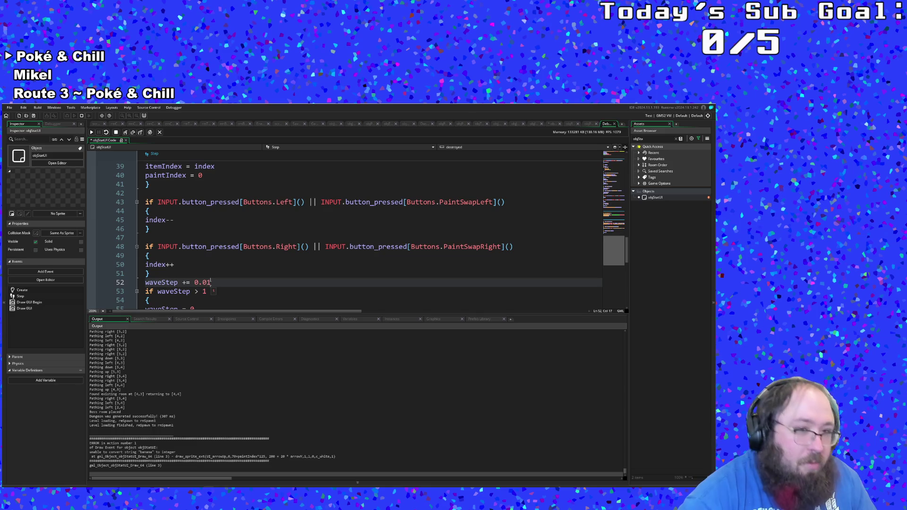
{"action": "scroll", "coordinate": [220, 283], "scroll_direction": "down", "scroll_amount": 10}
{"action": "left_click", "coordinate": [219, 283]}
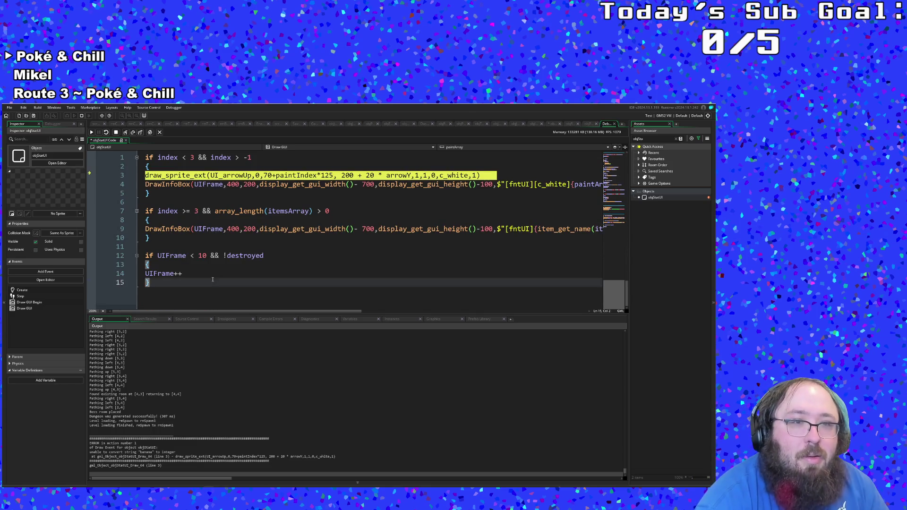
{"action": "left_click", "coordinate": [219, 249]}
{"action": "scroll", "coordinate": [219, 249], "scroll_direction": "up", "scroll_amount": 2}
{"action": "left_click", "coordinate": [218, 246]}
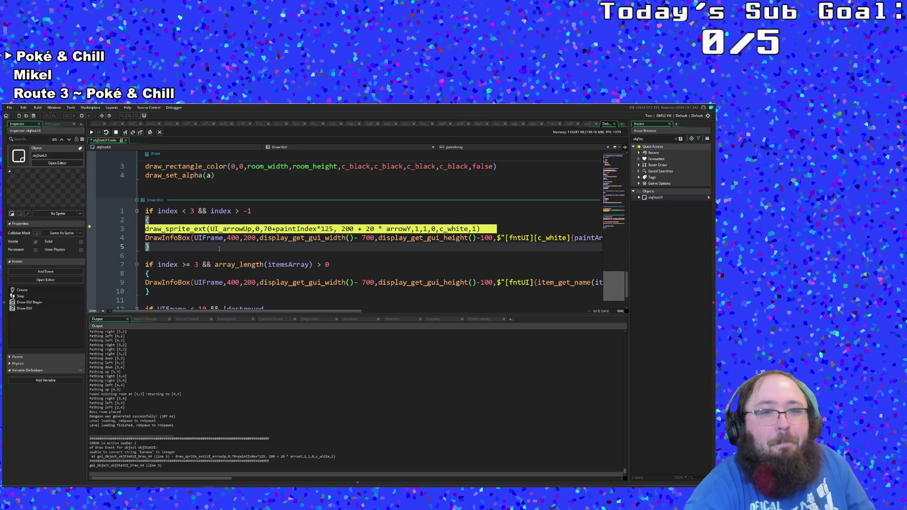
{"action": "left_click", "coordinate": [202, 264]}
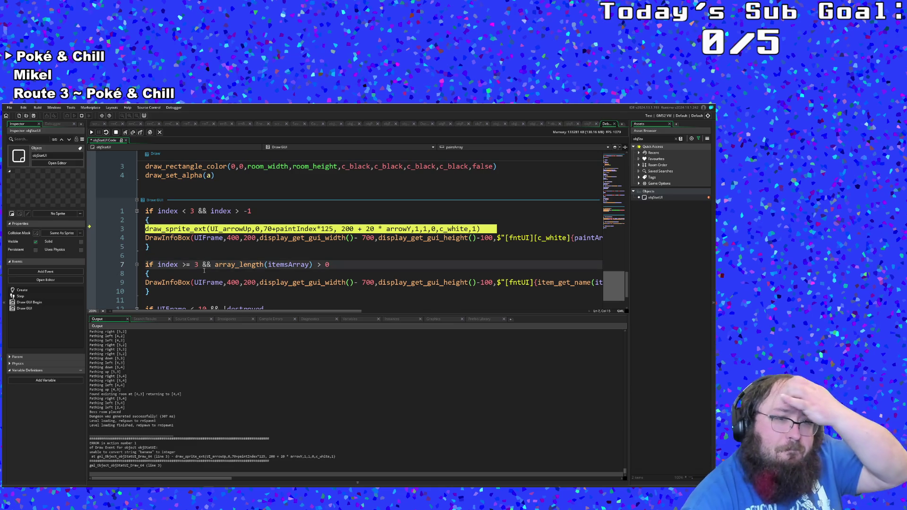
{"action": "left_click", "coordinate": [205, 274]}
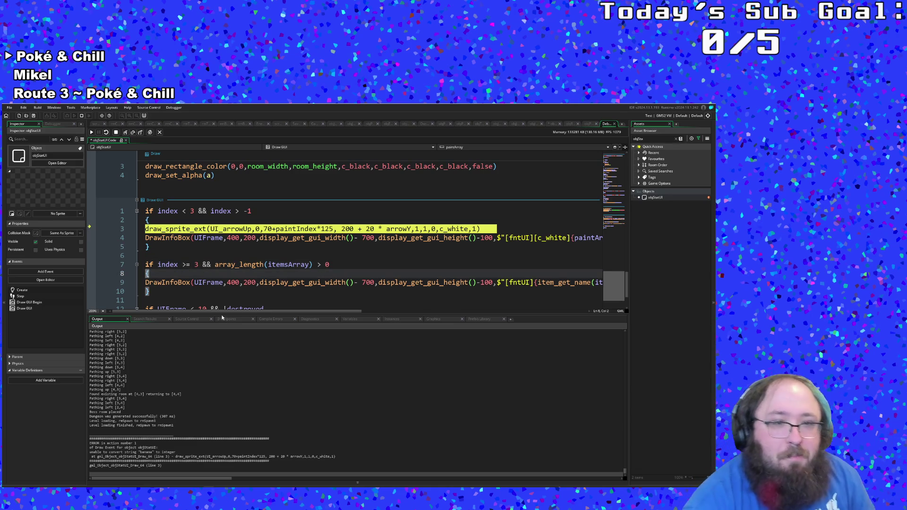
{"action": "scroll", "coordinate": [226, 400], "scroll_direction": "down", "scroll_amount": 1}
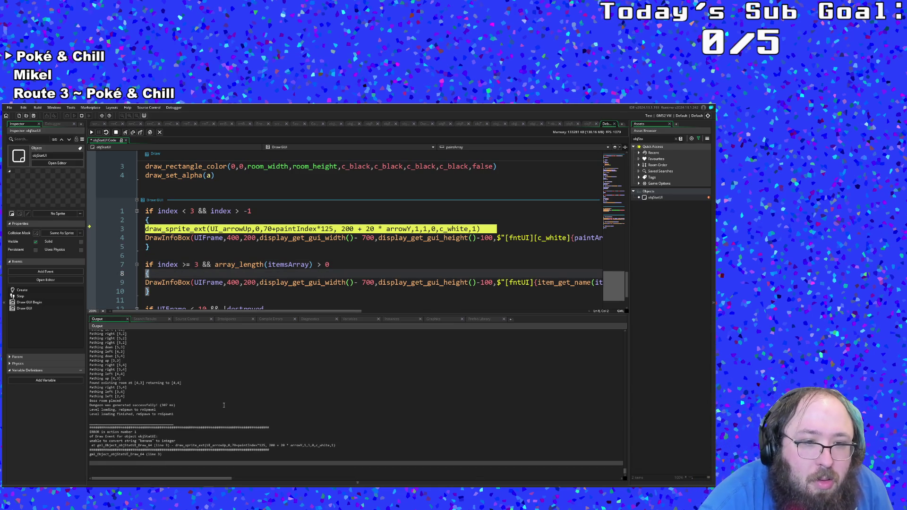
{"action": "scroll", "coordinate": [224, 405], "scroll_direction": "up", "scroll_amount": 1}
Step: Reread the error in the output log and highlight every use of display_get_gui_width
{"action": "left_click", "coordinate": [216, 438]}
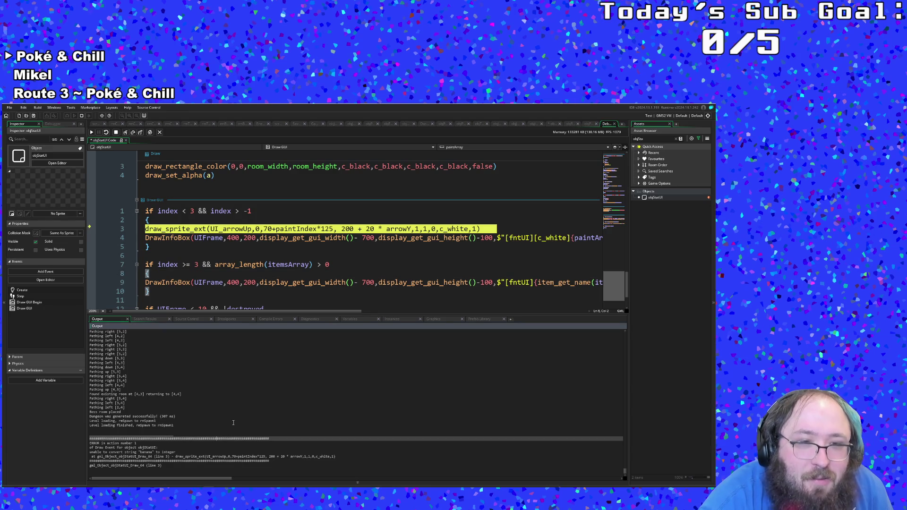
{"action": "left_click", "coordinate": [269, 237]}
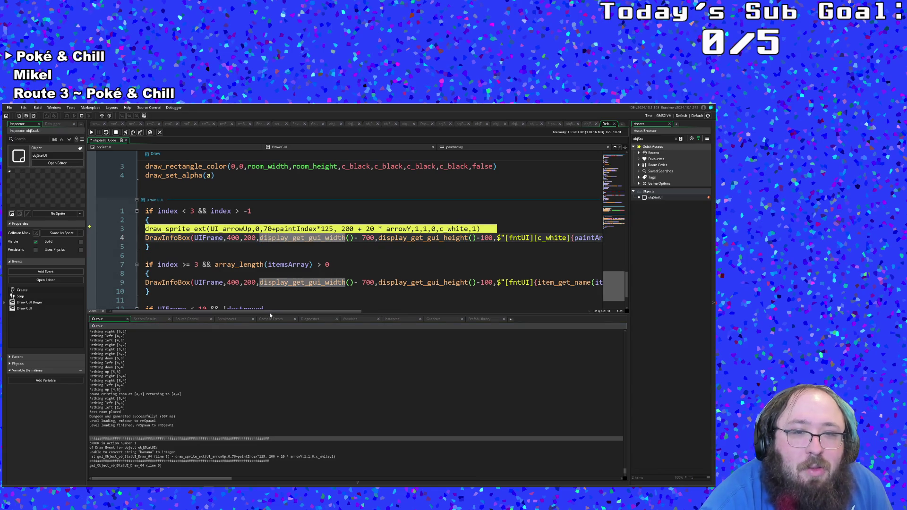
{"action": "left_click_drag", "start_coordinate": [270, 313], "coordinate": [450, 349]}
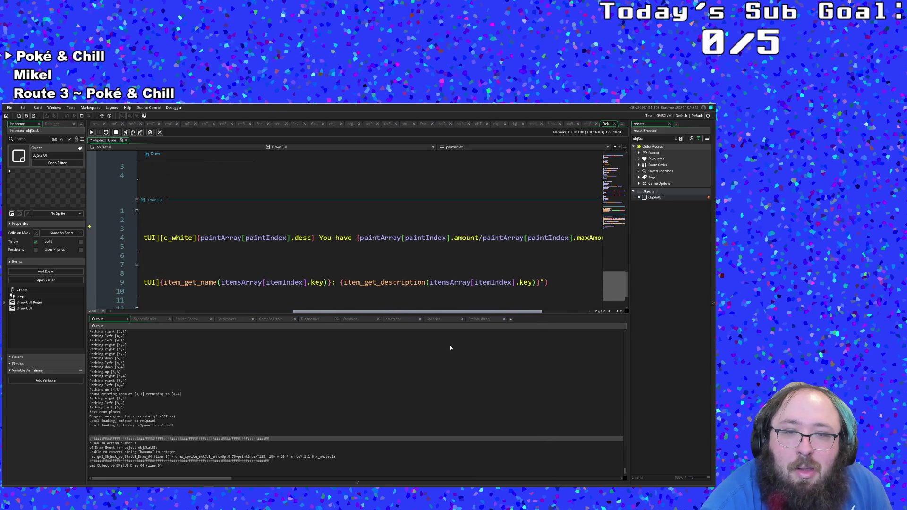
Step: Jump to the item_get_description definition in scrItem and look through the script
{"action": "middle_click", "coordinate": [403, 284]}
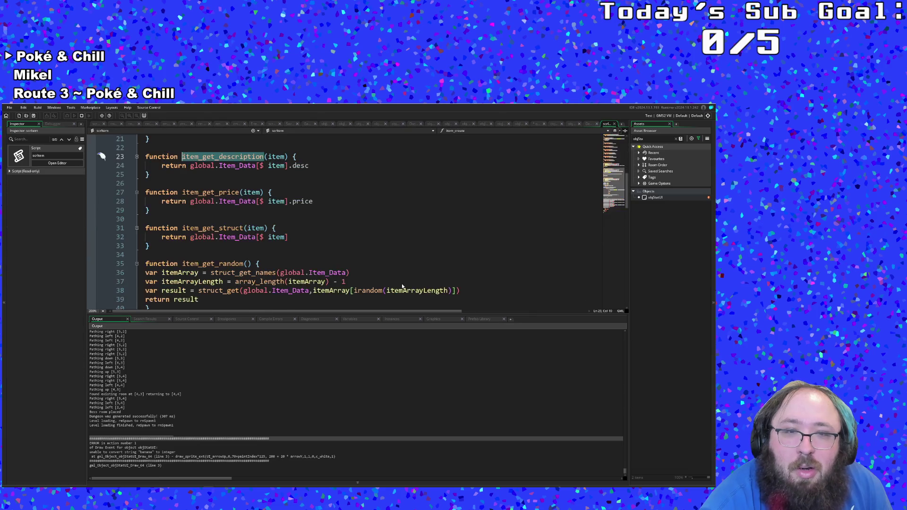
{"action": "left_click", "coordinate": [337, 234]}
{"action": "left_click", "coordinate": [415, 184]}
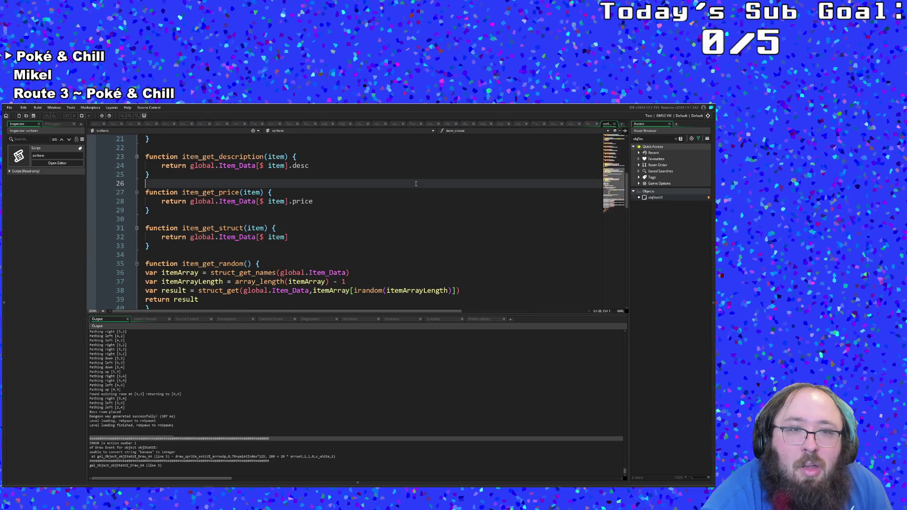
Step: Close scrItem and review the UIFrame call on line 9 of the Draw GUI code
{"action": "left_click", "coordinate": [615, 125]}
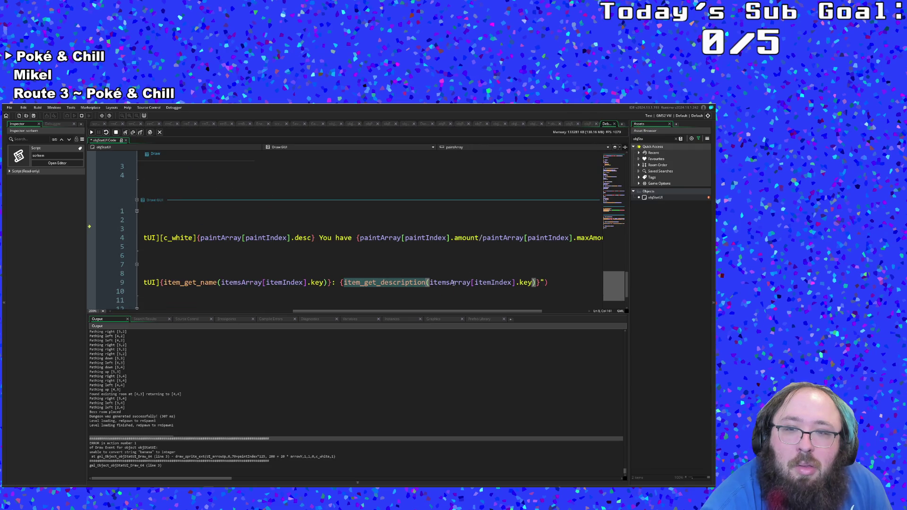
{"action": "key", "text": "ctrl+Right"}
{"action": "left_click", "coordinate": [519, 282]}
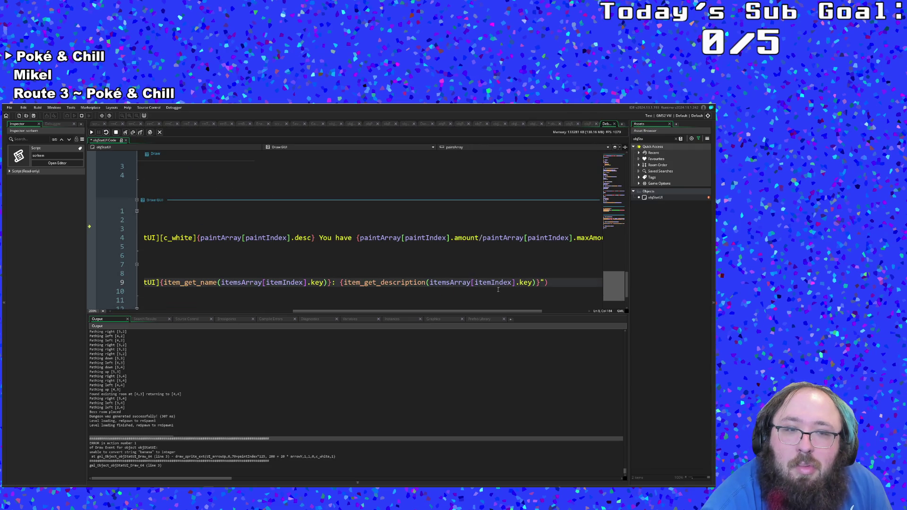
{"action": "left_click_drag", "start_coordinate": [432, 311], "coordinate": [209, 329]}
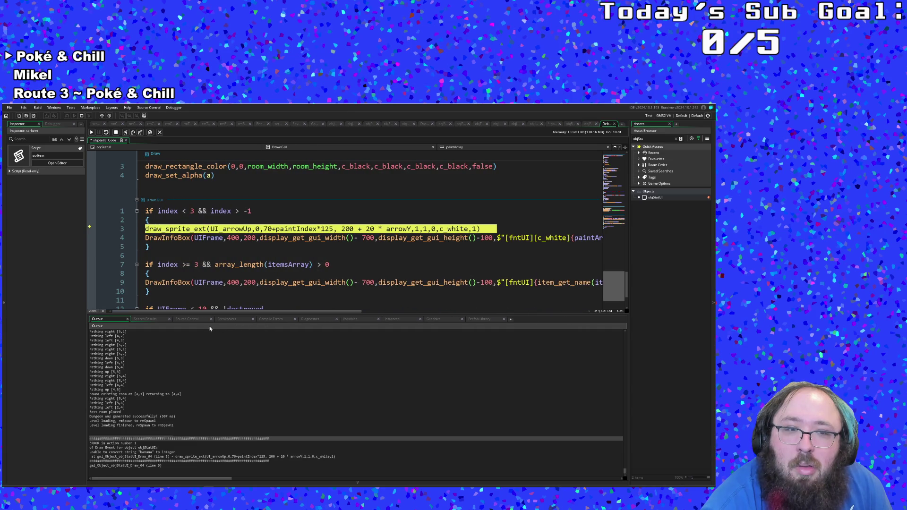
{"action": "left_click", "coordinate": [210, 282]}
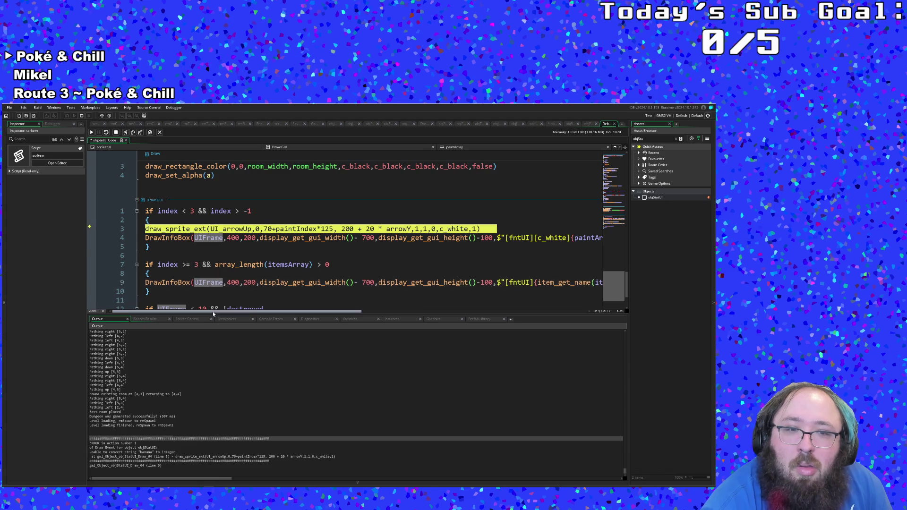
{"action": "mouse_move", "coordinate": [213, 312]}
{"action": "left_mouse_down"}
{"action": "mouse_move", "coordinate": [274, 320]}
{"action": "mouse_move", "coordinate": [212, 314]}
{"action": "left_mouse_up"}
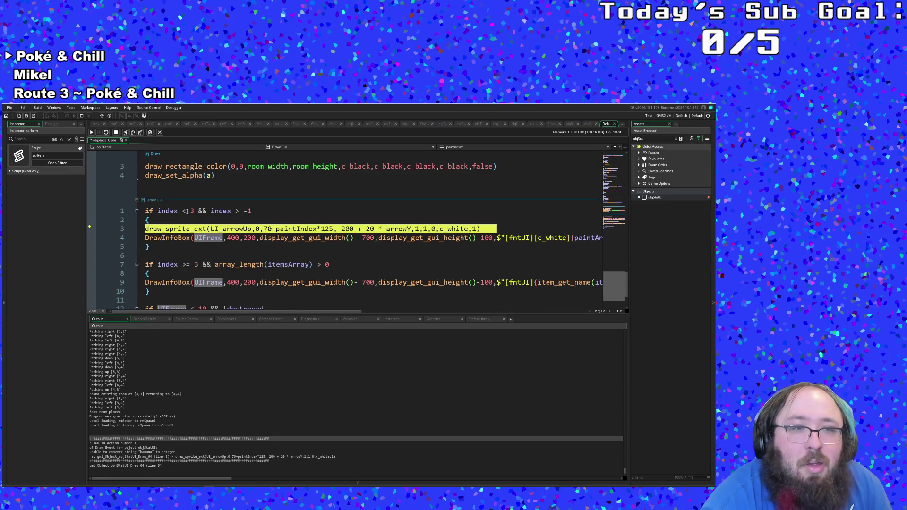
Step: Set a breakpoint on Draw GUI line 3, rebuild in debug, and walk right until it pauses
{"action": "left_click", "coordinate": [90, 228]}
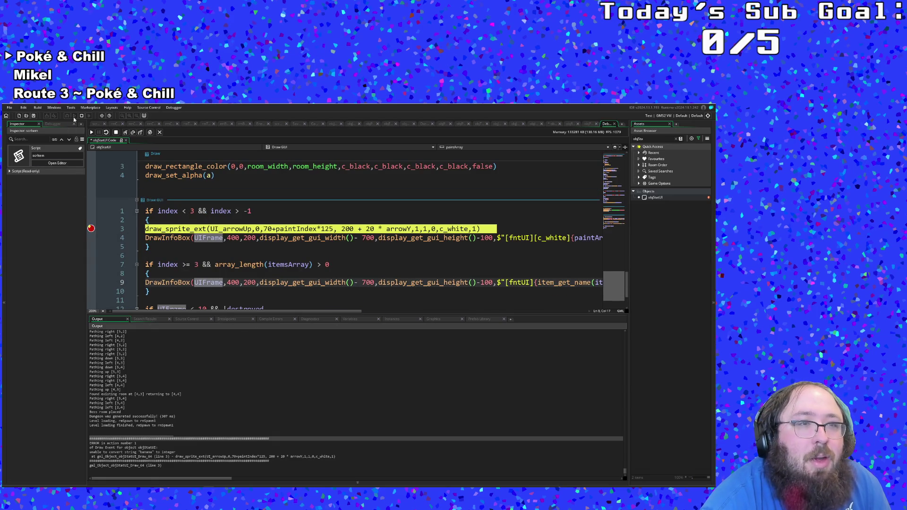
{"action": "left_click", "coordinate": [74, 118]}
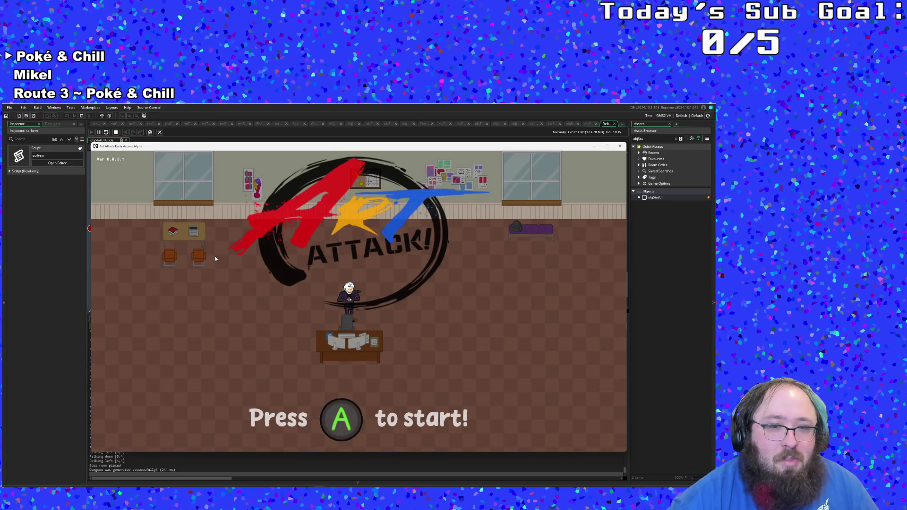
{"action": "key", "text": "Return"}
{"action": "key", "text": "Right"}
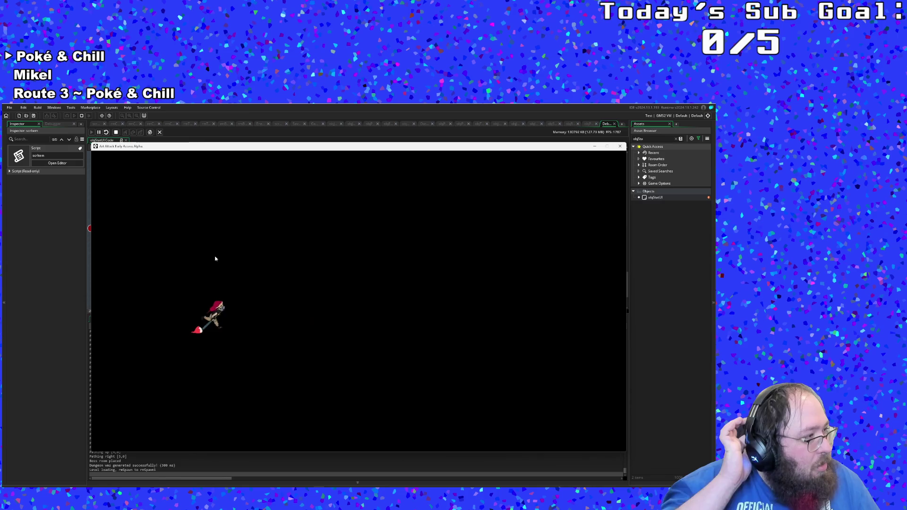
{"action": "key", "text": "Right"}
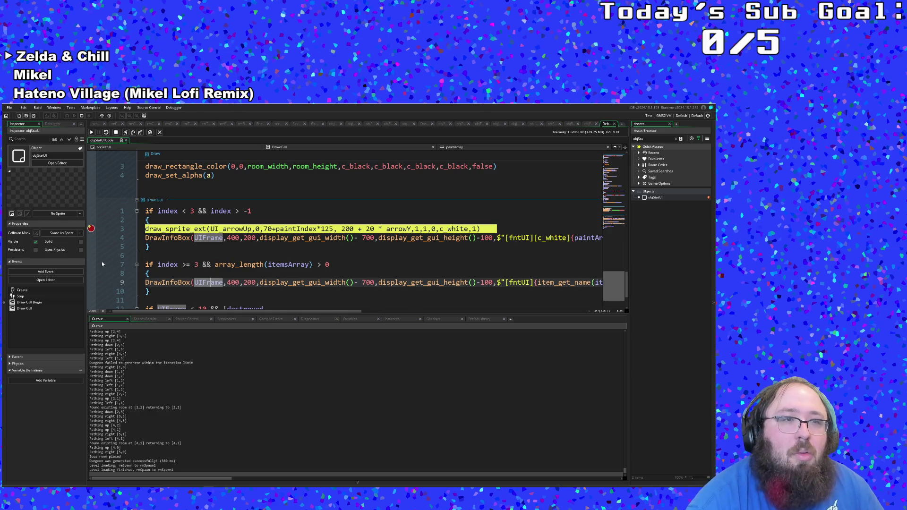
Step: Resume from the line-3 breakpoint three times, viewing the red paint info panel between pauses
{"action": "left_click", "coordinate": [91, 133]}
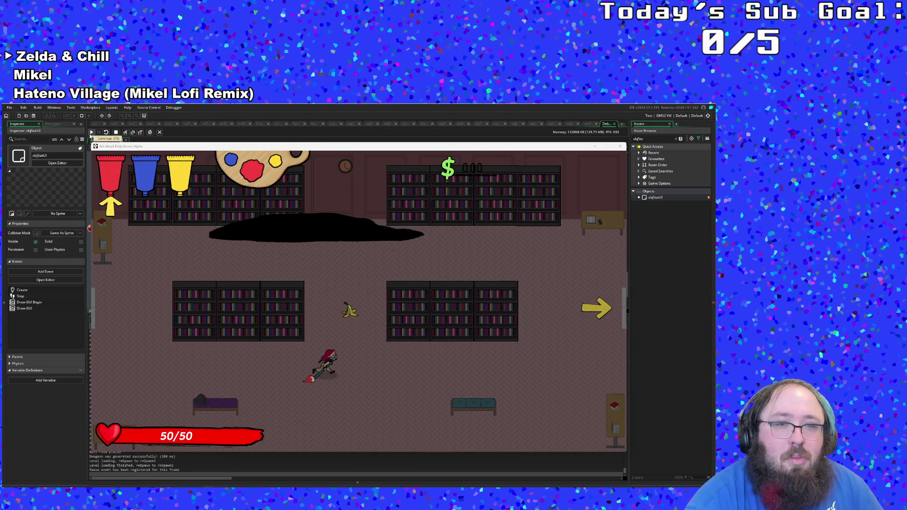
{"action": "left_click", "coordinate": [91, 134]}
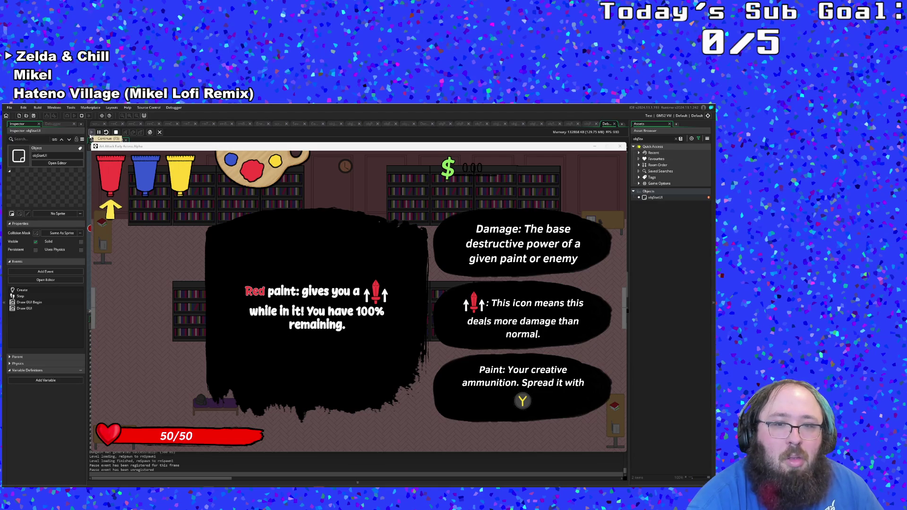
{"action": "left_click", "coordinate": [92, 133]}
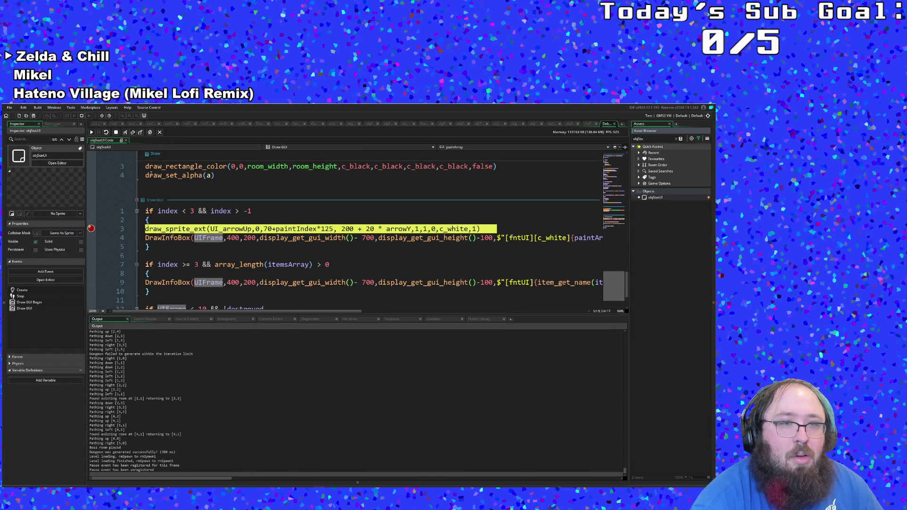
Step: Step through the Draw GUI code line by line into the DrawInfoBox function
{"action": "left_click", "coordinate": [126, 132]}
{"action": "left_click", "coordinate": [125, 133]}
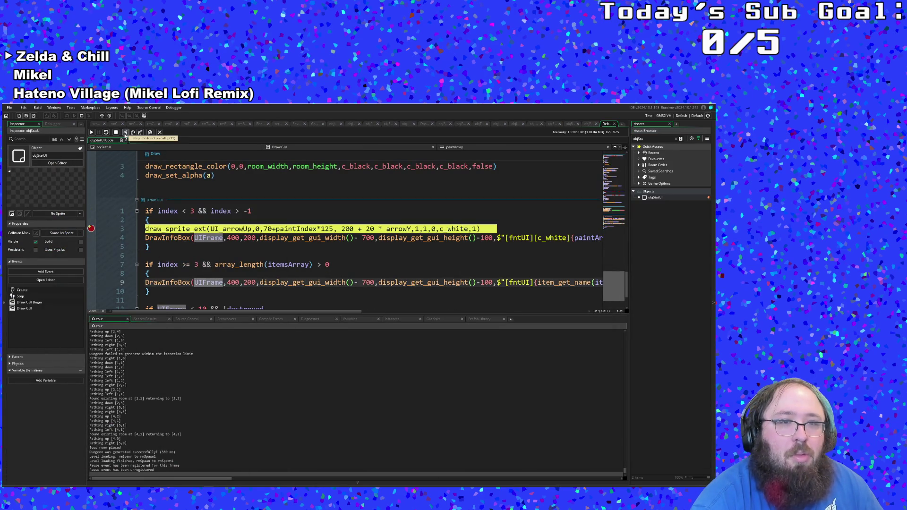
{"action": "left_click", "coordinate": [126, 132]}
{"action": "left_click", "coordinate": [125, 133]}
{"action": "left_click", "coordinate": [125, 133]}
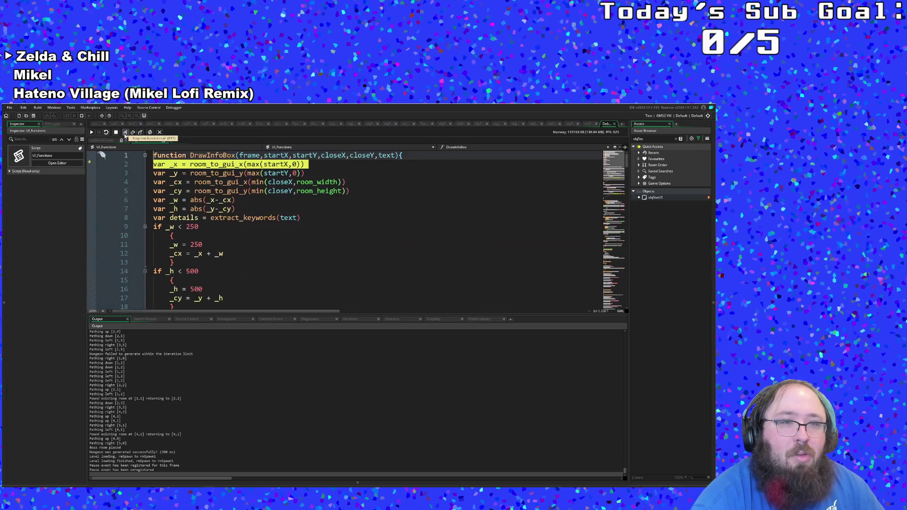
Step: Continue past several line-3 breaks, move the breakpoint from line 3 to line 8, and resume
{"action": "left_click", "coordinate": [92, 133]}
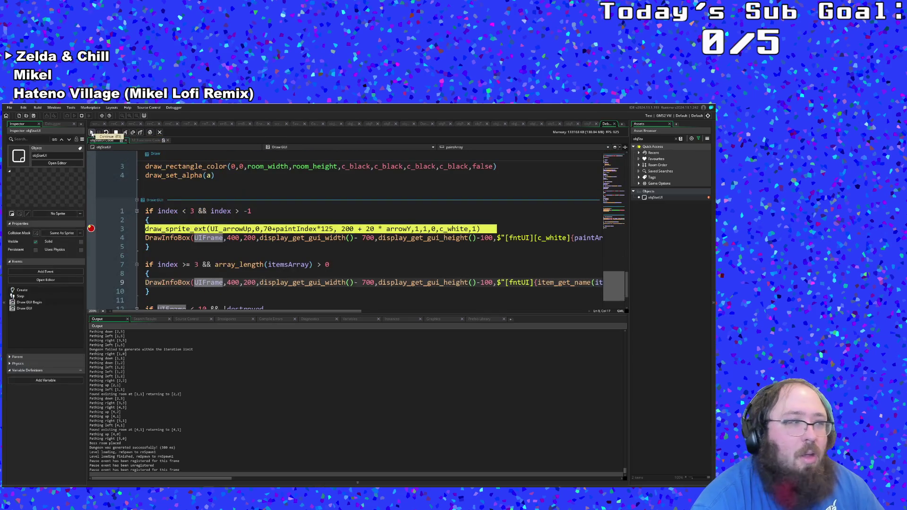
{"action": "left_click", "coordinate": [92, 133]}
{"action": "left_click", "coordinate": [92, 133]}
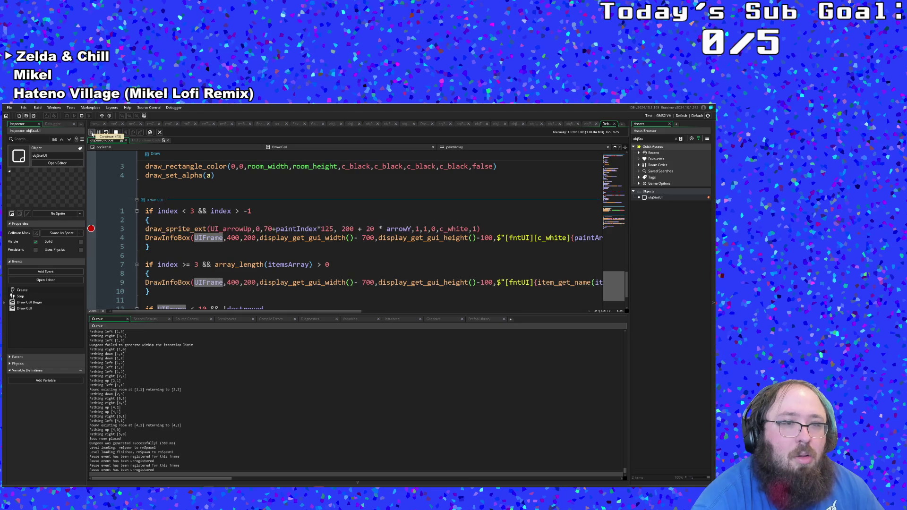
{"action": "left_click", "coordinate": [92, 133]}
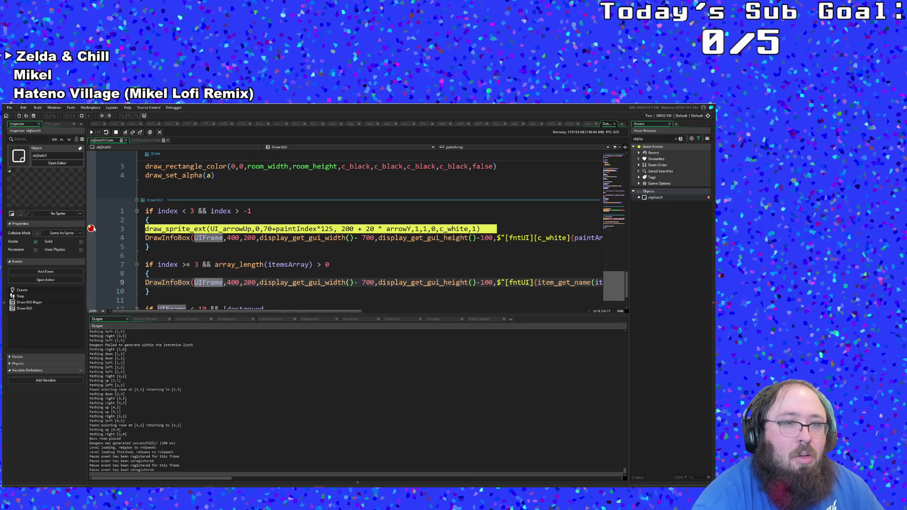
{"action": "left_click", "coordinate": [92, 229]}
{"action": "left_click", "coordinate": [91, 273]}
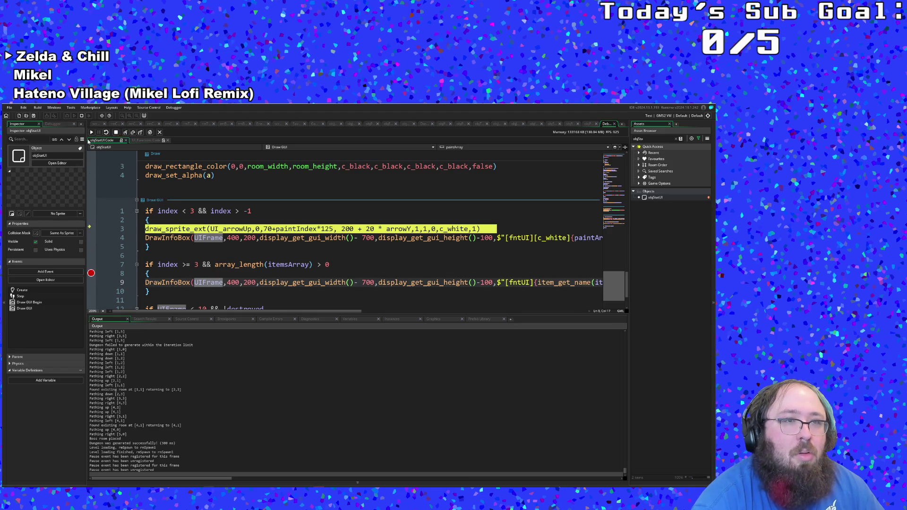
{"action": "left_click", "coordinate": [91, 133]}
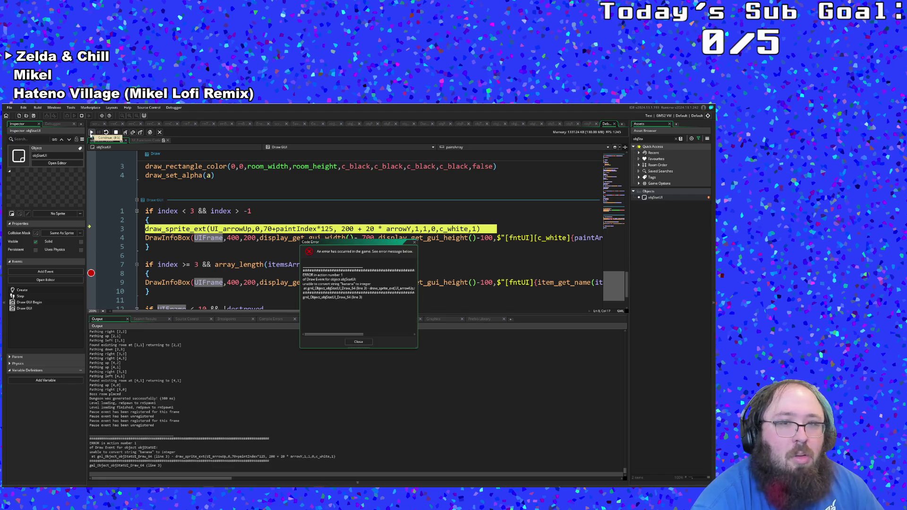
Step: Close the code error, stop the running game, and launch a fresh build
{"action": "left_click", "coordinate": [350, 345]}
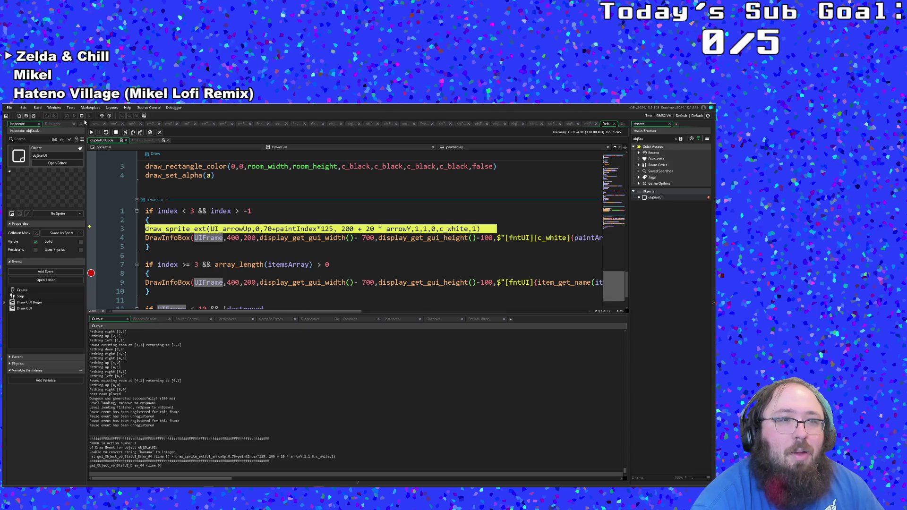
{"action": "left_click", "coordinate": [82, 116]}
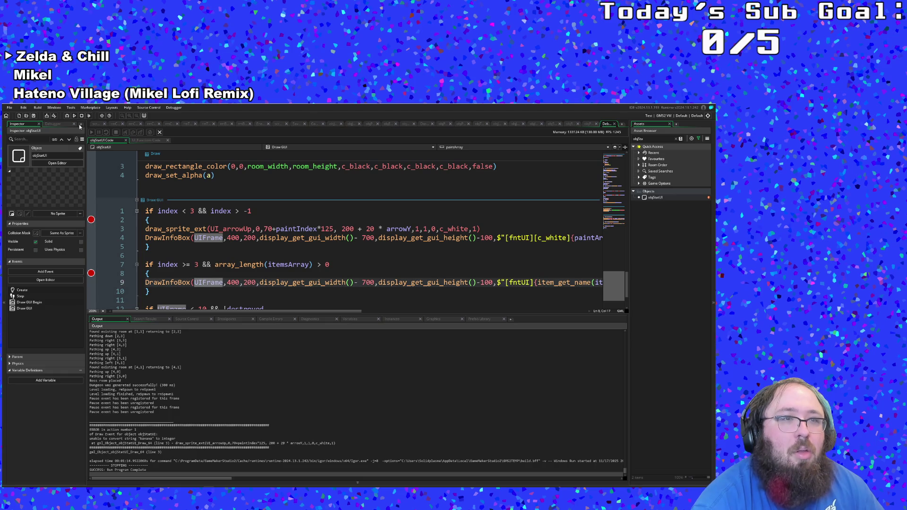
{"action": "left_click", "coordinate": [67, 116]}
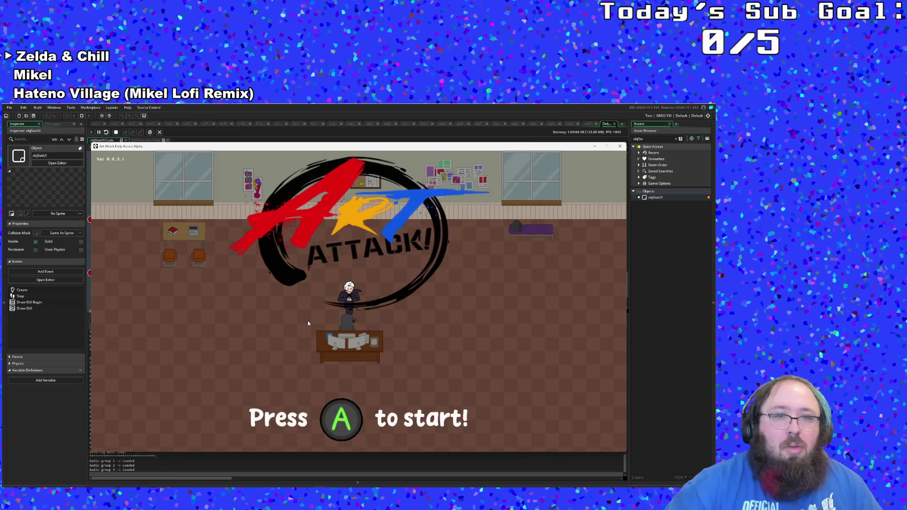
Step: Start the game, walk right, then quit back to the title screen from the pause menu
{"action": "key", "text": "space"}
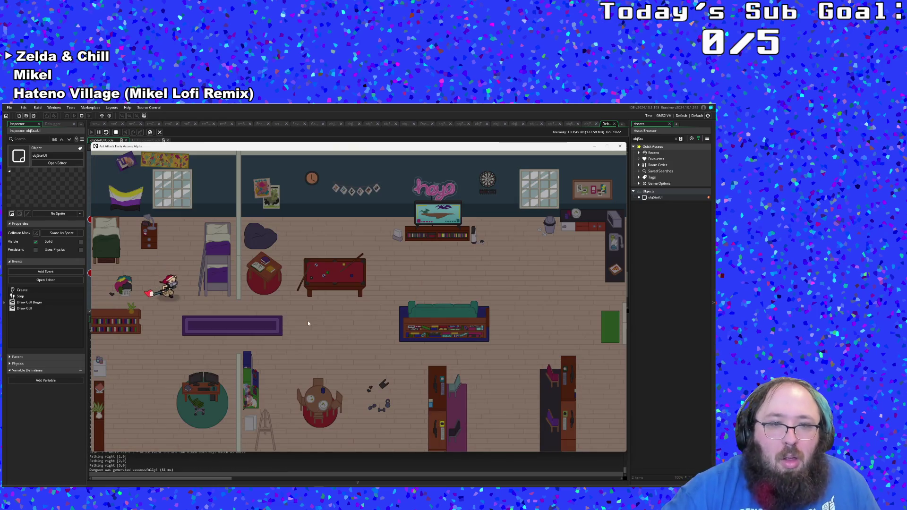
{"action": "key", "text": "d"}
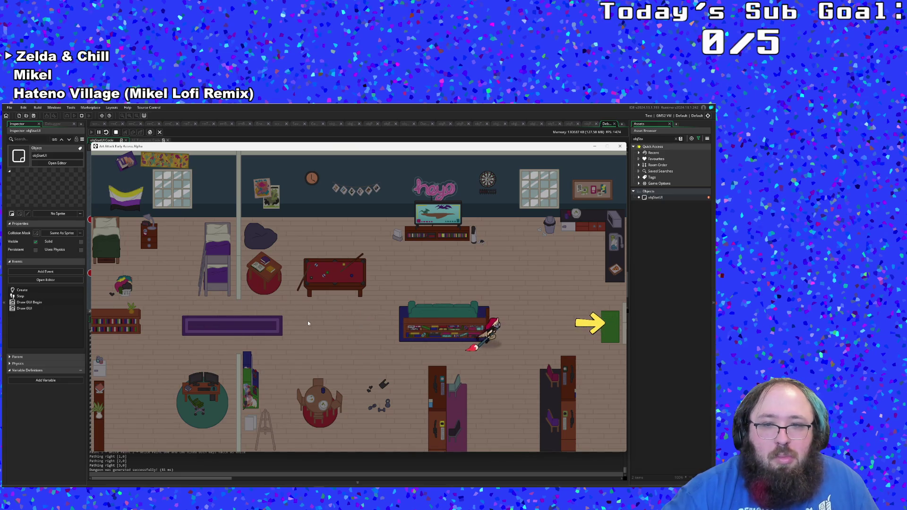
{"action": "key", "text": "Escape"}
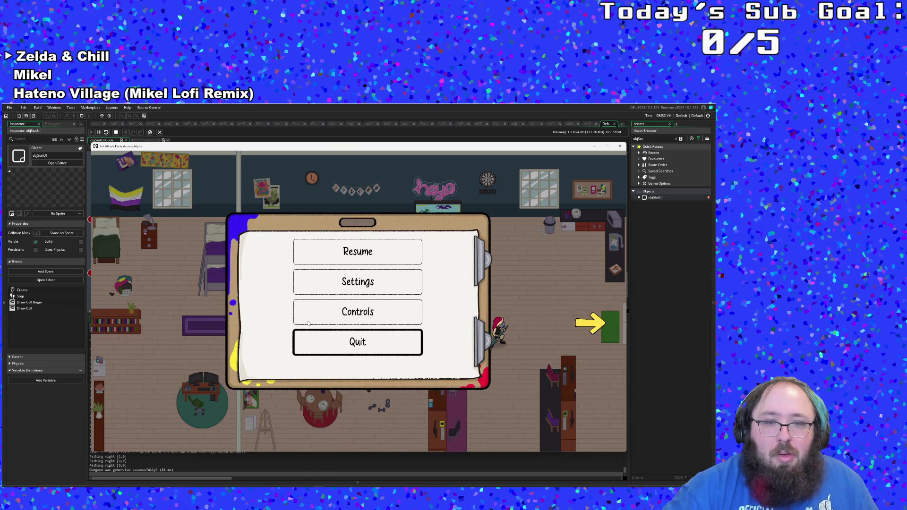
{"action": "key", "text": "space"}
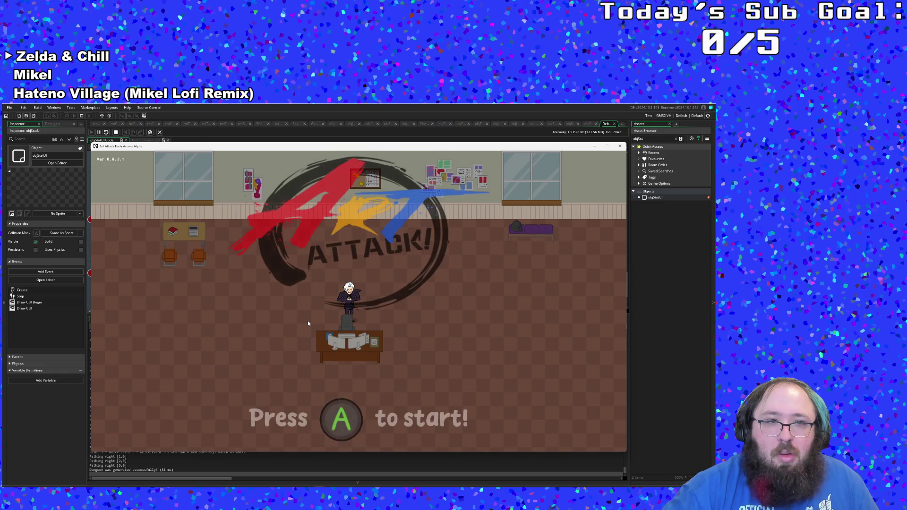
Step: Restart the game, walk through the exit to the pig pickup, and collect it
{"action": "key", "text": "space"}
{"action": "key", "text": "d"}
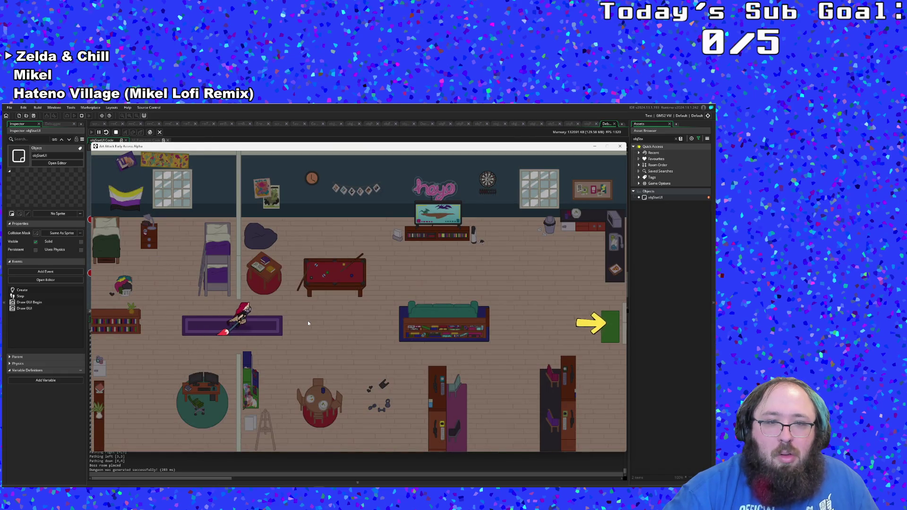
{"action": "key", "text": "d"}
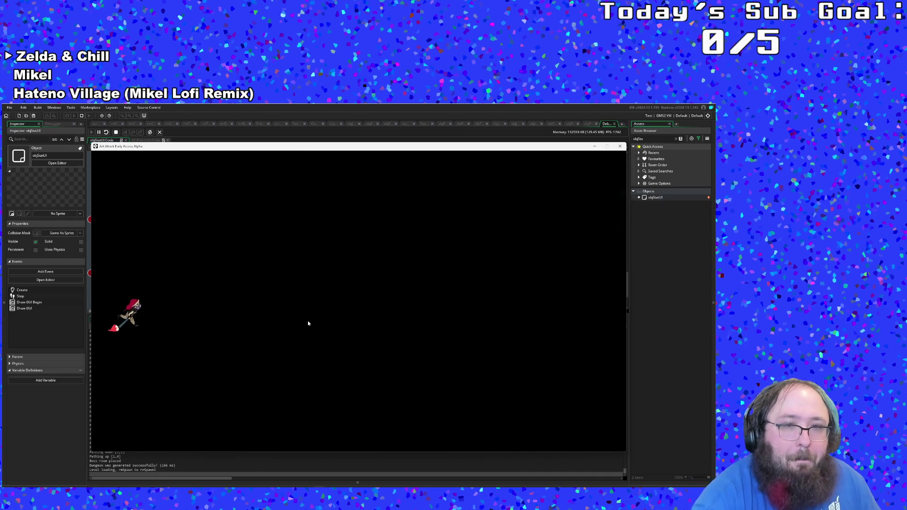
{"action": "key", "text": "d"}
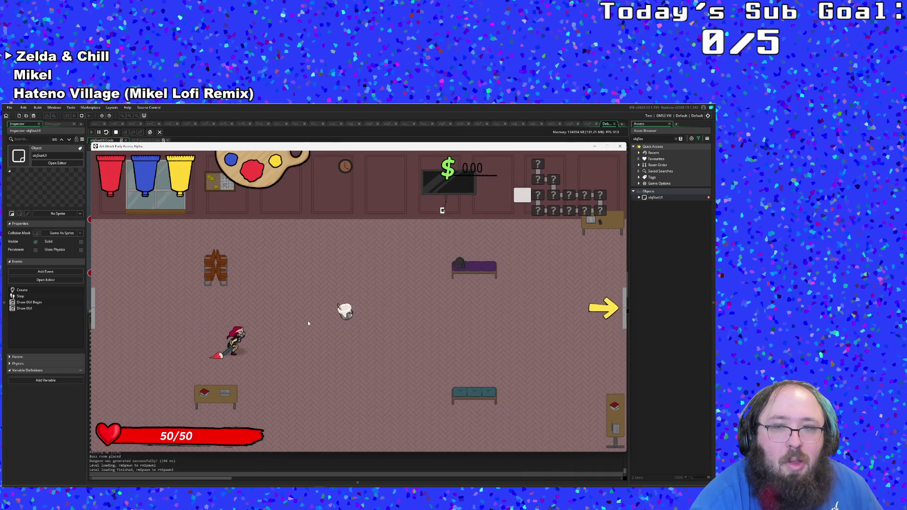
{"action": "key", "text": "d"}
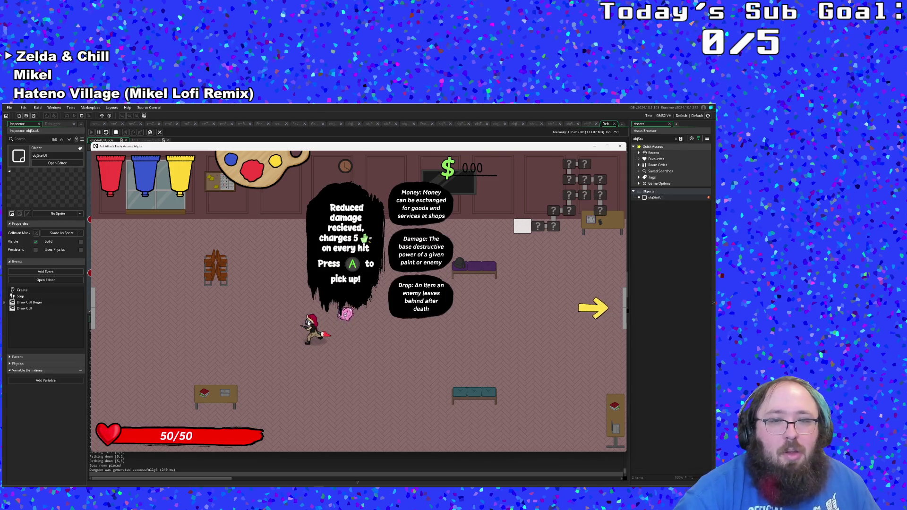
{"action": "key", "text": "e"}
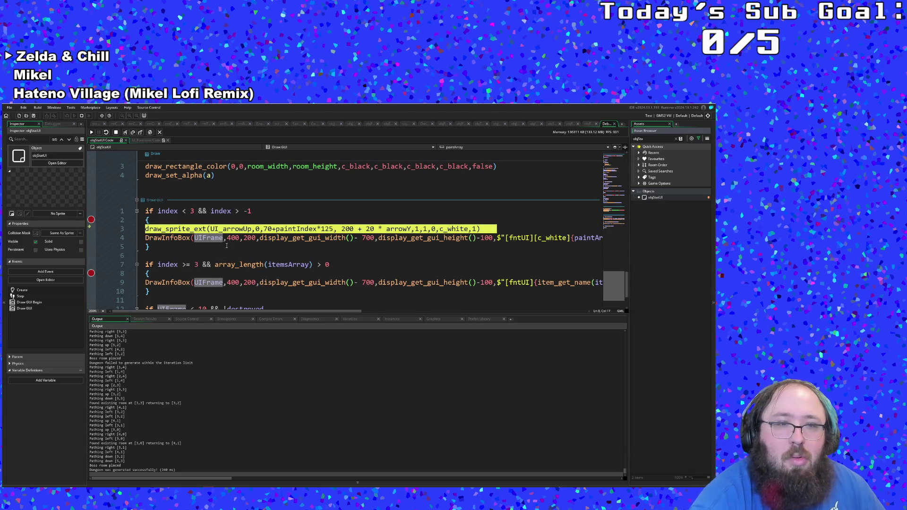
Step: Resume until the piggybank-to-integer crash, then drag the error report down over the output log
{"action": "left_click", "coordinate": [91, 133]}
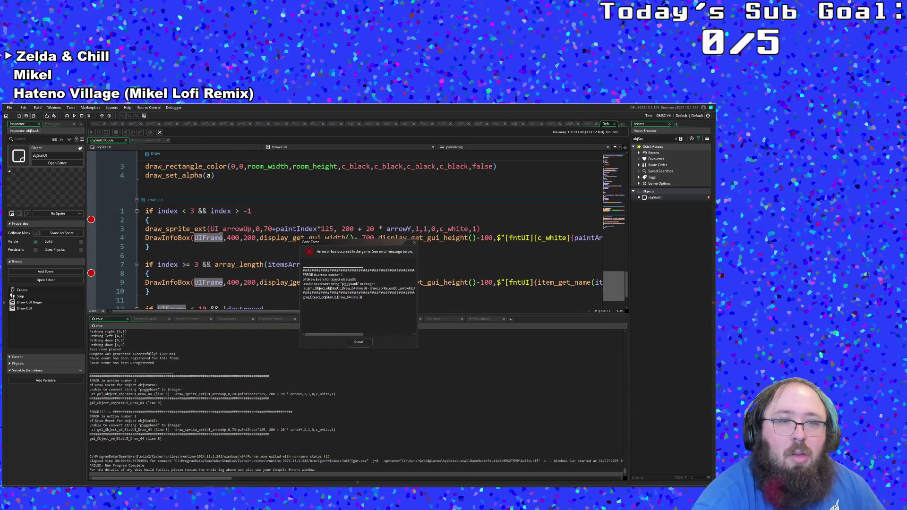
{"action": "left_click", "coordinate": [357, 289]}
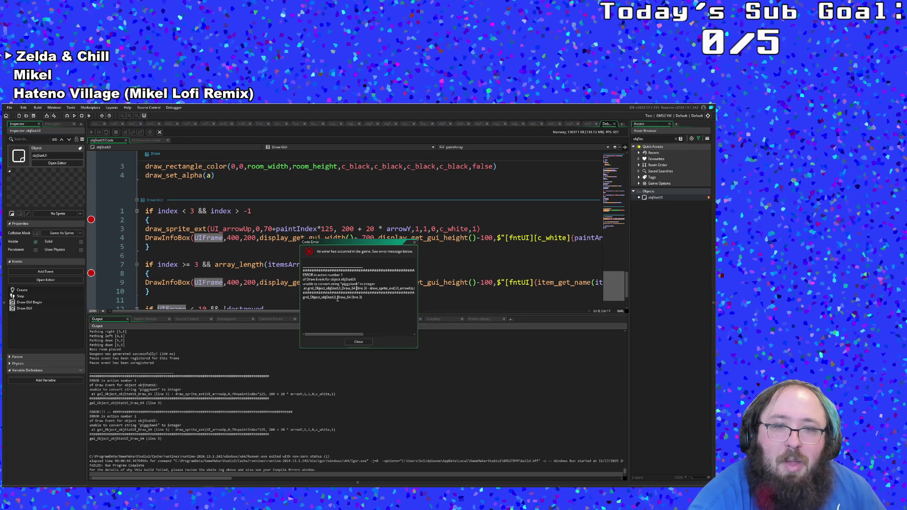
{"action": "left_click", "coordinate": [216, 239]}
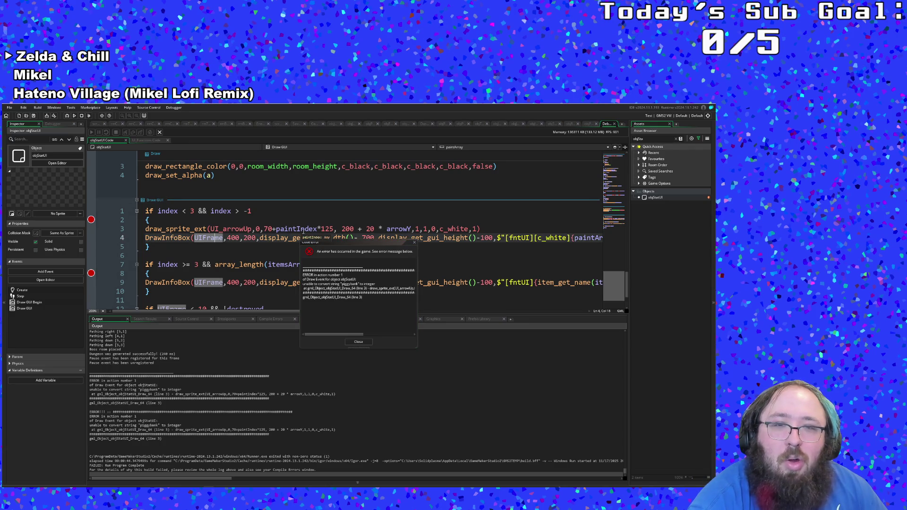
{"action": "left_click_drag", "start_coordinate": [328, 251], "coordinate": [324, 330]}
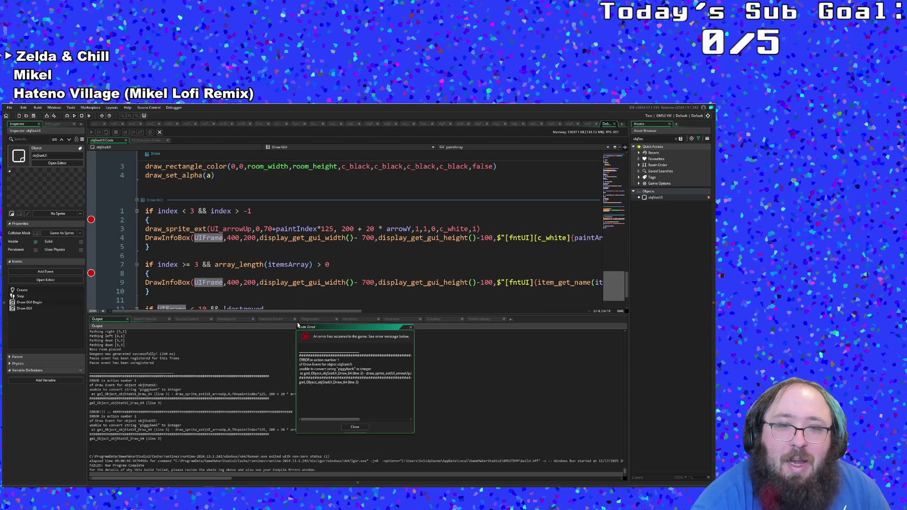
Step: Inspect Self's itemsArray and paintArray in the Variables tab, then dismiss the code error and relaunch
{"action": "left_click", "coordinate": [351, 320]}
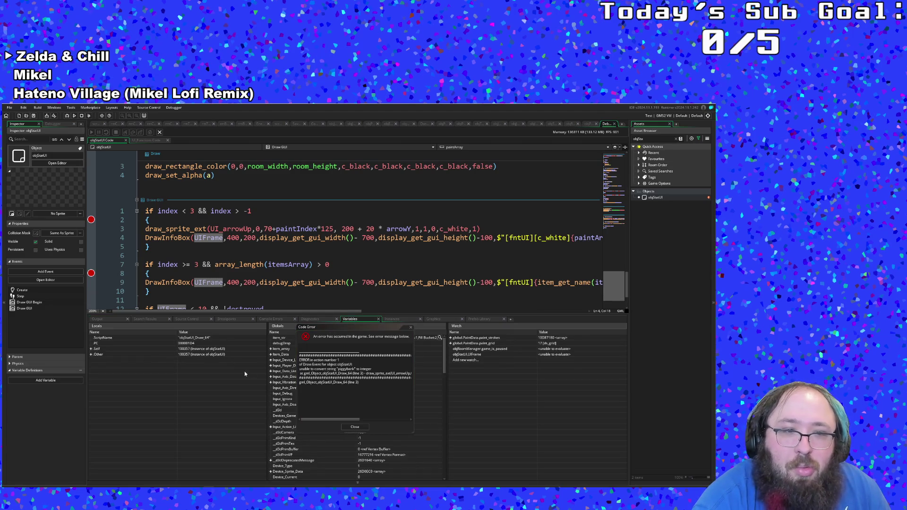
{"action": "left_click", "coordinate": [91, 348]}
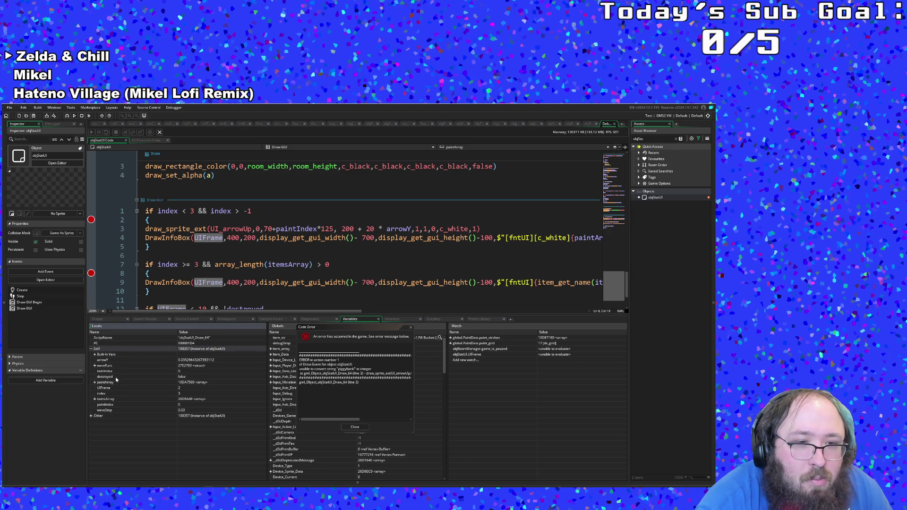
{"action": "left_click", "coordinate": [95, 400]}
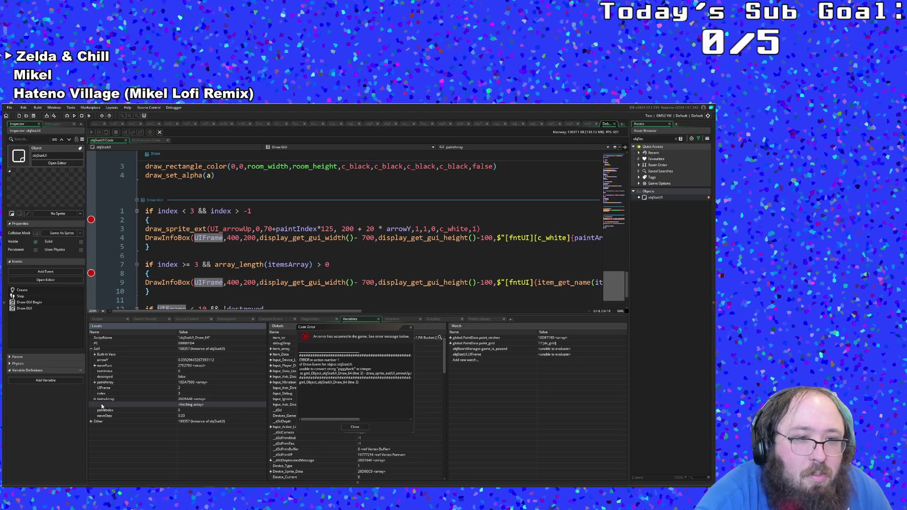
{"action": "left_click", "coordinate": [95, 382]}
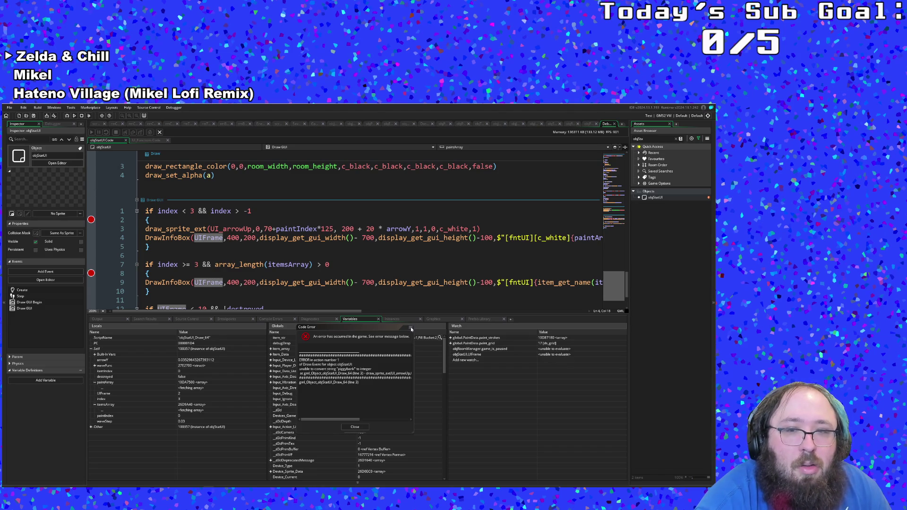
{"action": "left_click", "coordinate": [411, 330]}
{"action": "key", "text": "F6"}
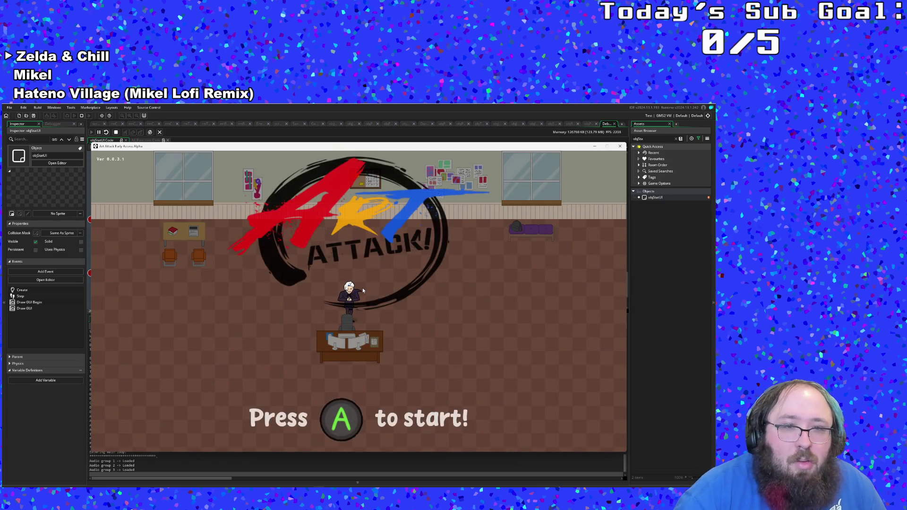
Step: Start the game, walk into the library room and pick up the Emergency Phone, hitting the Draw GUI breakpoint
{"action": "key", "text": "Return"}
{"action": "key", "text": "Down"}
{"action": "key", "text": "Right"}
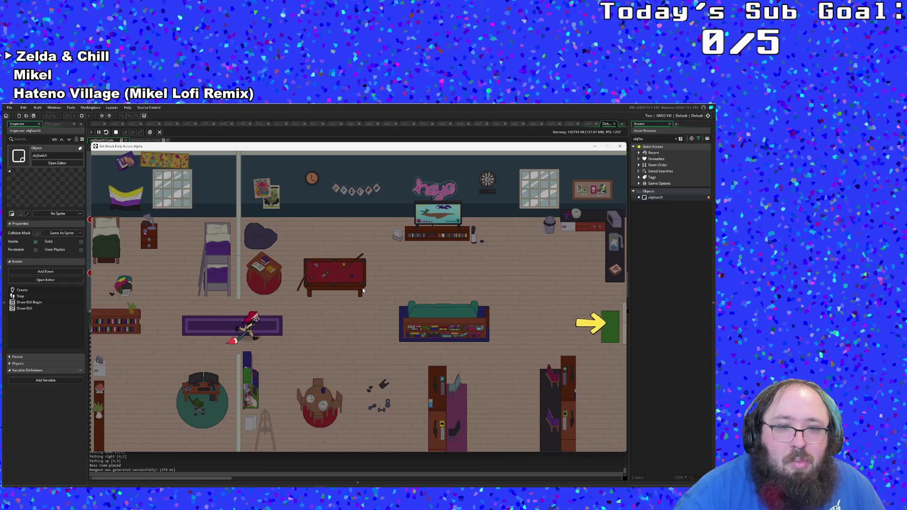
{"action": "key", "text": "Right"}
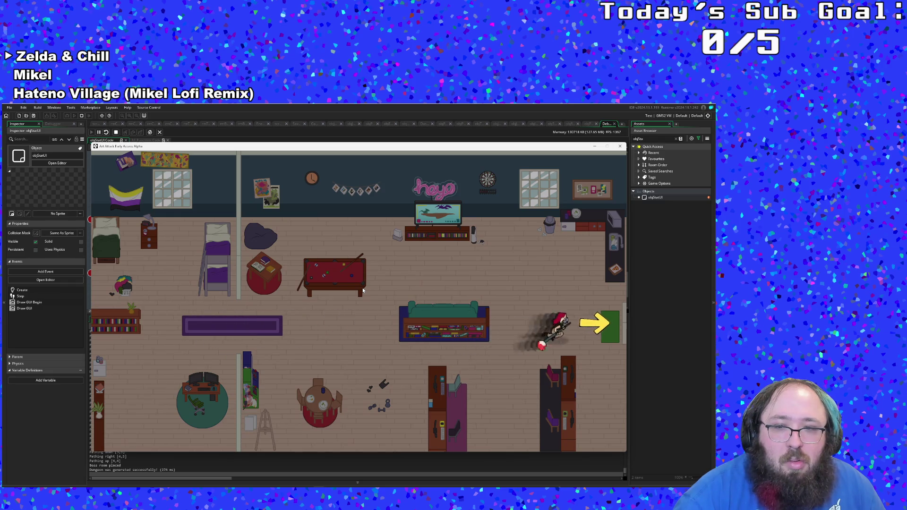
{"action": "key", "text": "Left"}
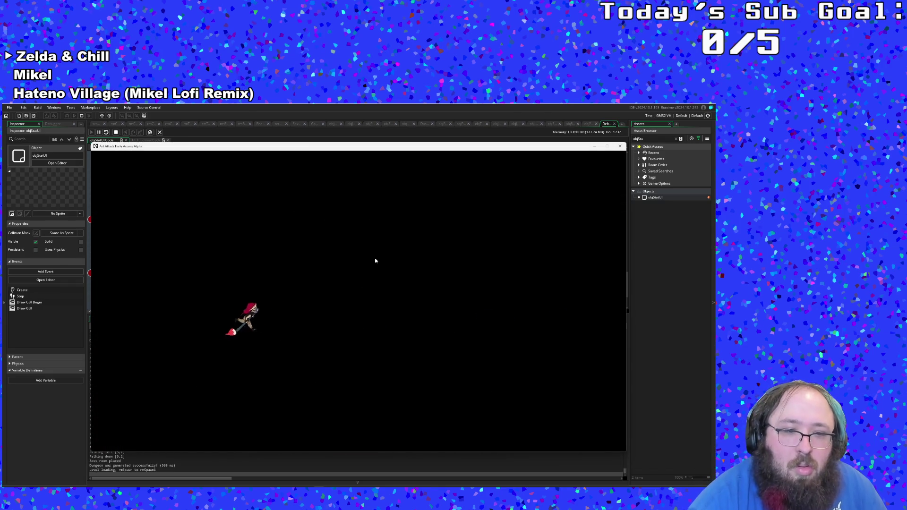
{"action": "key", "text": "Down"}
{"action": "key", "text": "Right"}
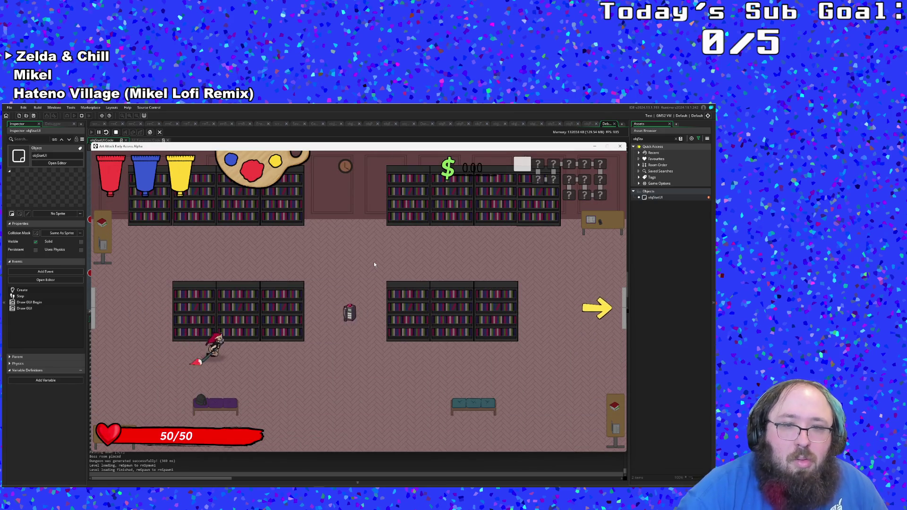
{"action": "key", "text": "Up"}
{"action": "key", "text": "x"}
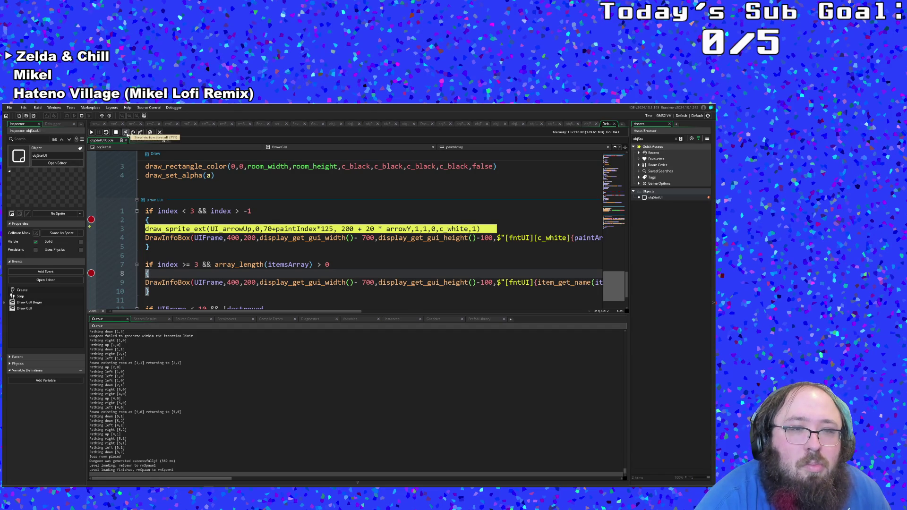
Step: Step into DrawInfoBox in UI_Functions and back out to Draw GUI, then show itemsArray holding "phone"
{"action": "left_click", "coordinate": [126, 134]}
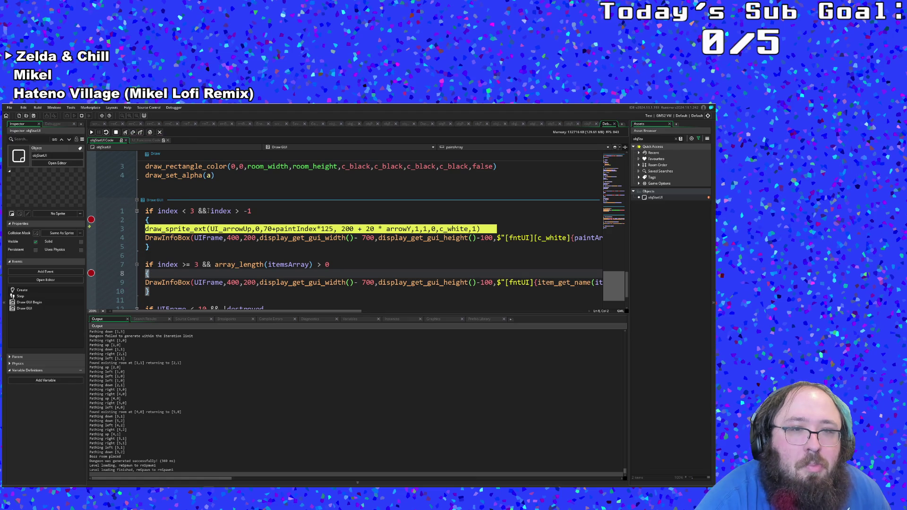
{"action": "left_click", "coordinate": [125, 133]}
{"action": "left_click", "coordinate": [126, 133]}
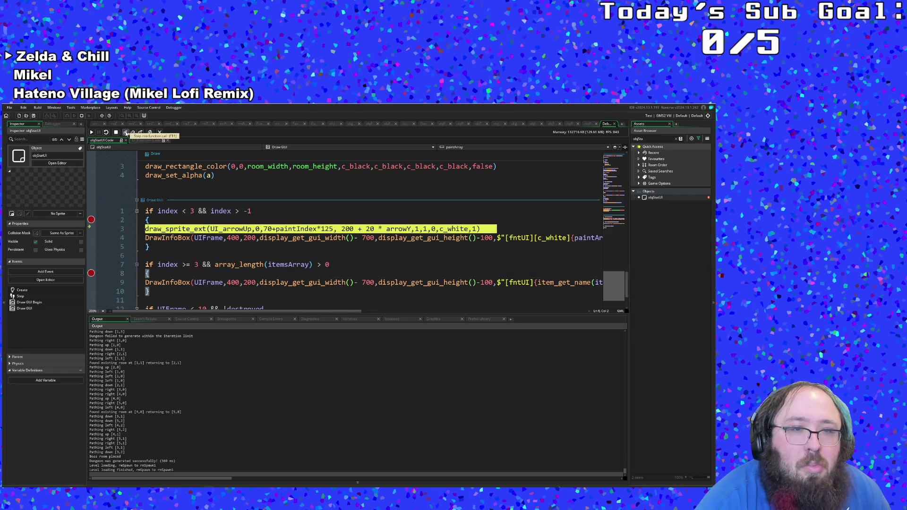
{"action": "left_click", "coordinate": [126, 133]}
{"action": "left_click", "coordinate": [125, 133]}
{"action": "left_click", "coordinate": [126, 133]}
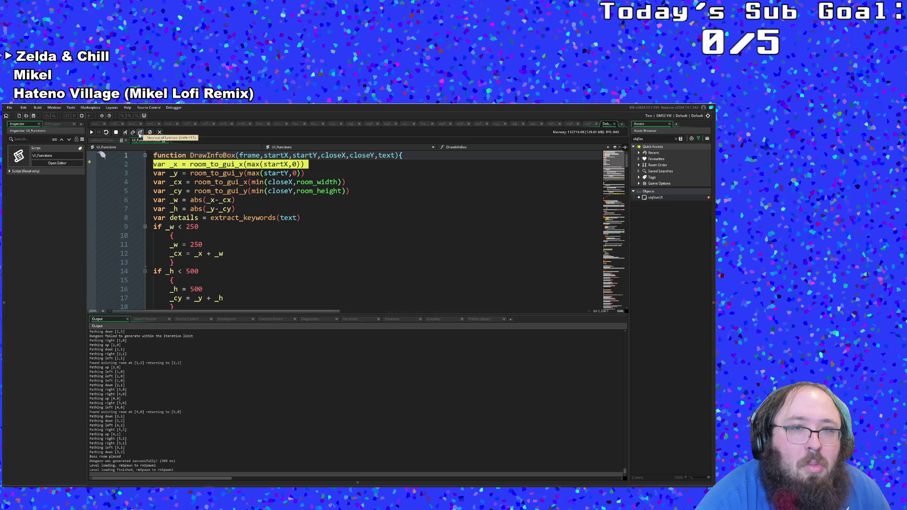
{"action": "left_click", "coordinate": [140, 132]}
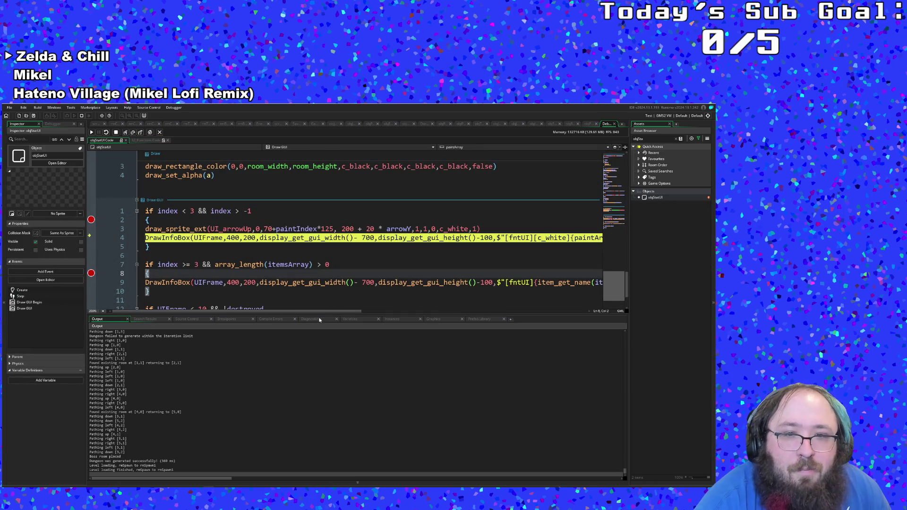
{"action": "left_click", "coordinate": [350, 319]}
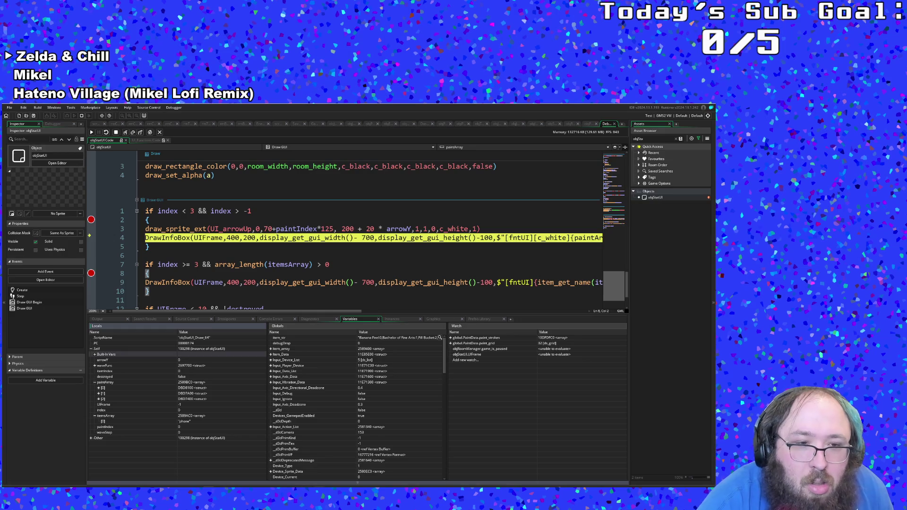
Step: Delete both '.key' suffixes after itemsArray[itemIndex] on line 9
{"action": "left_click", "coordinate": [374, 295]}
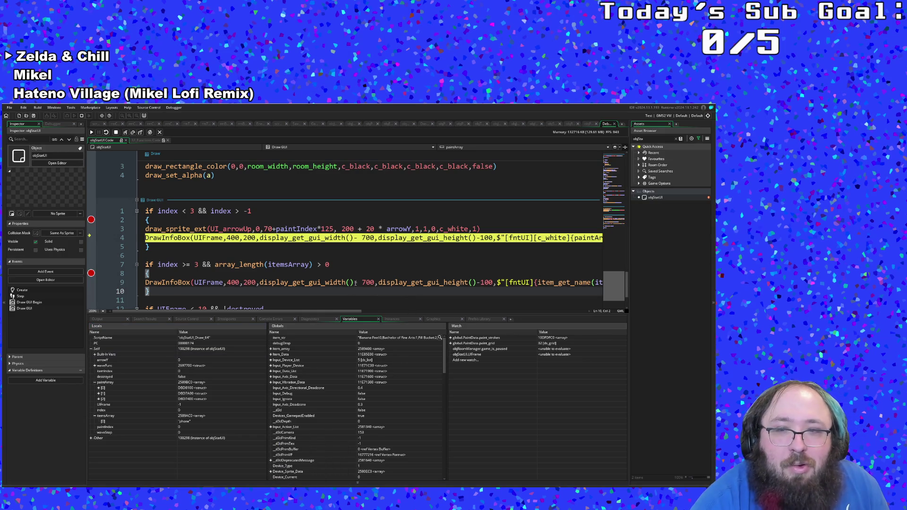
{"action": "scroll", "coordinate": [355, 283], "scroll_direction": "down", "scroll_amount": 2}
{"action": "left_click_drag", "start_coordinate": [320, 311], "coordinate": [447, 315]}
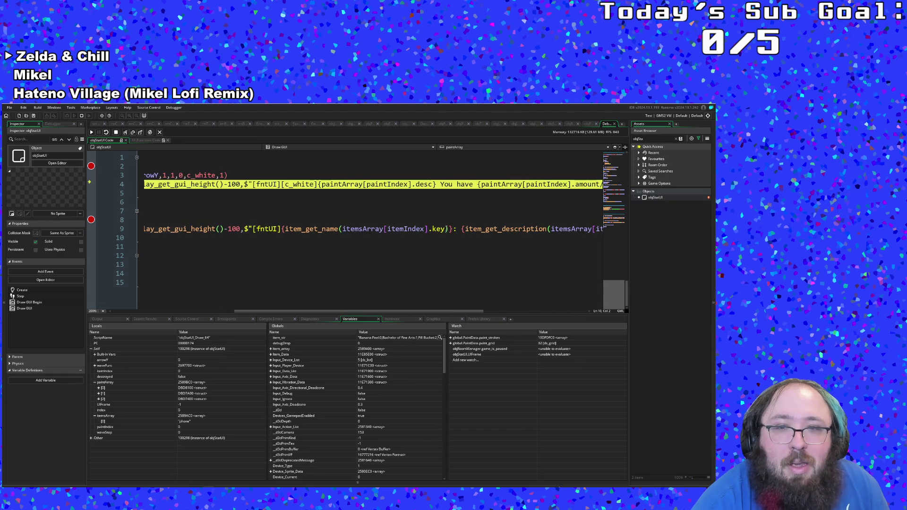
{"action": "left_click", "coordinate": [447, 229]}
{"action": "key", "text": "BackSpace"}
{"action": "key", "text": "BackSpace"}
{"action": "key", "text": "BackSpace"}
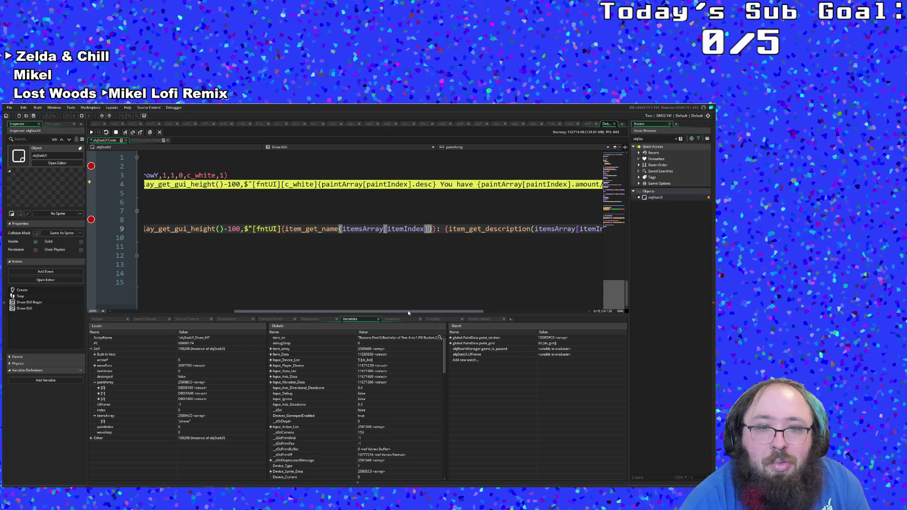
{"action": "left_click_drag", "start_coordinate": [408, 310], "coordinate": [482, 310]}
{"action": "left_click", "coordinate": [484, 230]}
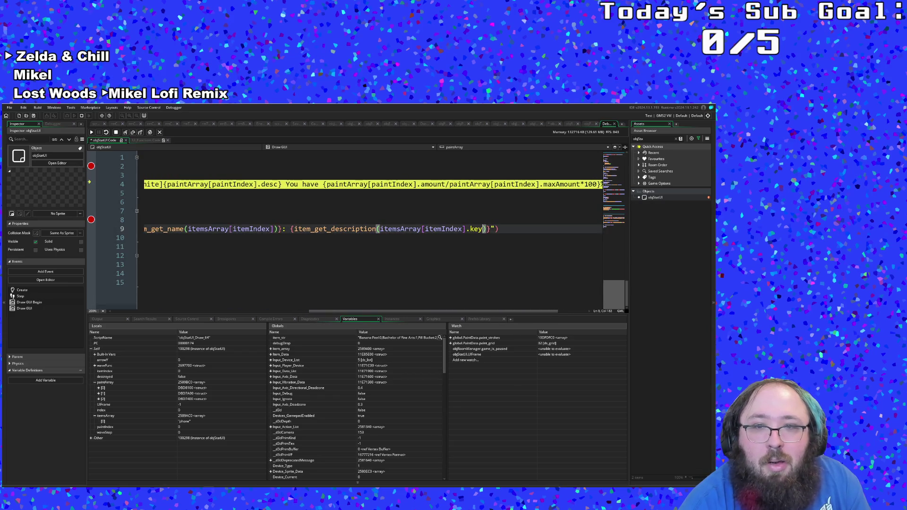
{"action": "key", "text": "BackSpace"}
{"action": "key", "text": "BackSpace"}
{"action": "key", "text": "BackSpace"}
{"action": "key", "text": "Down"}
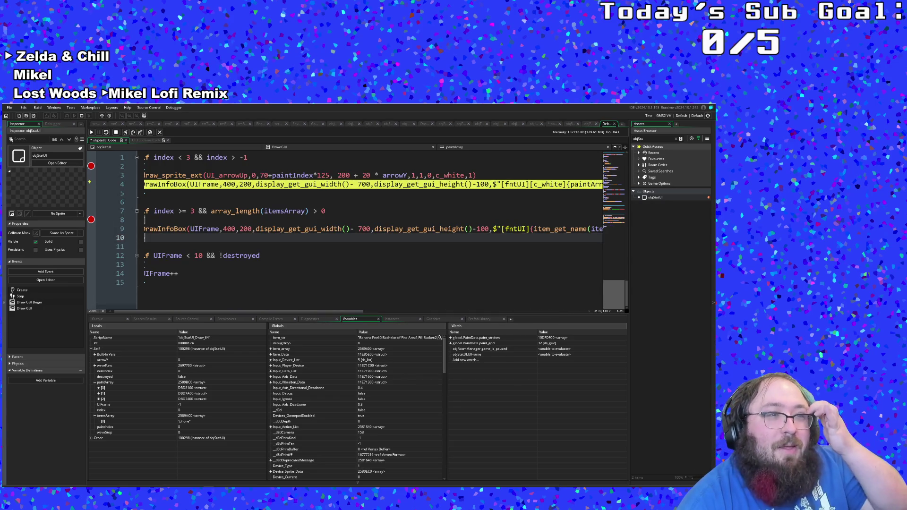
Step: Stop the debug session and rebuild and run the game
{"action": "left_click", "coordinate": [9, 107]}
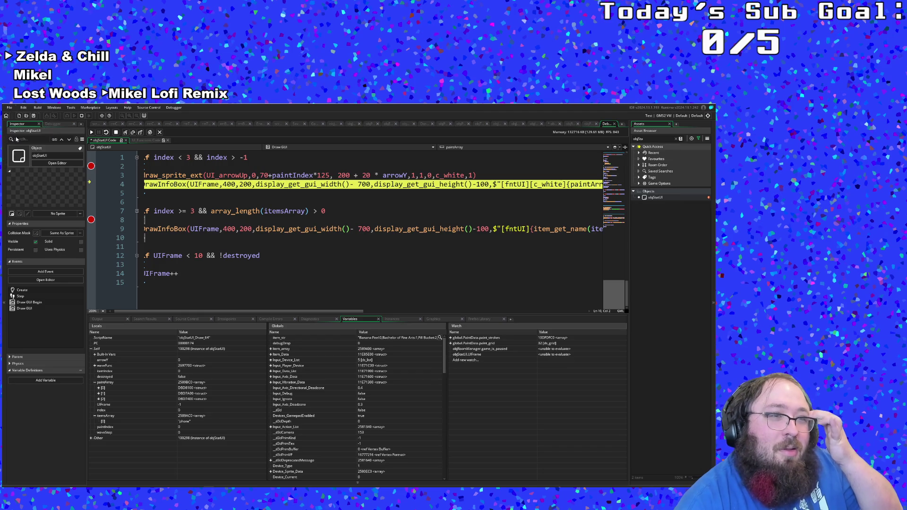
{"action": "left_click", "coordinate": [81, 116]}
{"action": "left_click", "coordinate": [68, 116]}
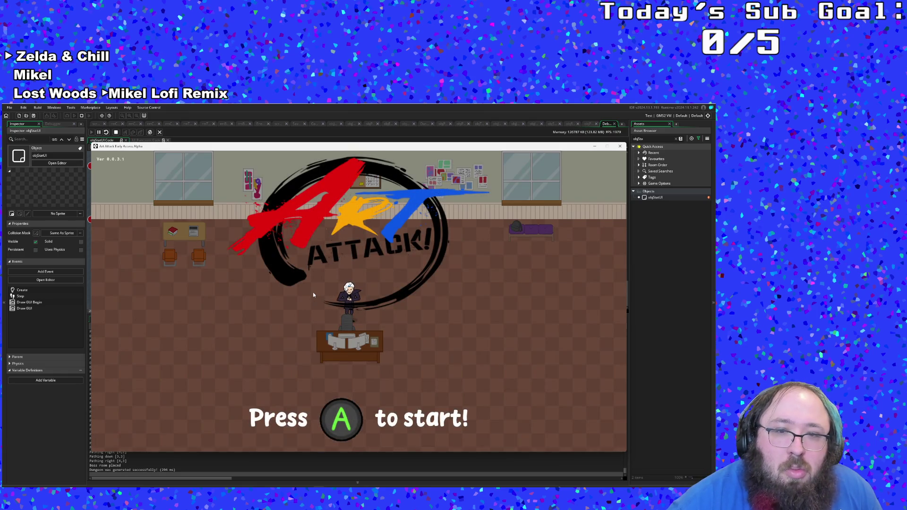
Step: Start the game, walk right into the next room, and collect the Emergency Phone
{"action": "key", "text": "Return"}
{"action": "key", "text": "Right"}
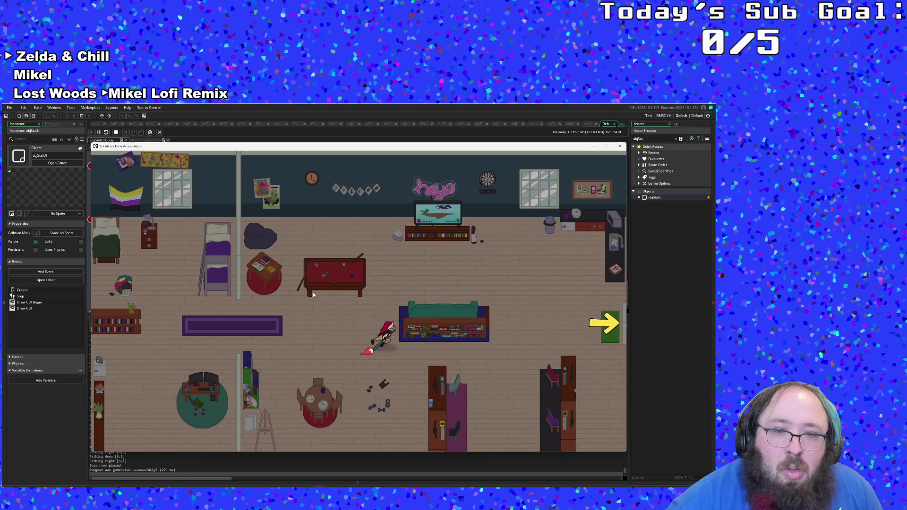
{"action": "key", "text": "Right"}
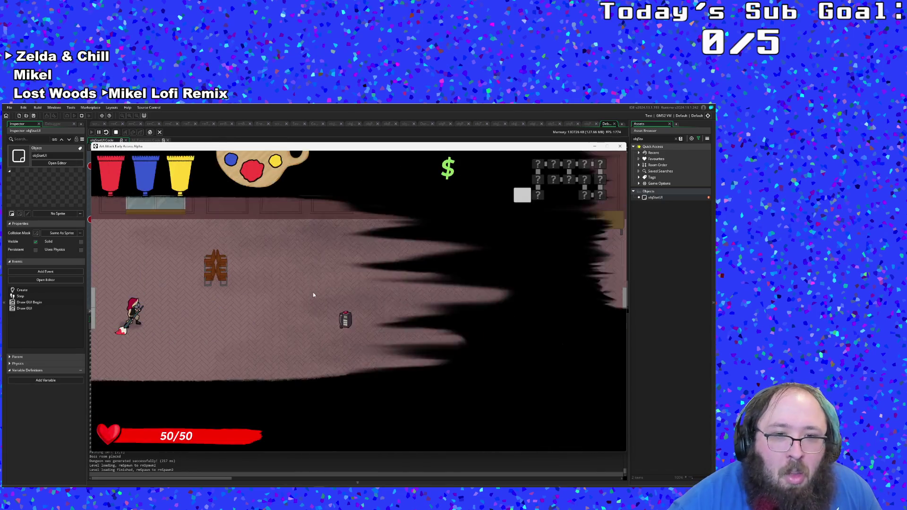
{"action": "key", "text": "Right"}
{"action": "key", "text": "e"}
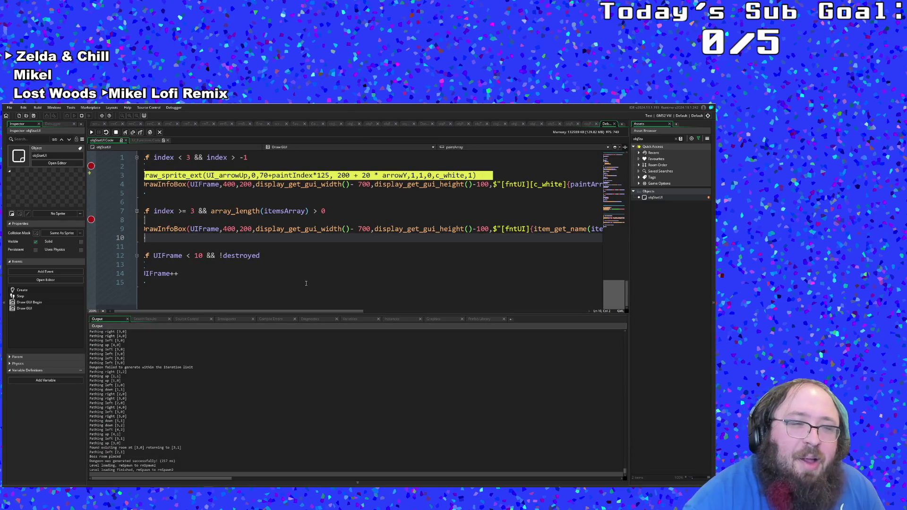
Step: Remove the line-2 Draw GUI breakpoint and resume until the Red paint info panel shows
{"action": "left_click", "coordinate": [91, 167]}
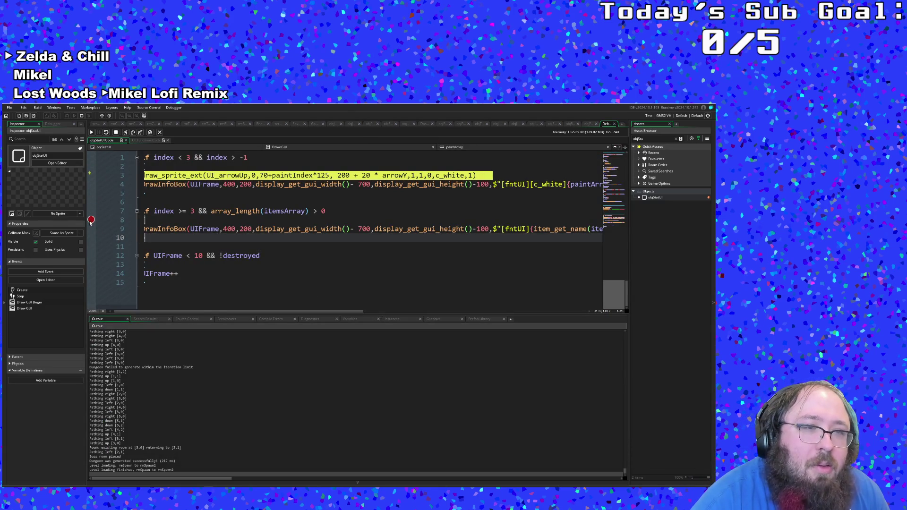
{"action": "left_click", "coordinate": [91, 132]}
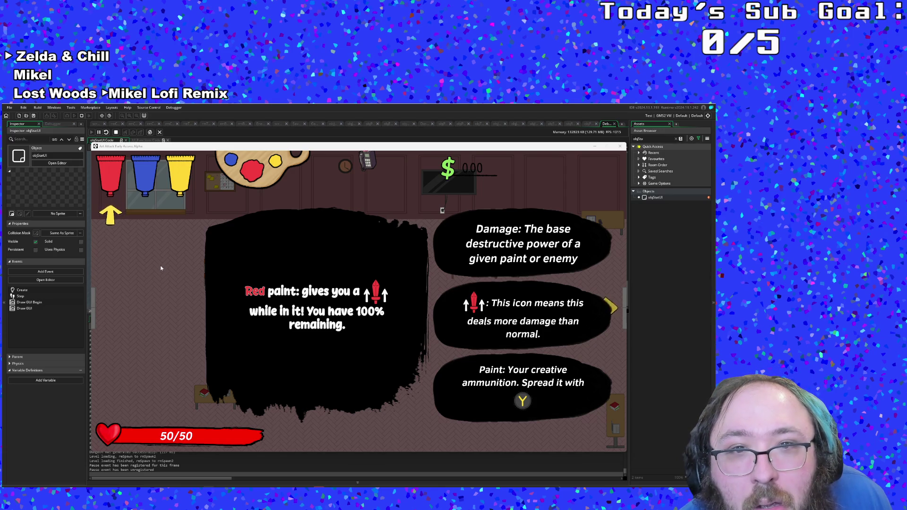
Step: Stop the game and open the scrInventory script through an 'inv' asset search
{"action": "left_click", "coordinate": [620, 146]}
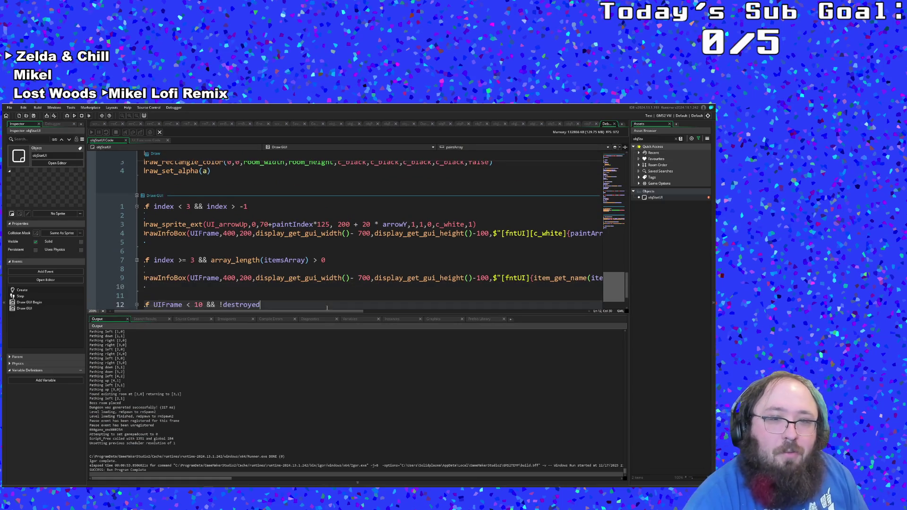
{"action": "scroll", "coordinate": [327, 293], "scroll_direction": "down", "scroll_amount": 2}
{"action": "left_click", "coordinate": [327, 293]}
{"action": "scroll", "coordinate": [327, 293], "scroll_direction": "up", "scroll_amount": 6}
{"action": "scroll", "coordinate": [328, 296], "scroll_direction": "up", "scroll_amount": 4}
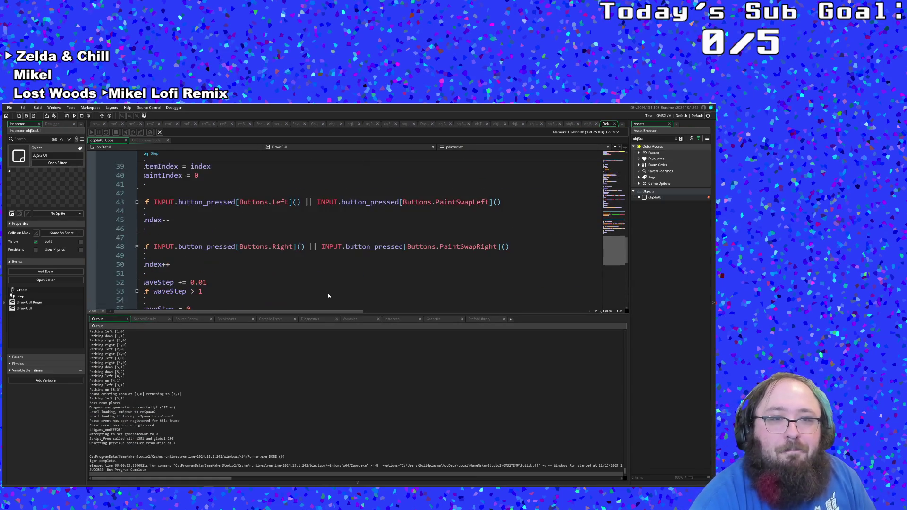
{"action": "key", "text": "ctrl+t"}
{"action": "type", "text": "inv"}
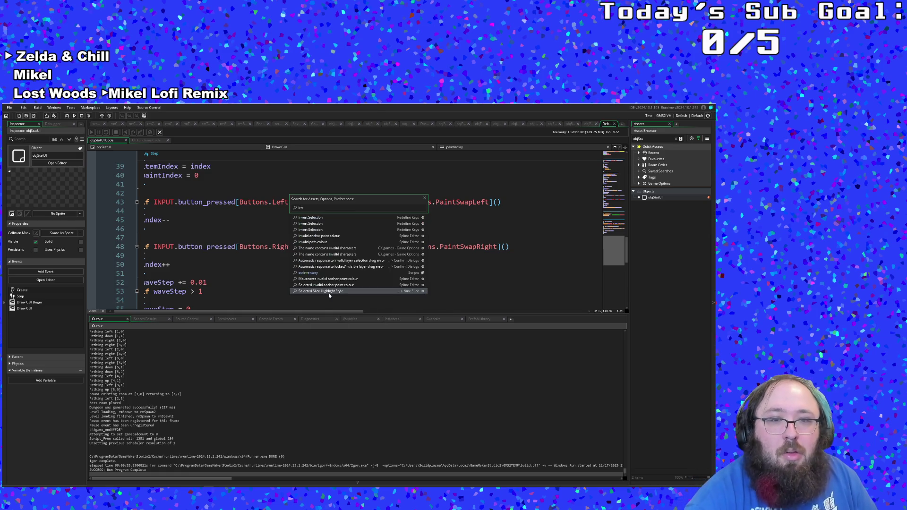
{"action": "left_click", "coordinate": [308, 273]}
Step: Change the wave divisor on line 35 from current_step/10000 to current_step/1000
{"action": "scroll", "coordinate": [301, 264], "scroll_direction": "down", "scroll_amount": 13}
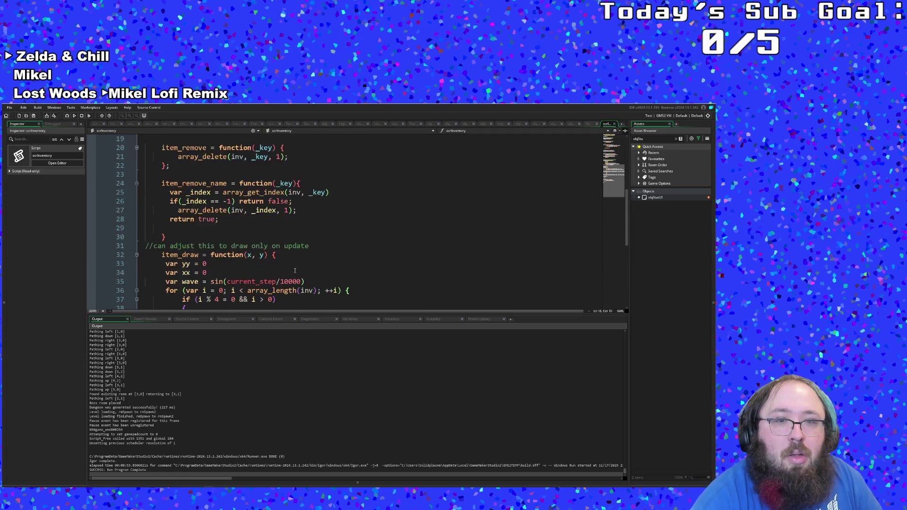
{"action": "scroll", "coordinate": [288, 215], "scroll_direction": "up", "scroll_amount": 4}
{"action": "left_click", "coordinate": [284, 202]}
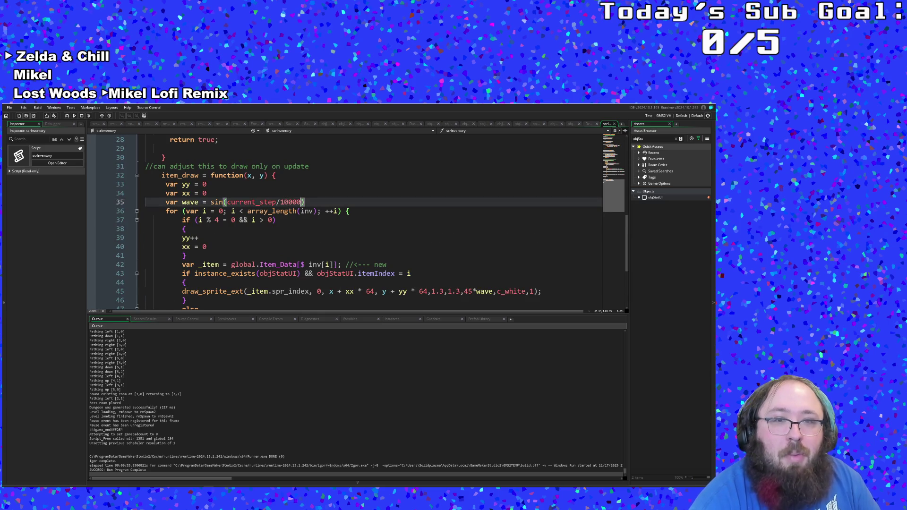
{"action": "key", "text": "BackSpace"}
{"action": "key", "text": "End"}
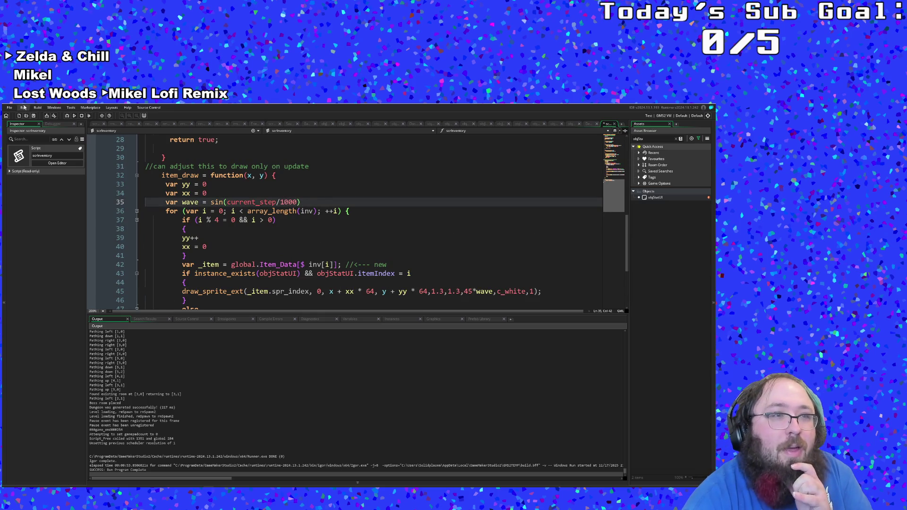
{"action": "left_click", "coordinate": [9, 108]}
Step: Save scrInventory, debug-run the game, and walk into the library room to pick up the paint bucket
{"action": "left_click", "coordinate": [21, 133]}
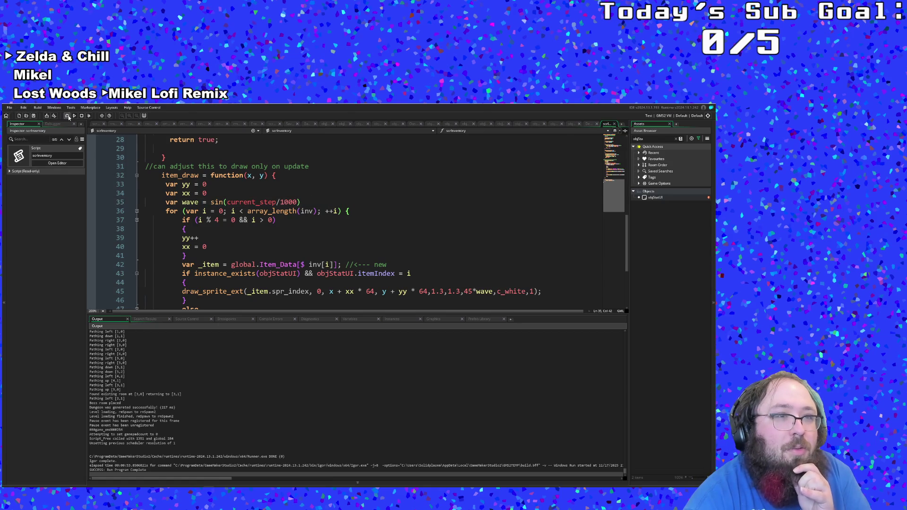
{"action": "left_click", "coordinate": [68, 118]}
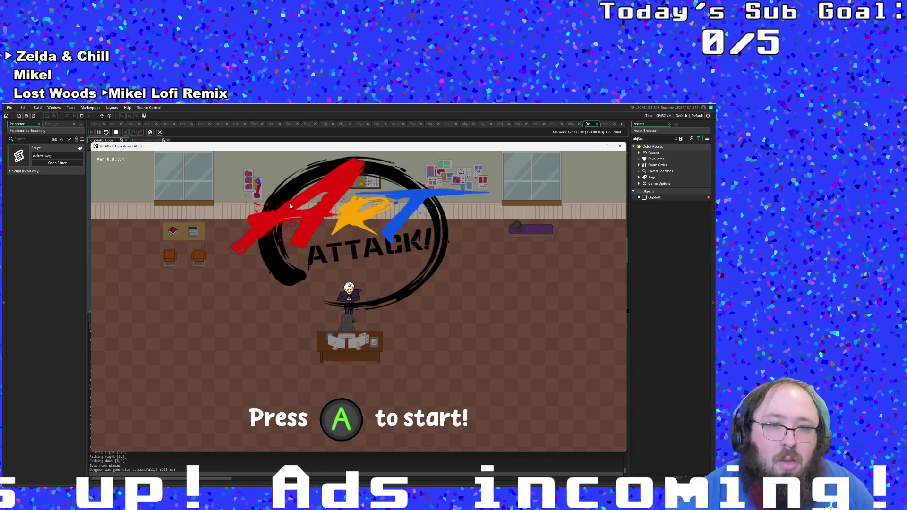
{"action": "key", "text": "Return"}
{"action": "key", "text": "d"}
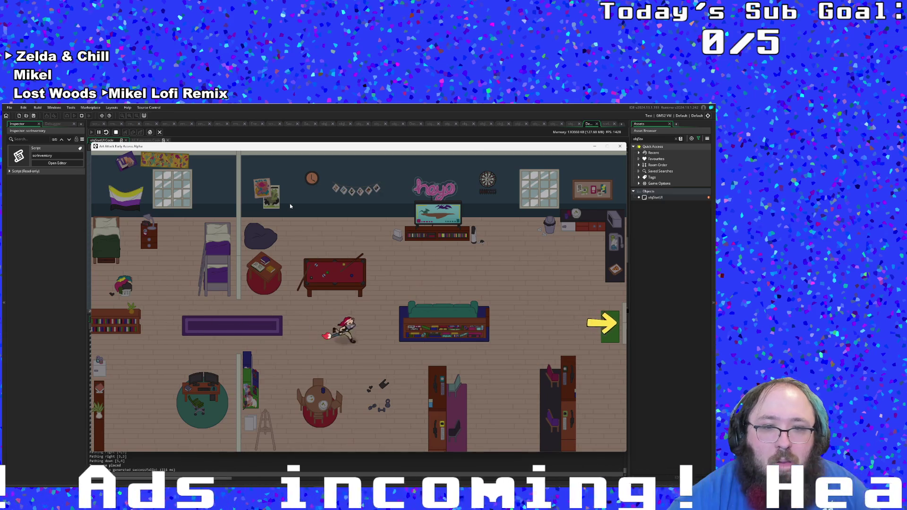
{"action": "key", "text": "d"}
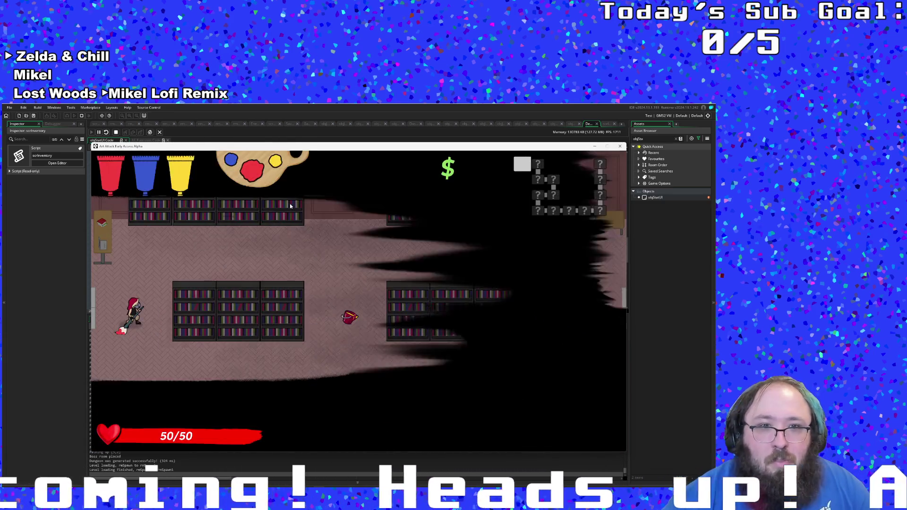
{"action": "key", "text": "d"}
{"action": "key", "text": "s"}
{"action": "key", "text": "w"}
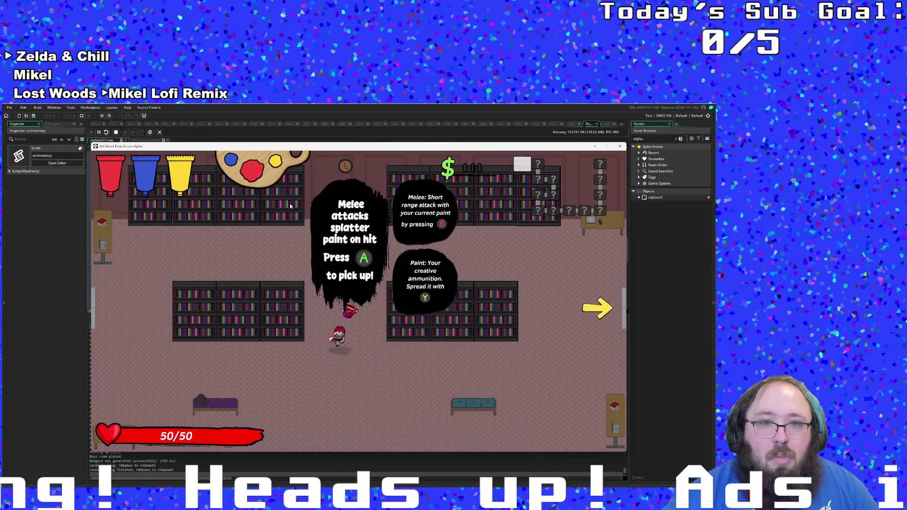
{"action": "key", "text": "e"}
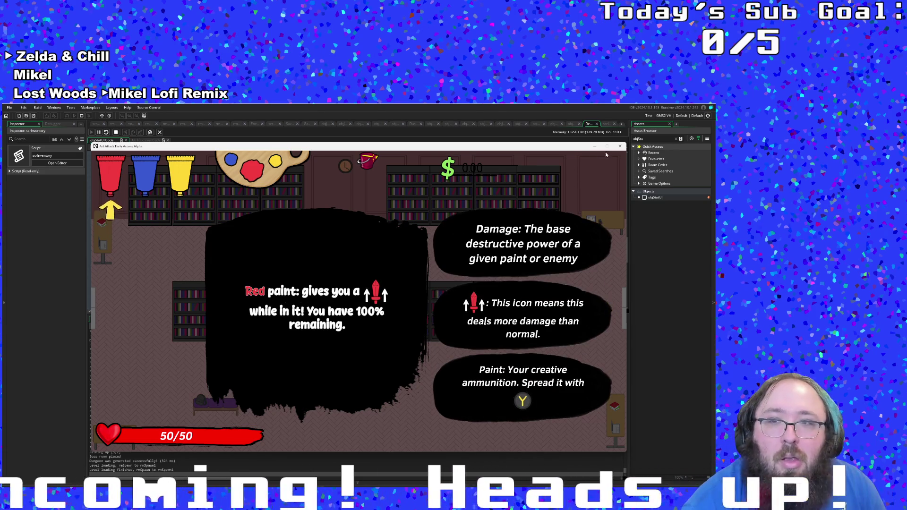
Step: Stop the game and bring up the item_draw wobble code in the scrInventory script
{"action": "left_click", "coordinate": [620, 146]}
{"action": "left_click", "coordinate": [464, 239]}
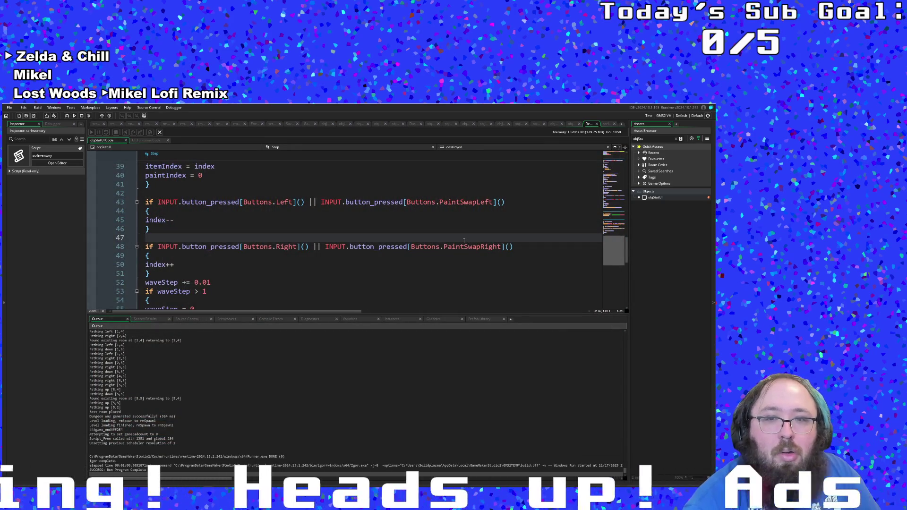
{"action": "scroll", "coordinate": [464, 241], "scroll_direction": "up", "scroll_amount": 5}
{"action": "scroll", "coordinate": [556, 191], "scroll_direction": "down", "scroll_amount": 3}
{"action": "left_click", "coordinate": [596, 126]}
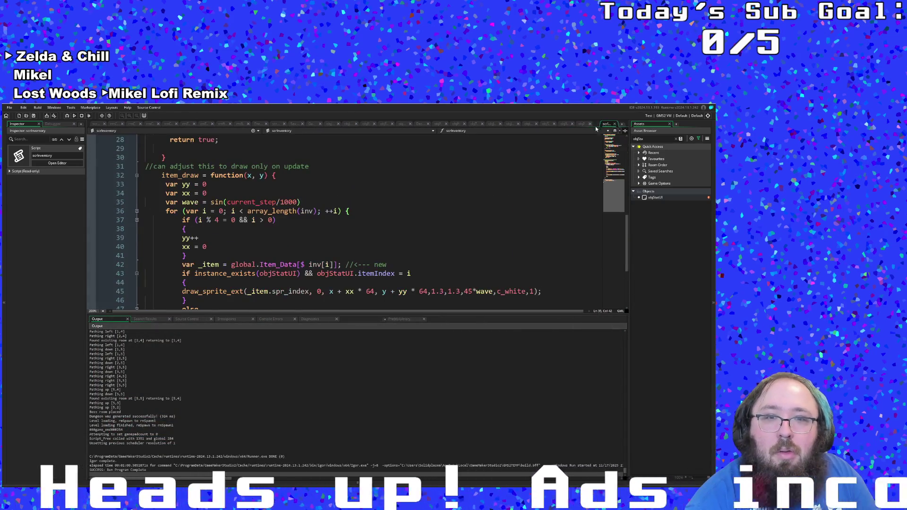
{"action": "left_click", "coordinate": [461, 221]}
{"action": "scroll", "coordinate": [461, 236], "scroll_direction": "down", "scroll_amount": 4}
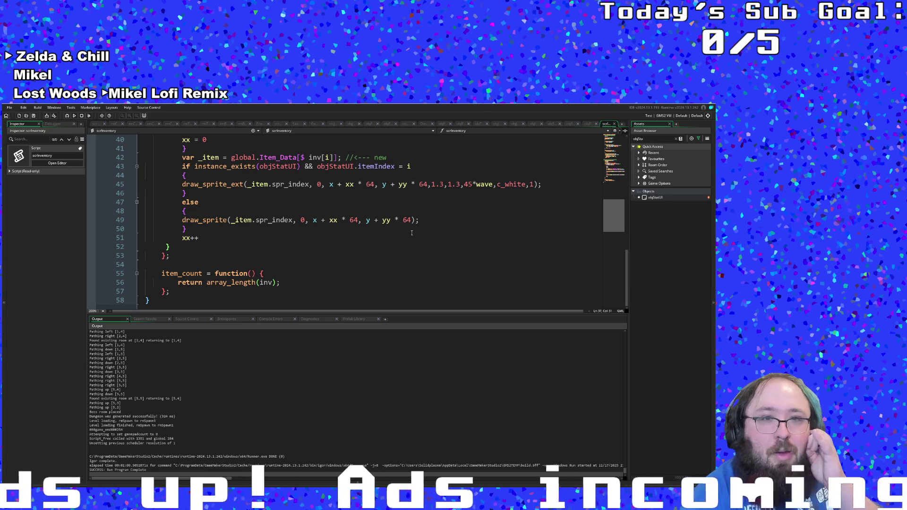
{"action": "left_click", "coordinate": [376, 211]}
{"action": "key", "text": "Left"}
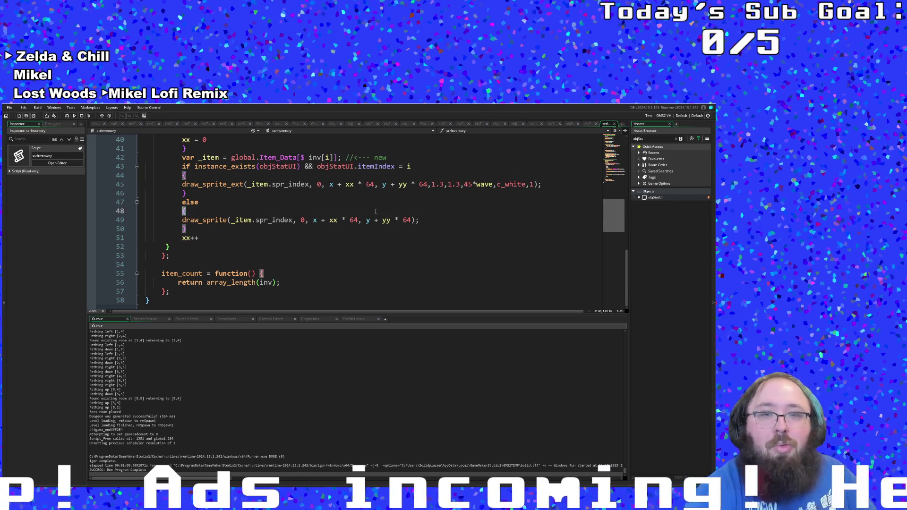
{"action": "left_click", "coordinate": [352, 205]}
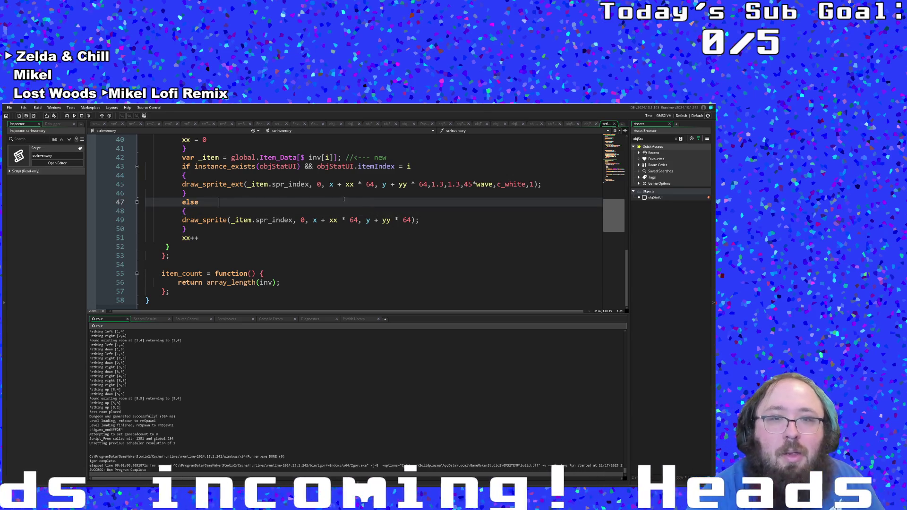
{"action": "scroll", "coordinate": [364, 193], "scroll_direction": "up", "scroll_amount": 2}
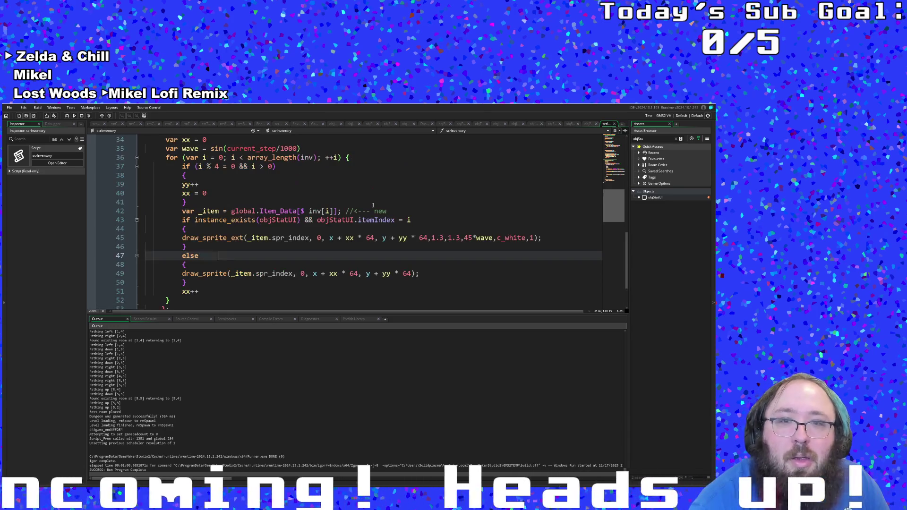
{"action": "left_click", "coordinate": [385, 239]}
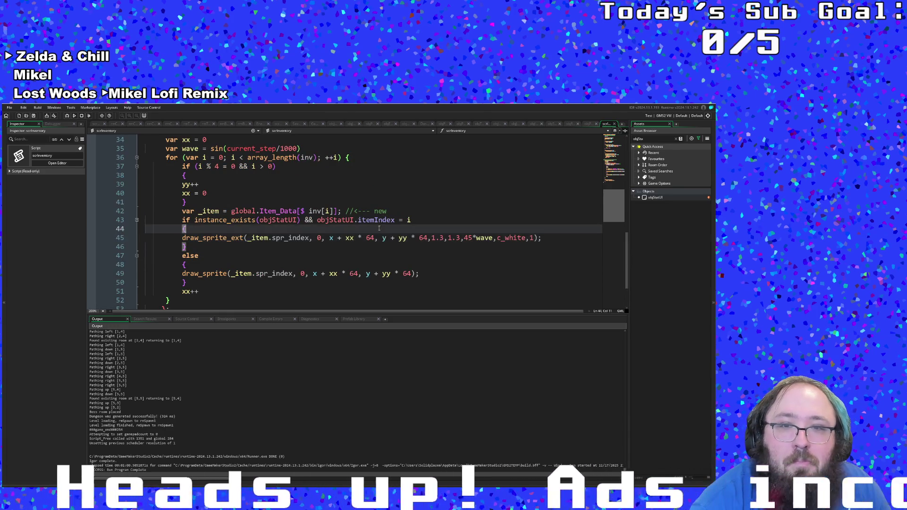
Step: Append '&& objStatUI.index > 2' to the itemIndex if condition on line 43
{"action": "left_click", "coordinate": [399, 221]}
{"action": "left_click", "coordinate": [410, 220]}
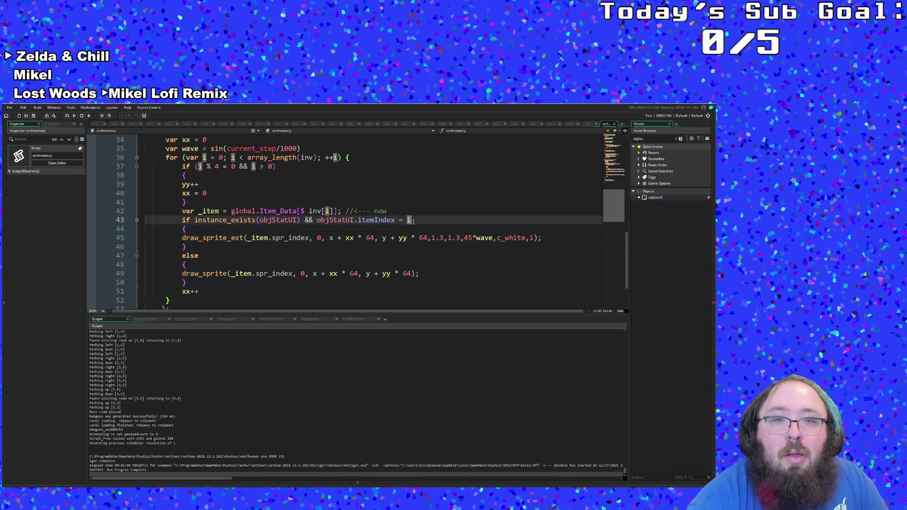
{"action": "type", "text": ";"}
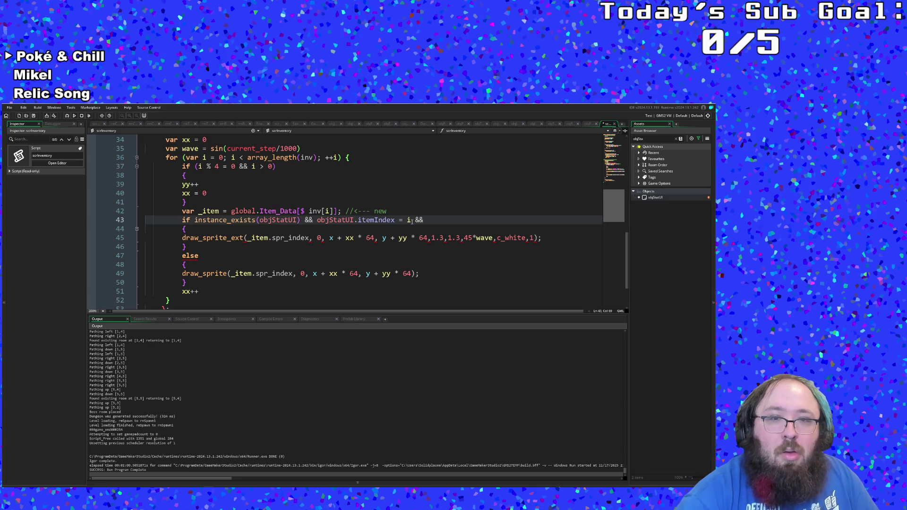
{"action": "type", "text": "o"}
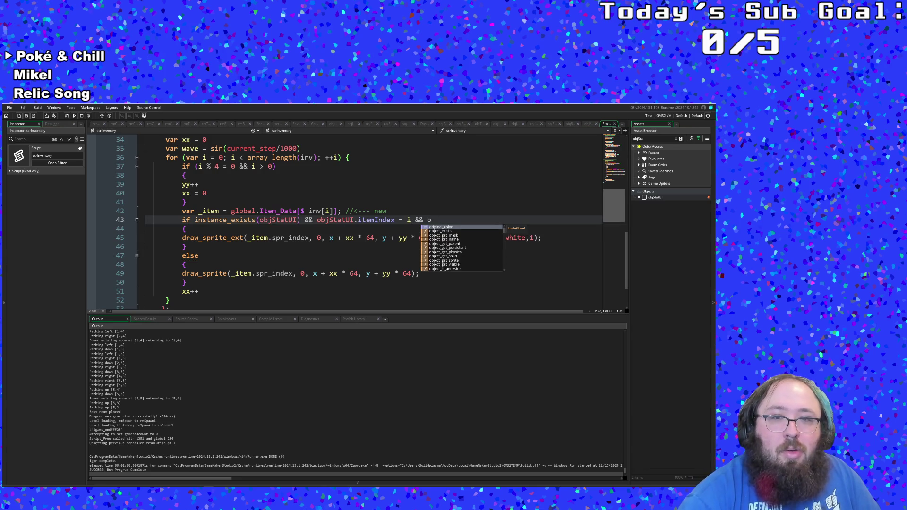
{"action": "type", "text": "bjSta"}
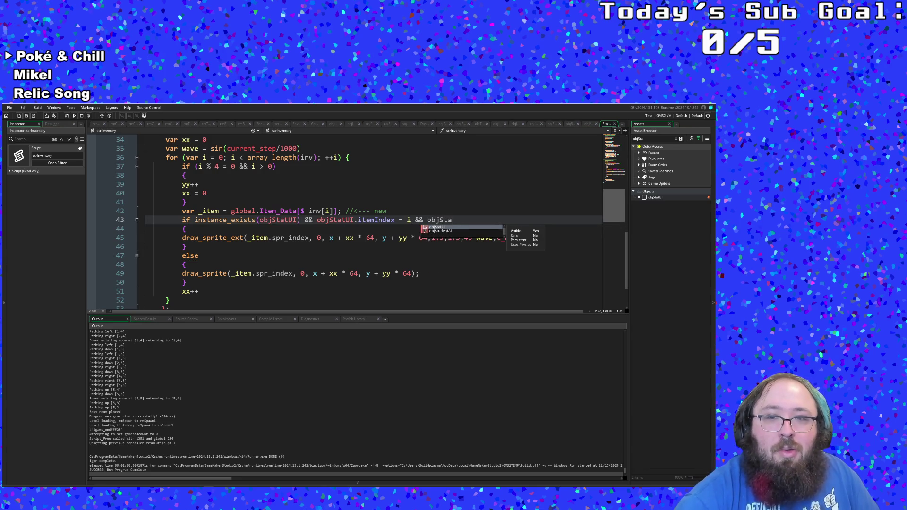
{"action": "key", "text": "Return"}
{"action": "type", "text": "."}
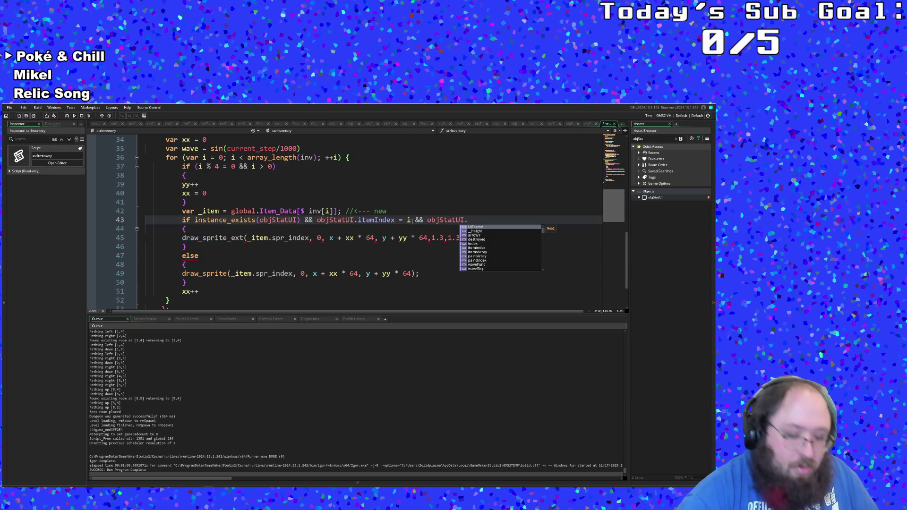
{"action": "type", "text": "inex"}
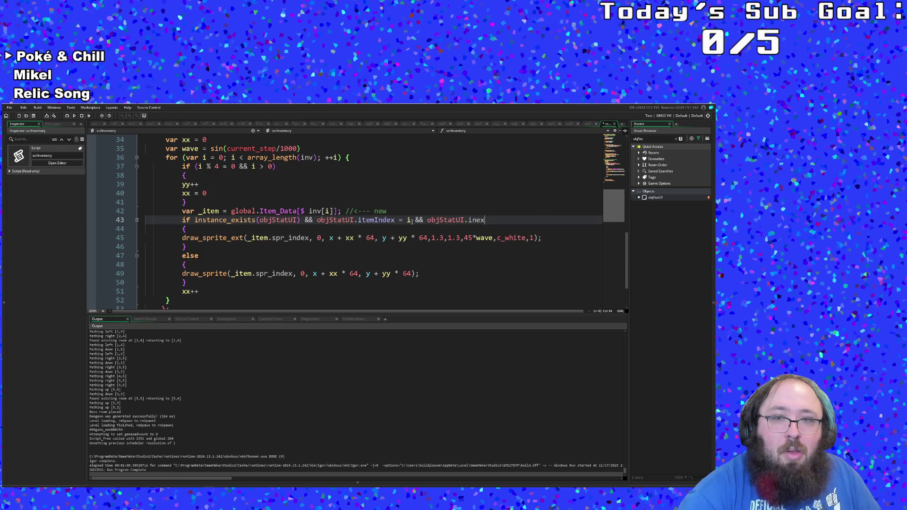
{"action": "key", "text": "BackSpace"}
{"action": "key", "text": "BackSpace"}
{"action": "type", "text": "d"}
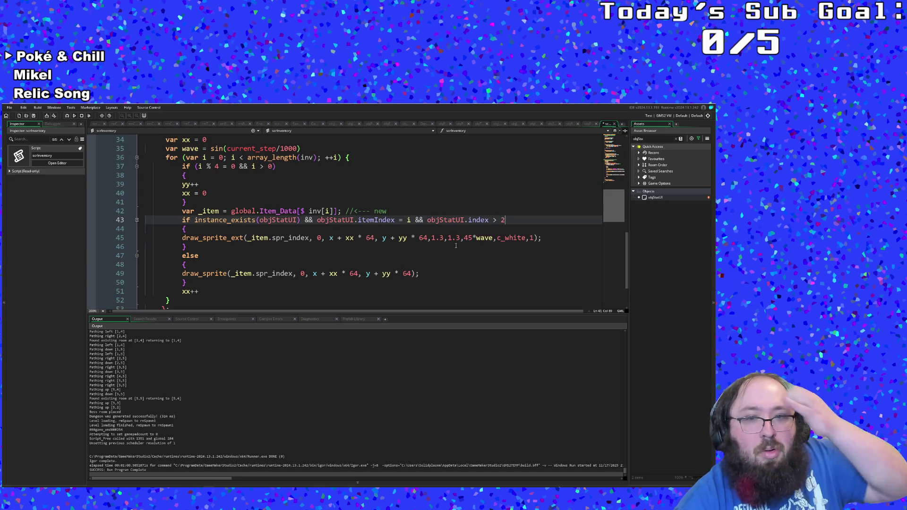
{"action": "left_click", "coordinate": [442, 248]}
{"action": "left_click", "coordinate": [441, 256]}
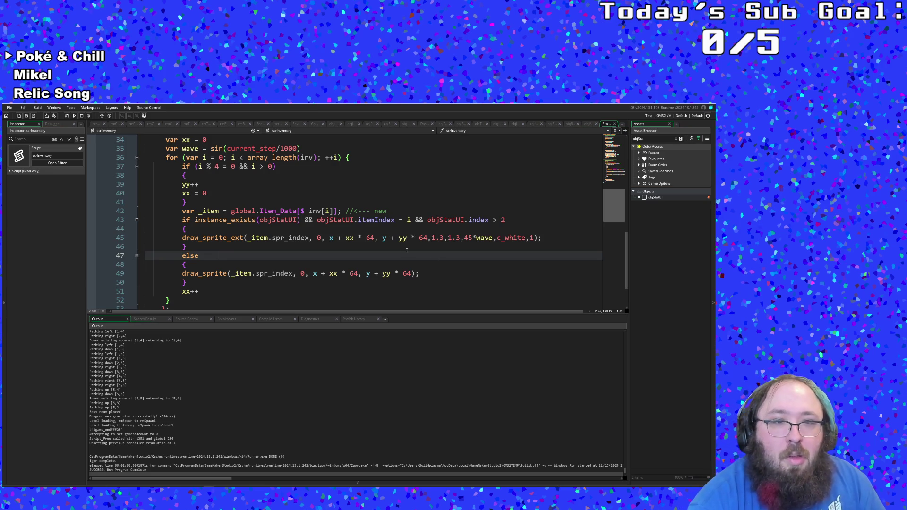
{"action": "key", "text": "Up"}
{"action": "key", "text": "Down"}
{"action": "key", "text": "Up"}
{"action": "scroll", "coordinate": [340, 247], "scroll_direction": "up", "scroll_amount": 6}
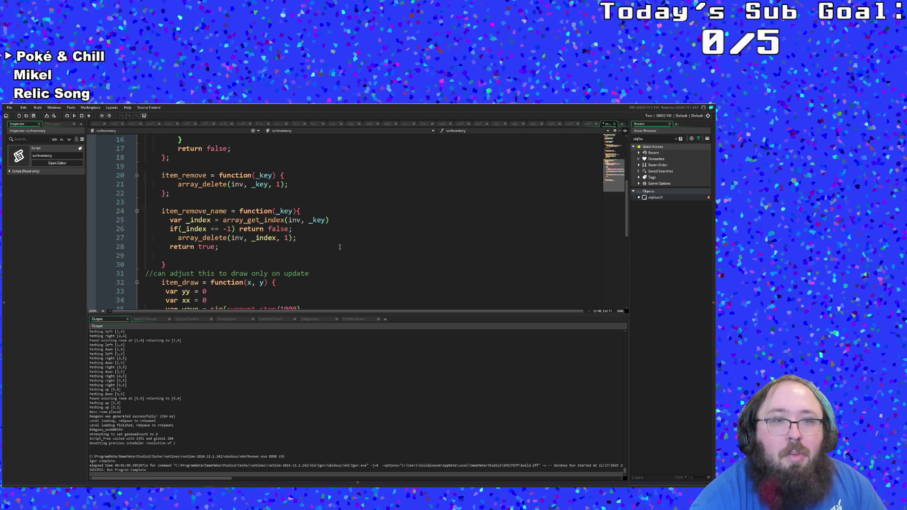
{"action": "scroll", "coordinate": [340, 247], "scroll_direction": "down", "scroll_amount": 2}
{"action": "left_click", "coordinate": [295, 256]}
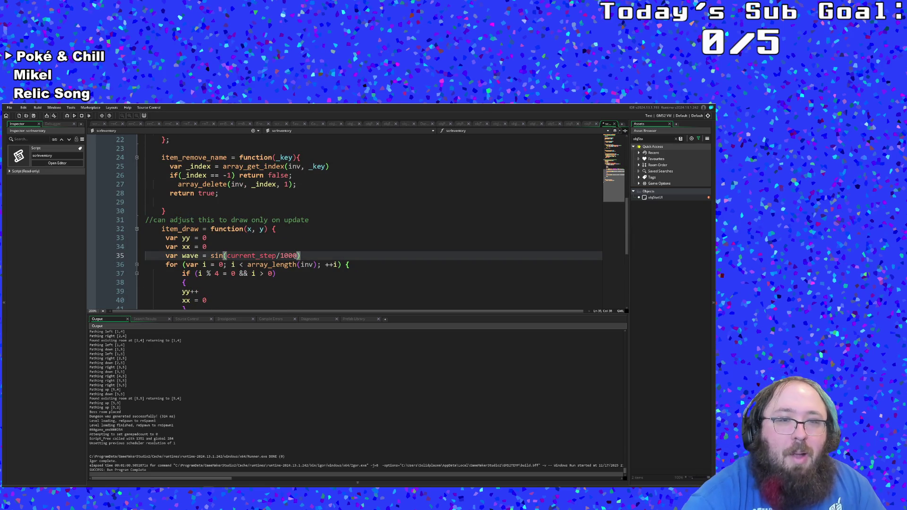
{"action": "left_click", "coordinate": [290, 256]}
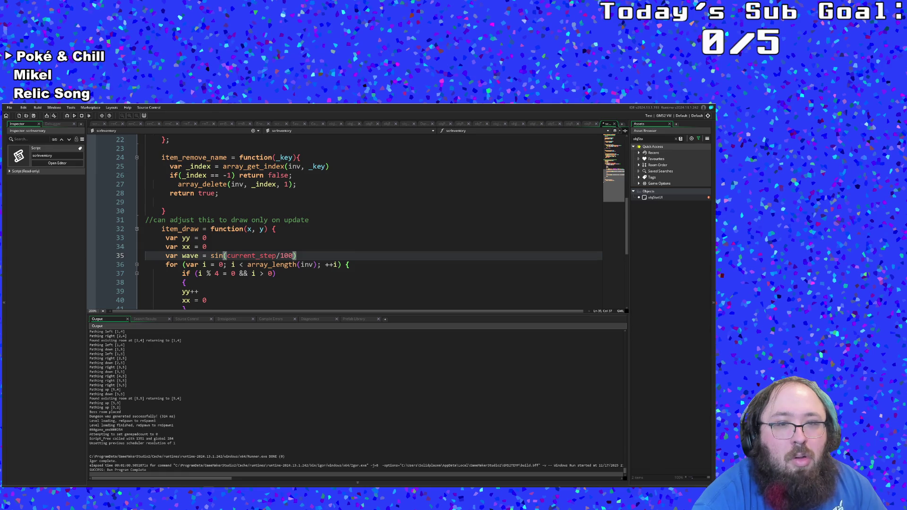
{"action": "mouse_move", "coordinate": [272, 254]}
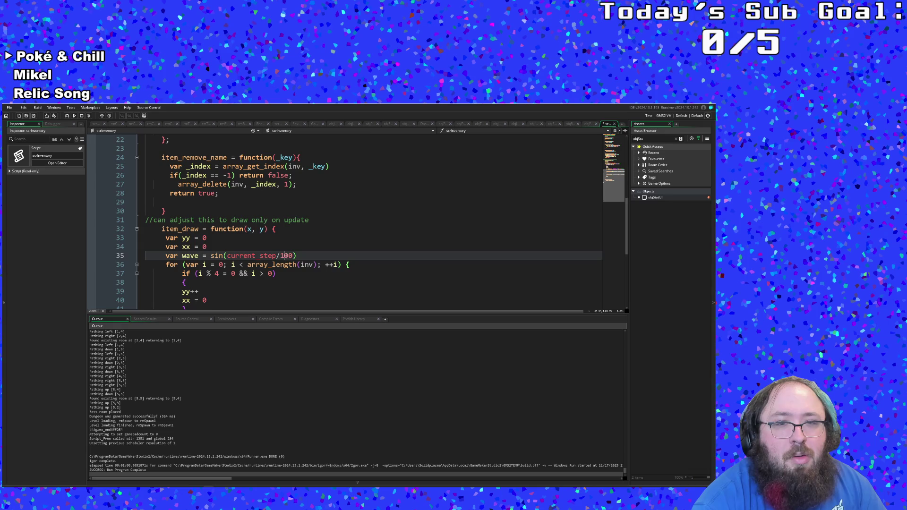
{"action": "left_click", "coordinate": [17, 124]}
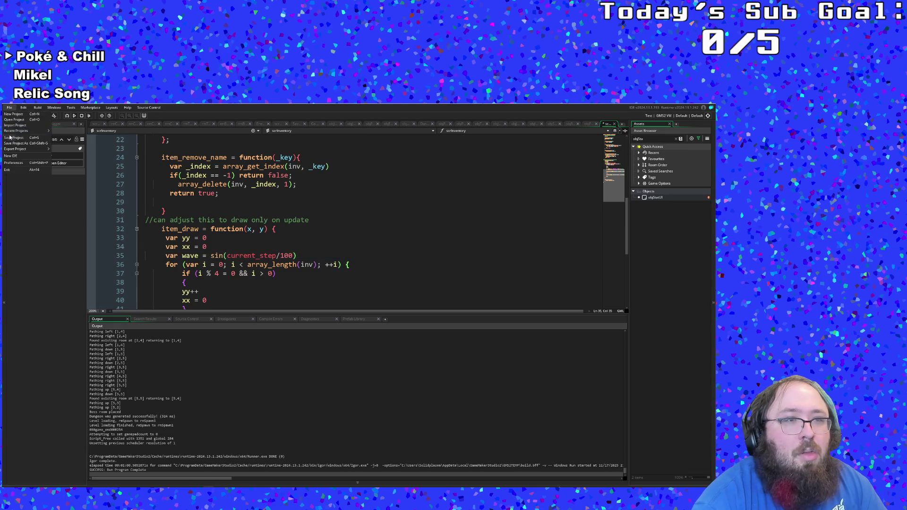
Step: Run the game, start from the title screen to view item descriptions, then close it
{"action": "left_click", "coordinate": [74, 116]}
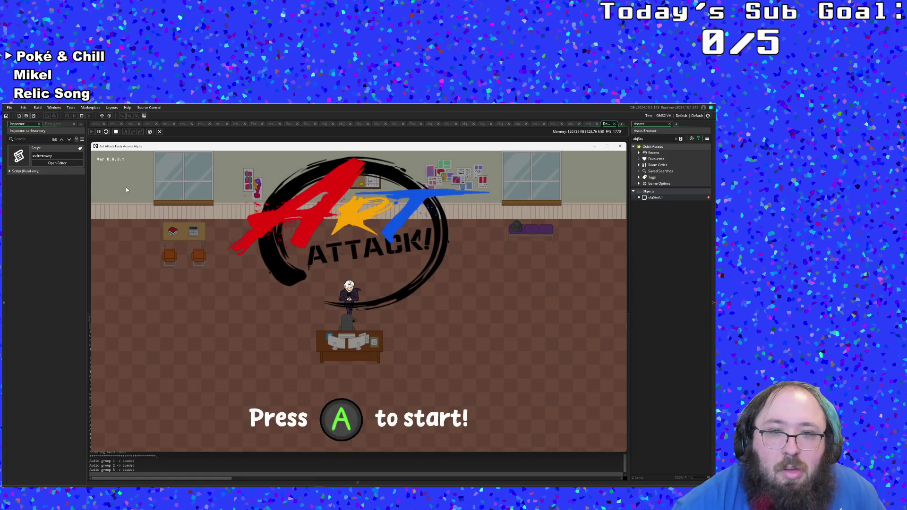
{"action": "key", "text": "Return"}
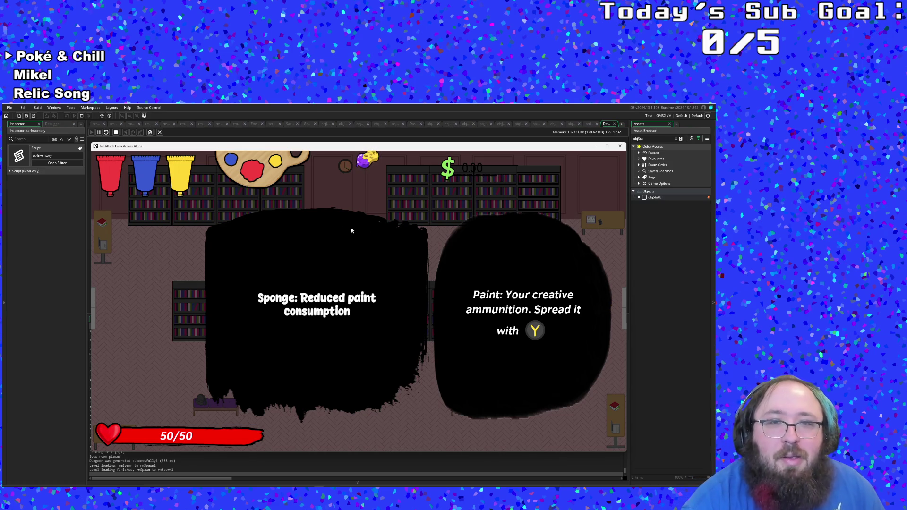
{"action": "left_click", "coordinate": [621, 147]}
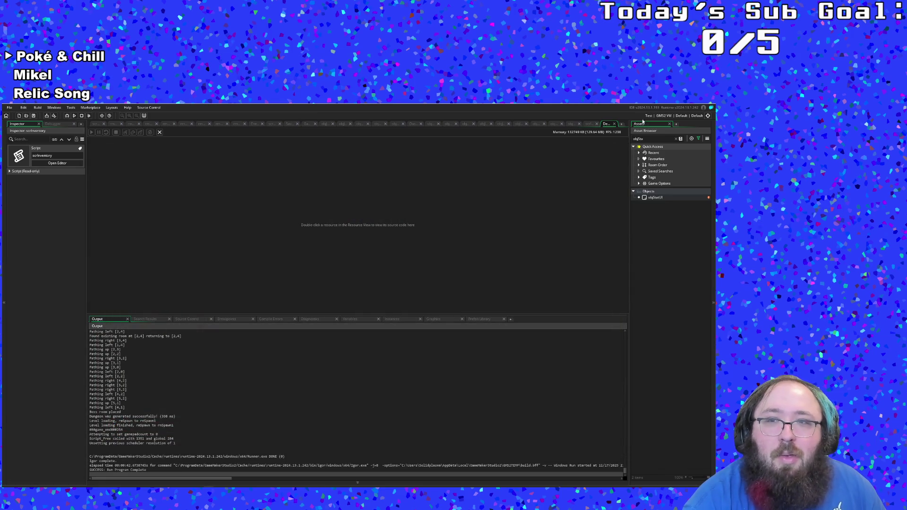
Step: Change line 35 of scrInventory from current_step/100 to current_step/10 and save the project
{"action": "left_click", "coordinate": [615, 124]}
{"action": "scroll", "coordinate": [319, 205], "scroll_direction": "up", "scroll_amount": 2}
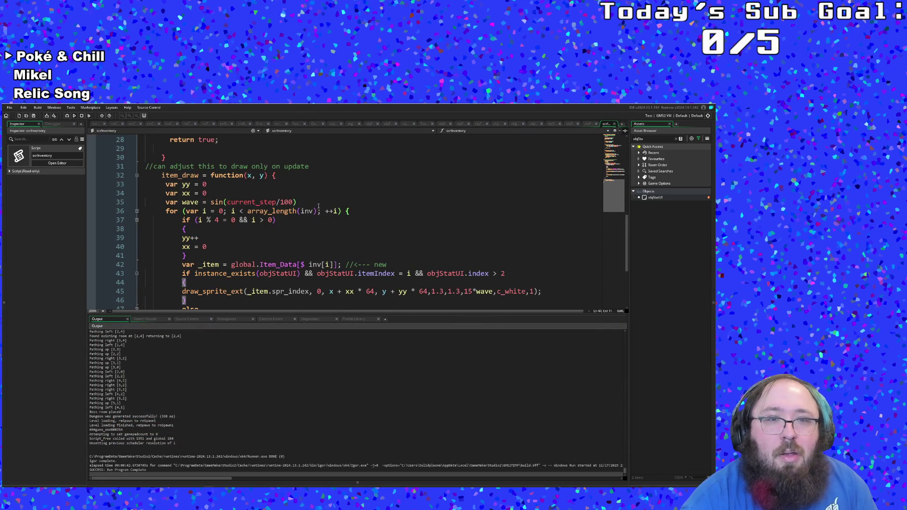
{"action": "left_click", "coordinate": [290, 202]}
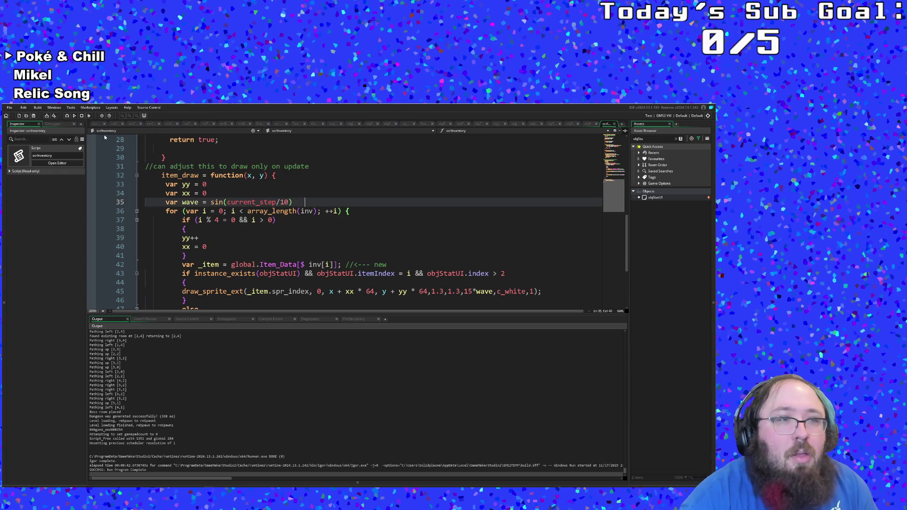
{"action": "left_click", "coordinate": [10, 108]}
{"action": "left_click", "coordinate": [22, 138]}
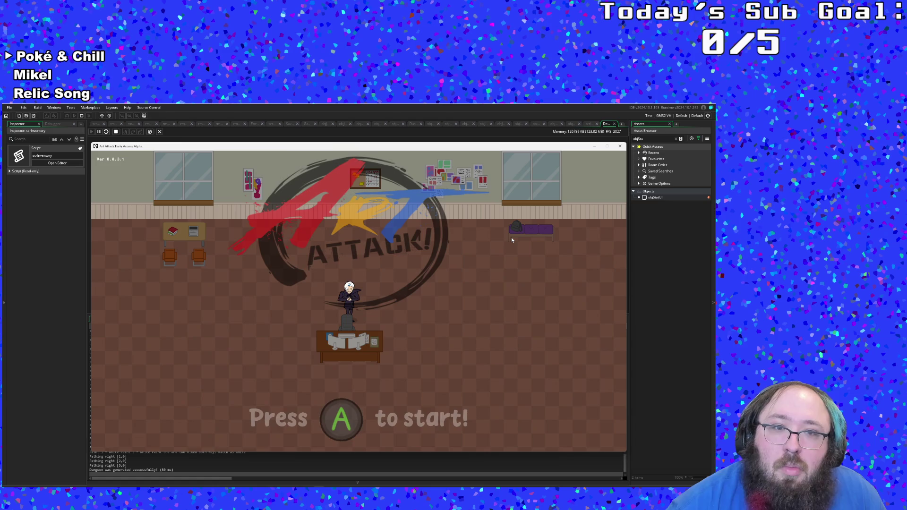
Step: Start the game from the title screen and walk the character right to the exit arrow
{"action": "key", "text": "Return"}
{"action": "key", "text": "Right"}
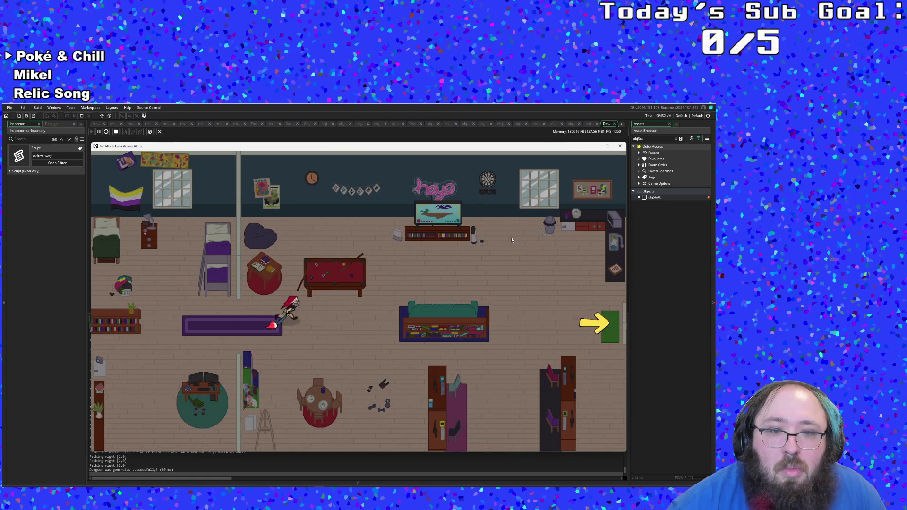
{"action": "key", "text": "Right"}
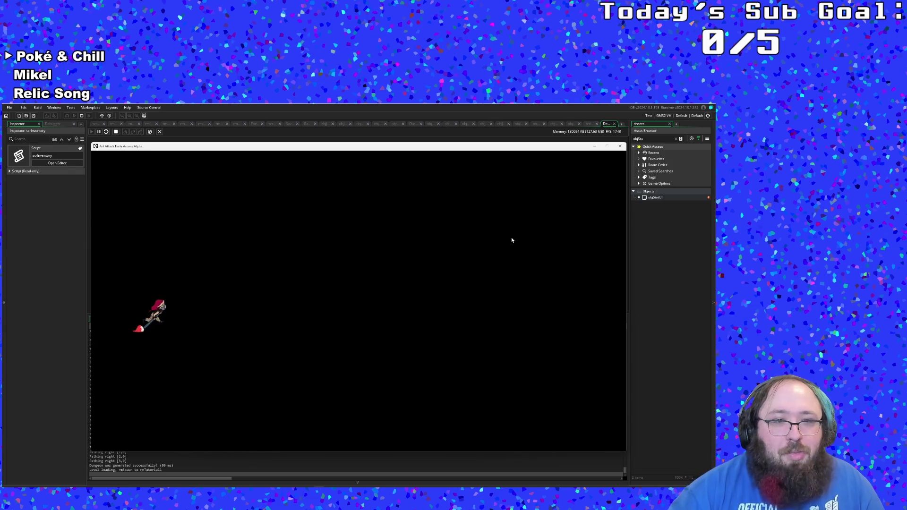
Step: Pause the game, view the Controls page, back out, and Quit to the title screen
{"action": "key", "text": "Escape"}
{"action": "key", "text": "Down"}
{"action": "key", "text": "Down"}
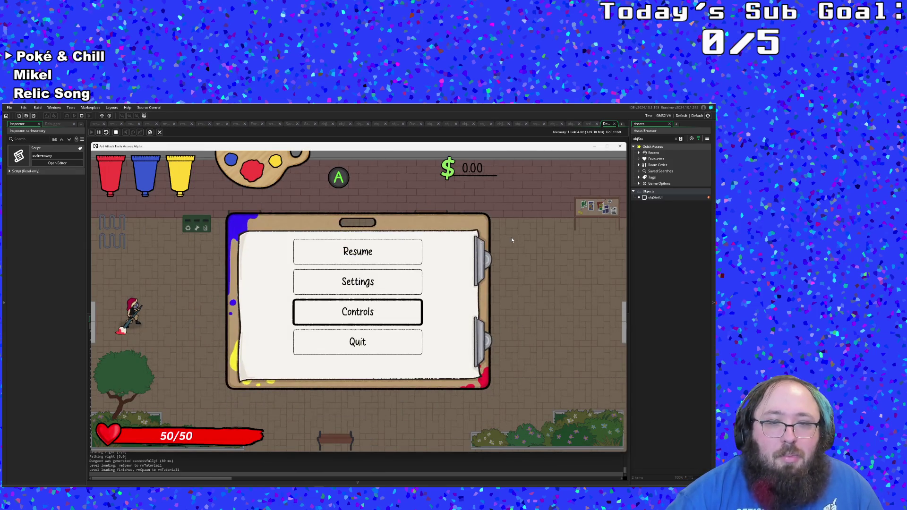
{"action": "key", "text": "Return"}
{"action": "key", "text": "Escape"}
{"action": "key", "text": "Down"}
{"action": "key", "text": "Down"}
{"action": "key", "text": "Down"}
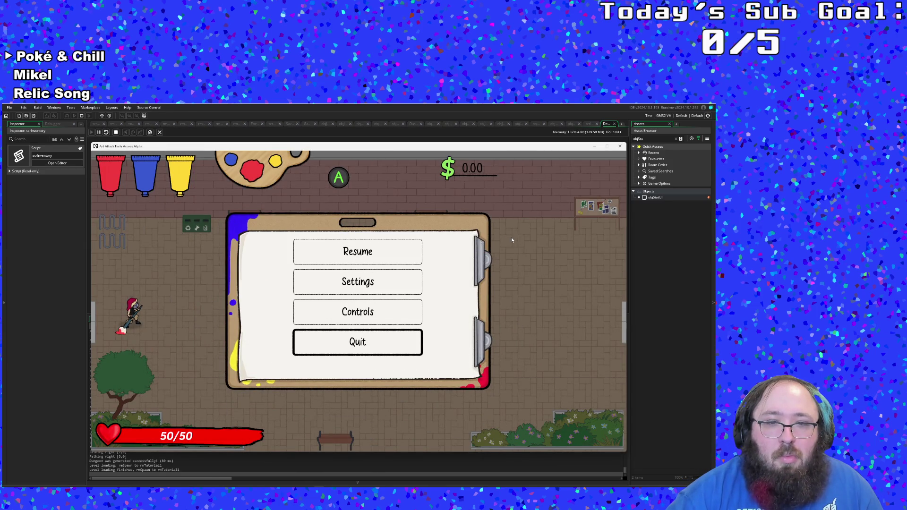
{"action": "key", "text": "Return"}
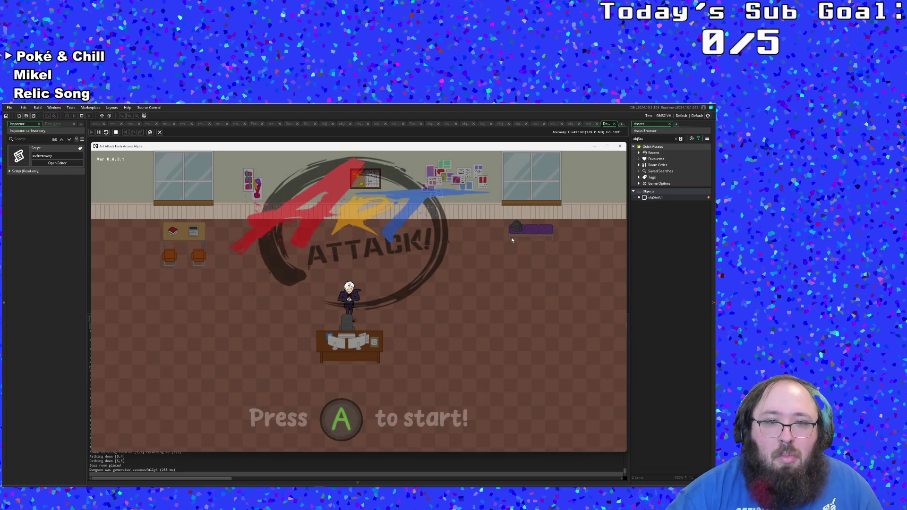
Step: Start a new game and walk right past the couch to collect the Arts Scholarship
{"action": "key", "text": "Return"}
{"action": "key", "text": "Right"}
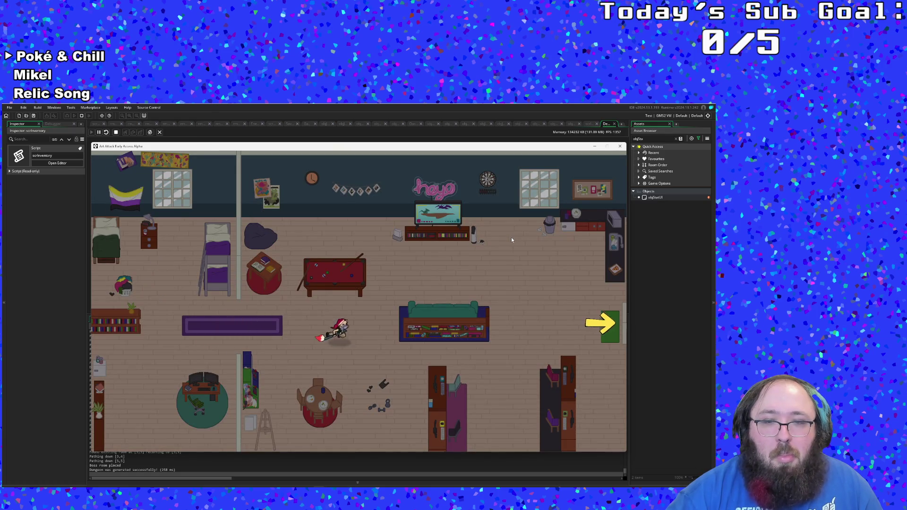
{"action": "key", "text": "Right"}
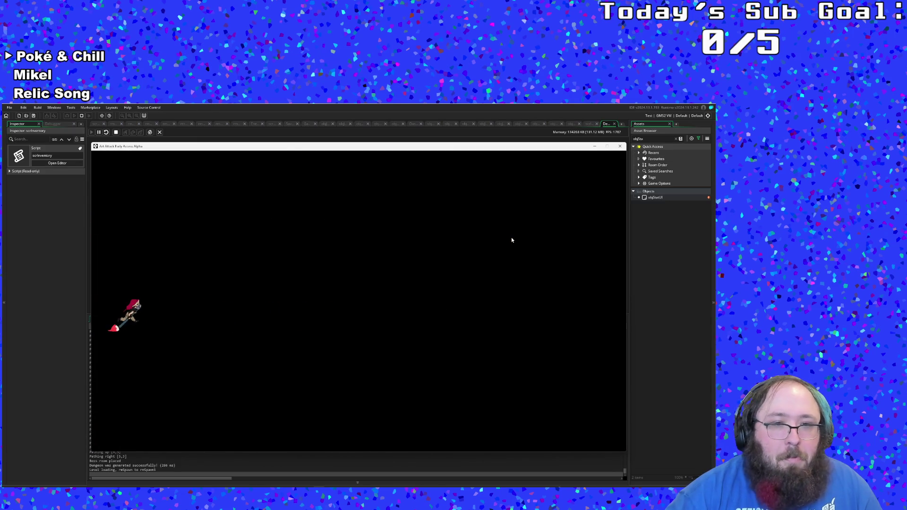
{"action": "key", "text": "Right"}
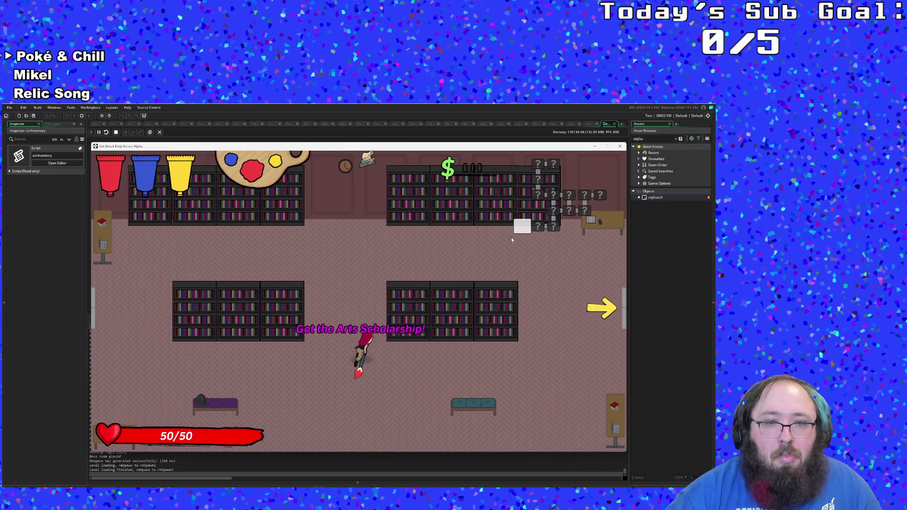
Step: Open the item descriptions and view the Red, Blue, Yellow paint and Arts Scholarship entries
{"action": "key", "text": "Tab"}
{"action": "key", "text": "Down"}
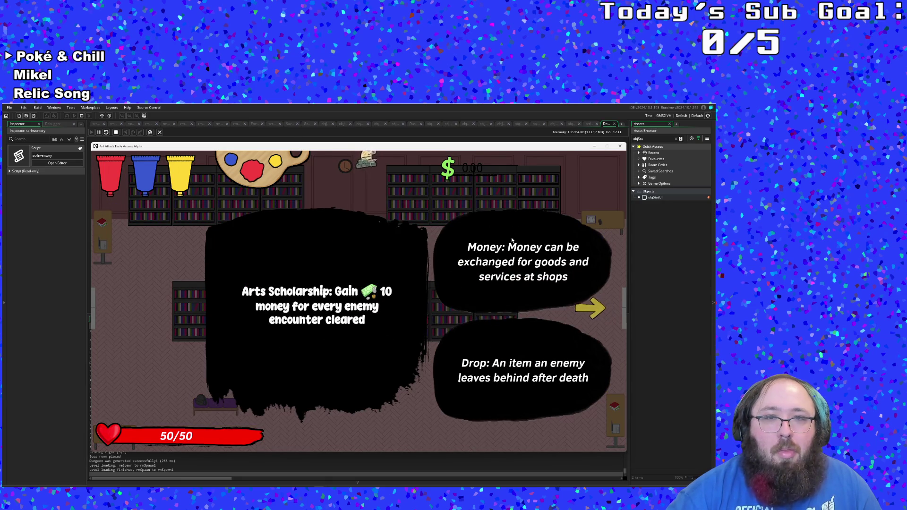
{"action": "key", "text": "Up"}
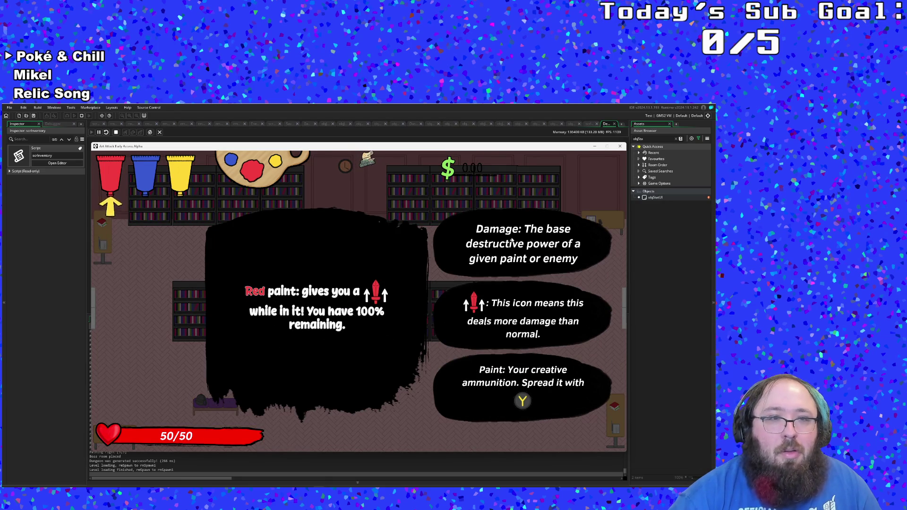
{"action": "key", "text": "Right"}
{"action": "key", "text": "Right"}
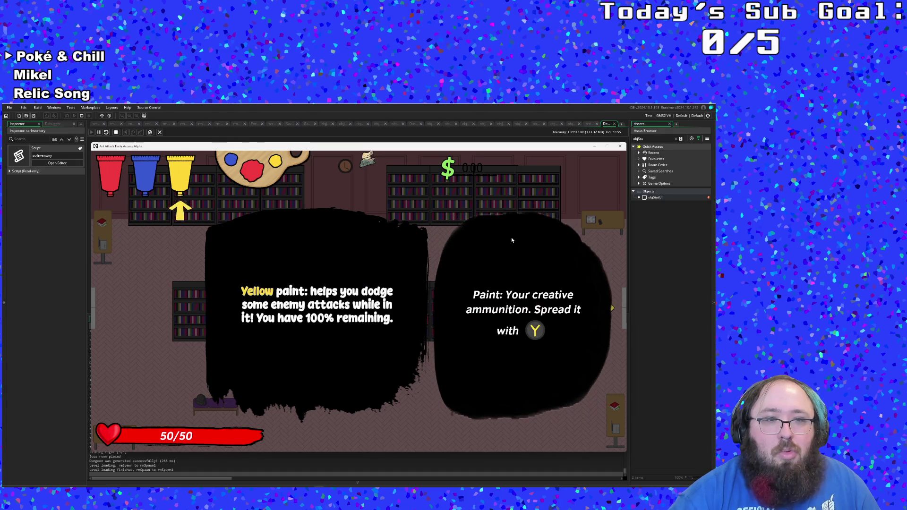
{"action": "key", "text": "Down"}
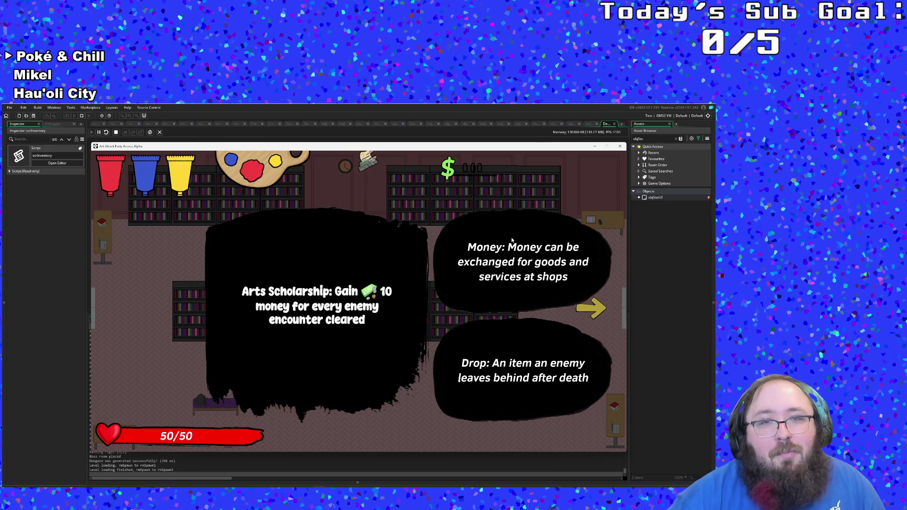
{"action": "key", "text": "Up"}
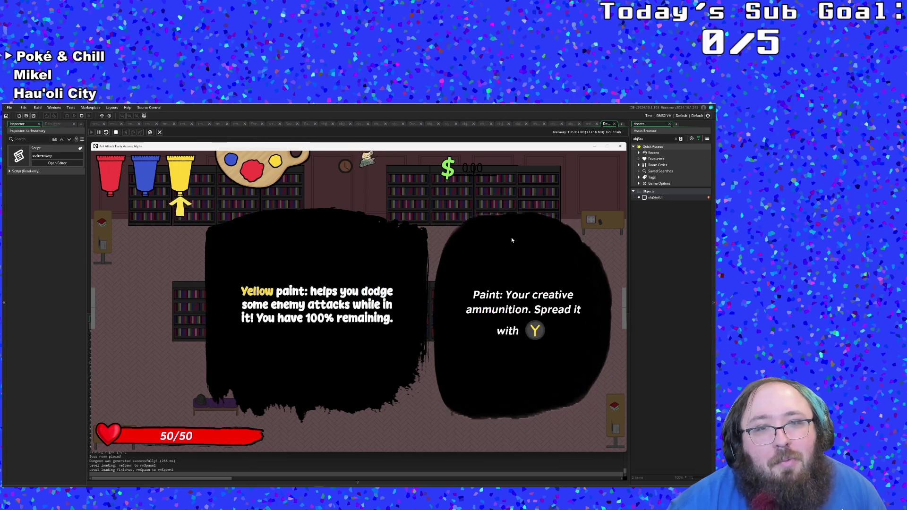
{"action": "key", "text": "Down"}
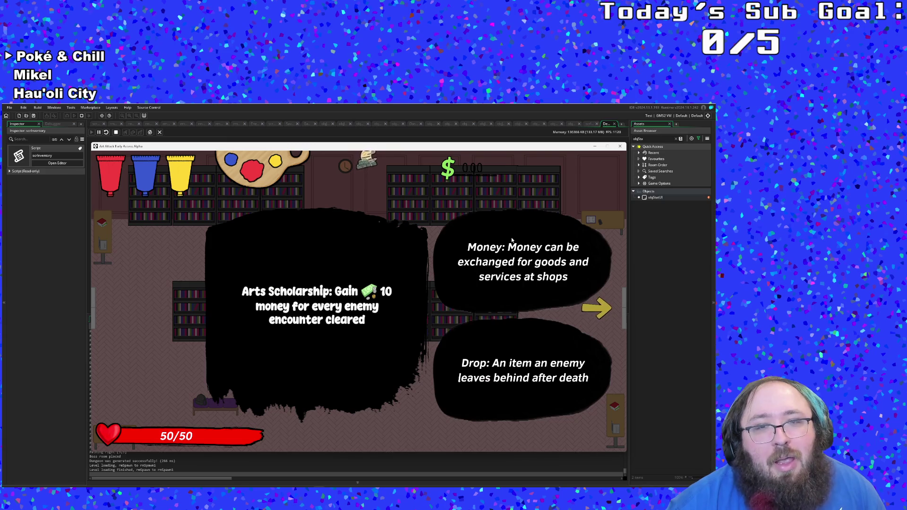
{"action": "key", "text": "Up"}
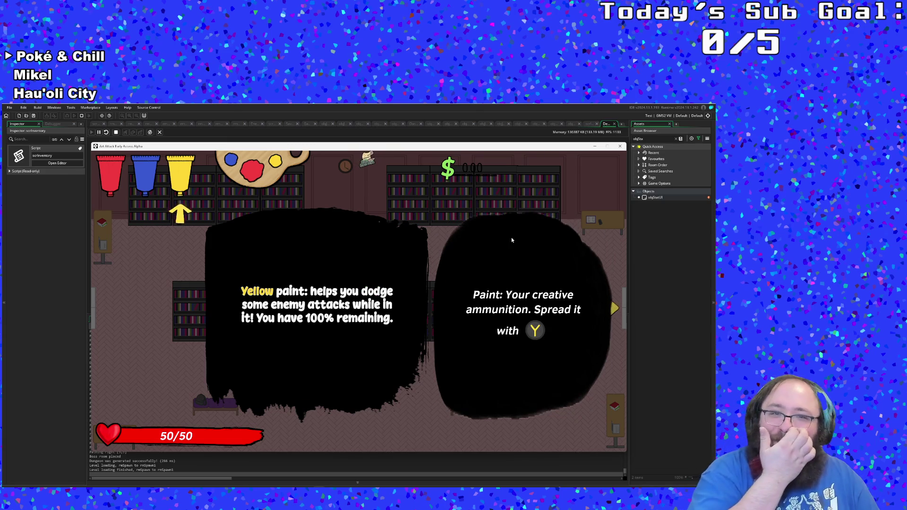
{"action": "key", "text": "Down"}
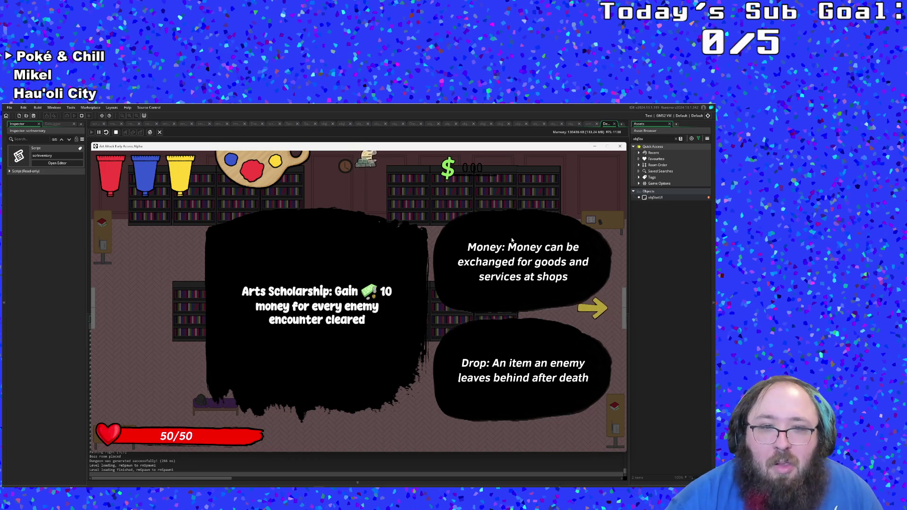
Step: Rapidly cycle the selector back and forth between the paint and Arts Scholarship descriptions
{"action": "key", "text": "Up"}
{"action": "key", "text": "Left"}
{"action": "key", "text": "Right"}
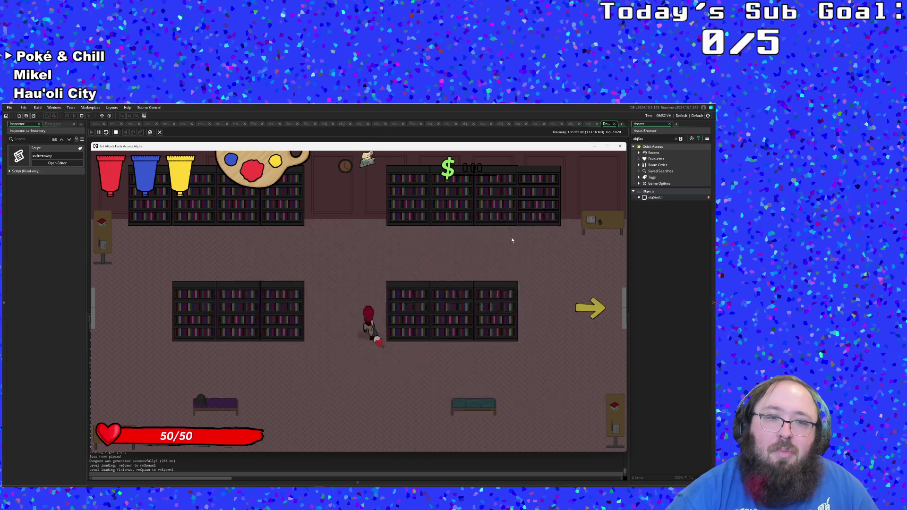
{"action": "key", "text": "Left"}
{"action": "key", "text": "Down"}
{"action": "key", "text": "Up"}
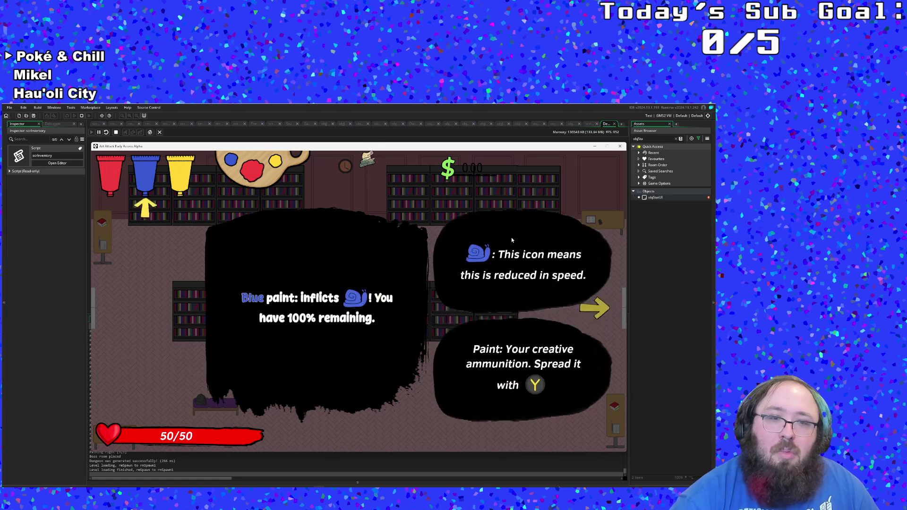
{"action": "key", "text": "Right"}
{"action": "key", "text": "Left"}
{"action": "key", "text": "Left"}
{"action": "key", "text": "Down"}
{"action": "key", "text": "Up"}
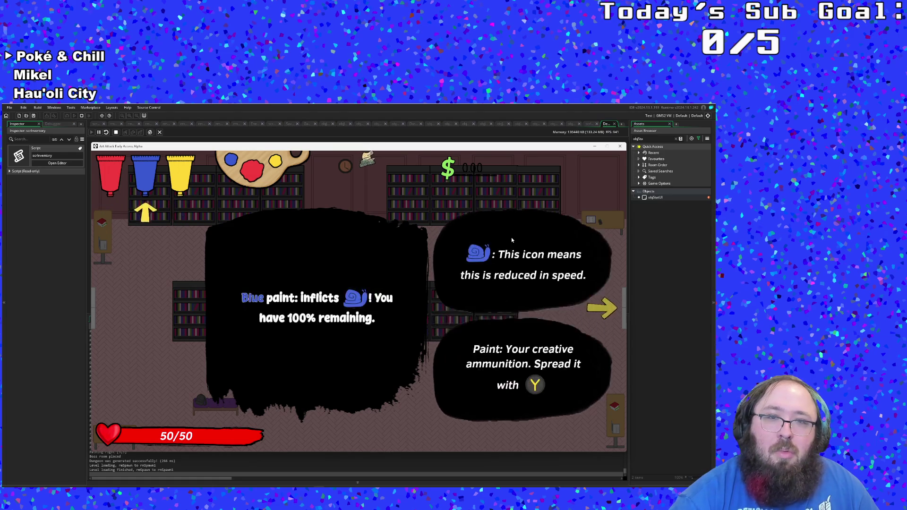
{"action": "key", "text": "Right"}
{"action": "key", "text": "Down"}
{"action": "key", "text": "Up"}
{"action": "key", "text": "Down"}
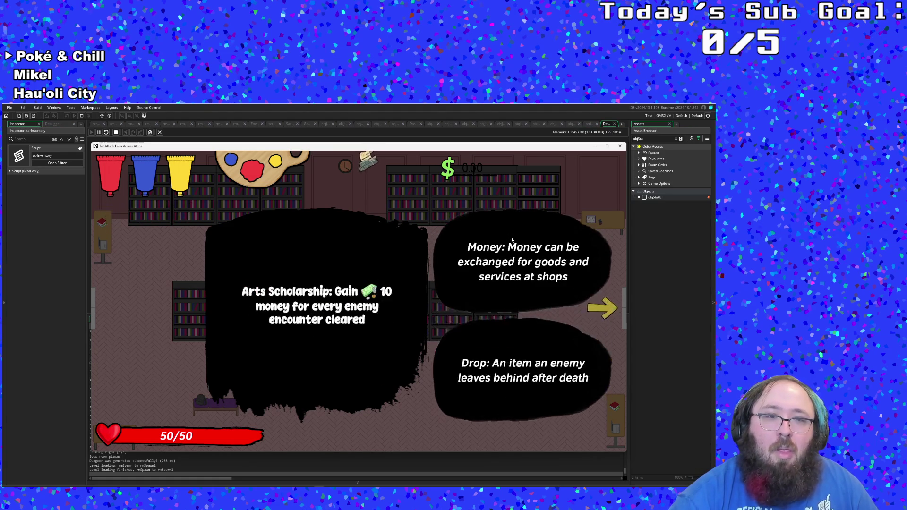
{"action": "key", "text": "Up"}
{"action": "key", "text": "Down"}
{"action": "key", "text": "Up"}
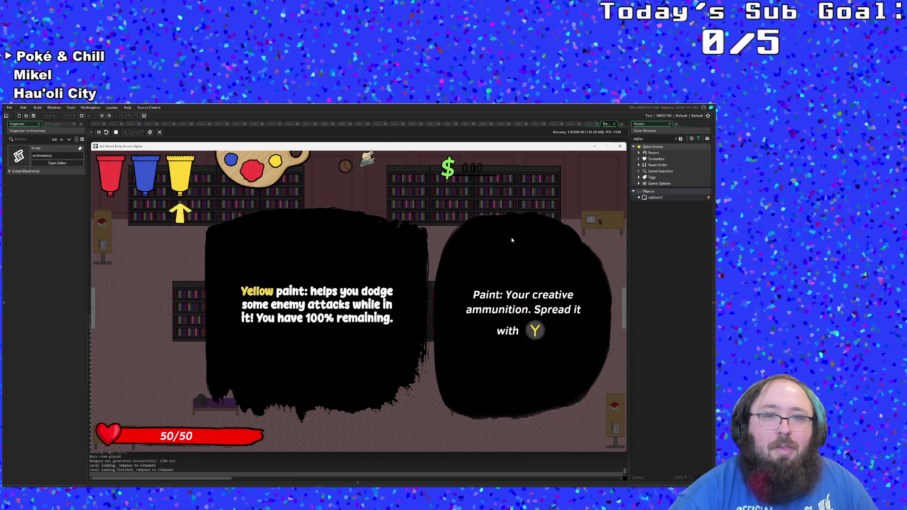
{"action": "key", "text": "Left"}
{"action": "key", "text": "Left"}
{"action": "key", "text": "Down"}
{"action": "key", "text": "Up"}
Step: Step through blue, yellow and Arts Scholarship back to red paint, then close the menu
{"action": "key", "text": "Right"}
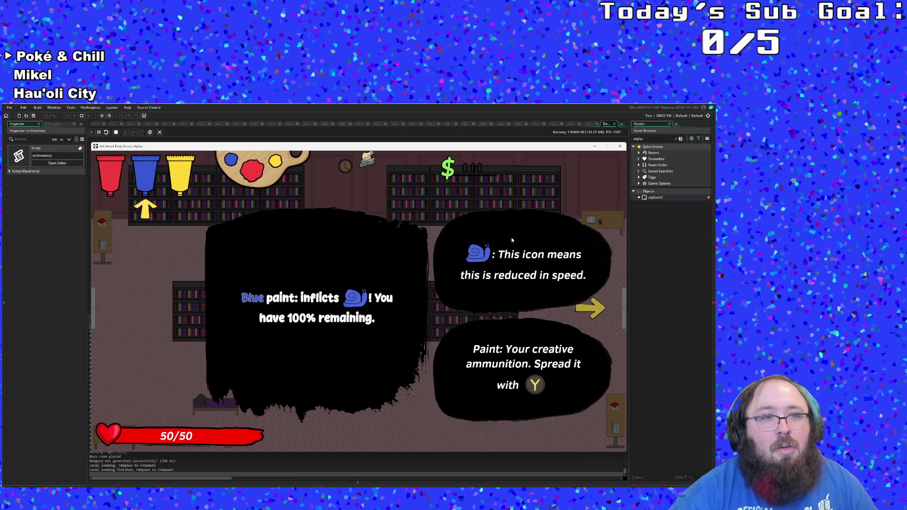
{"action": "key", "text": "Right"}
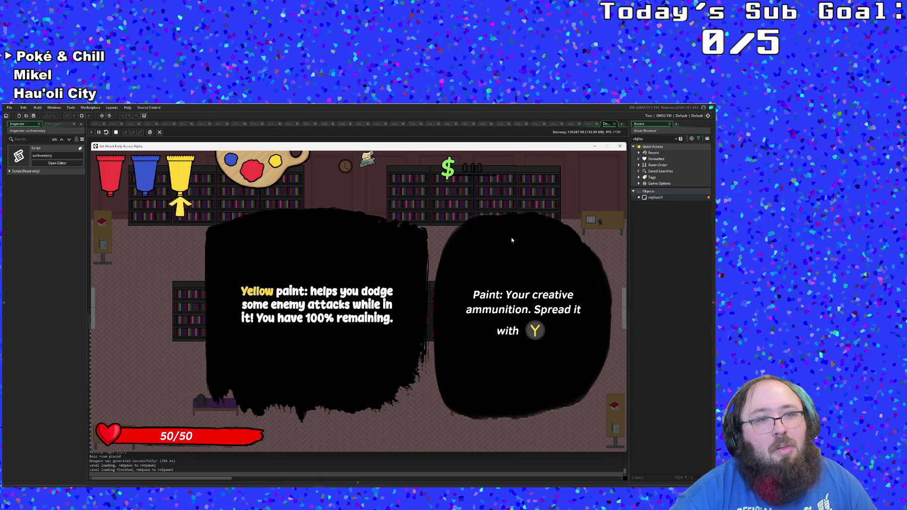
{"action": "key", "text": "Right"}
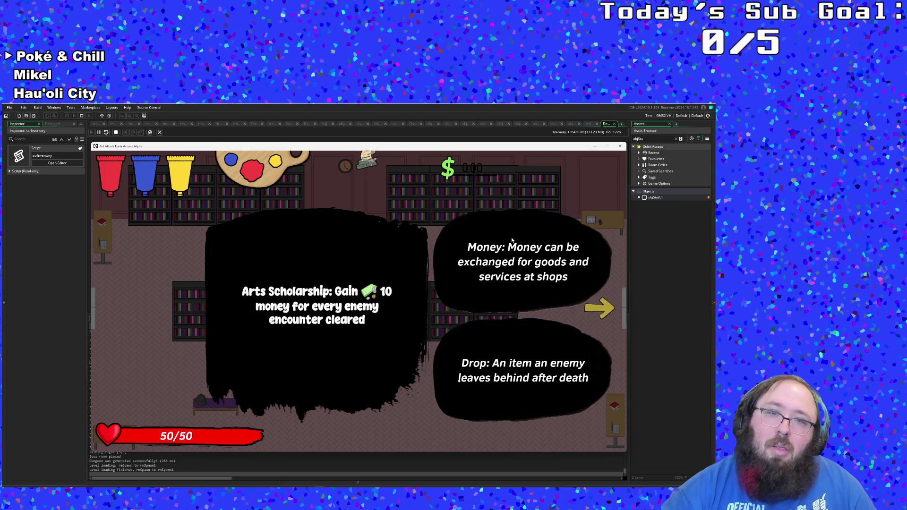
{"action": "key", "text": "Left"}
{"action": "key", "text": "Left"}
{"action": "key", "text": "Left"}
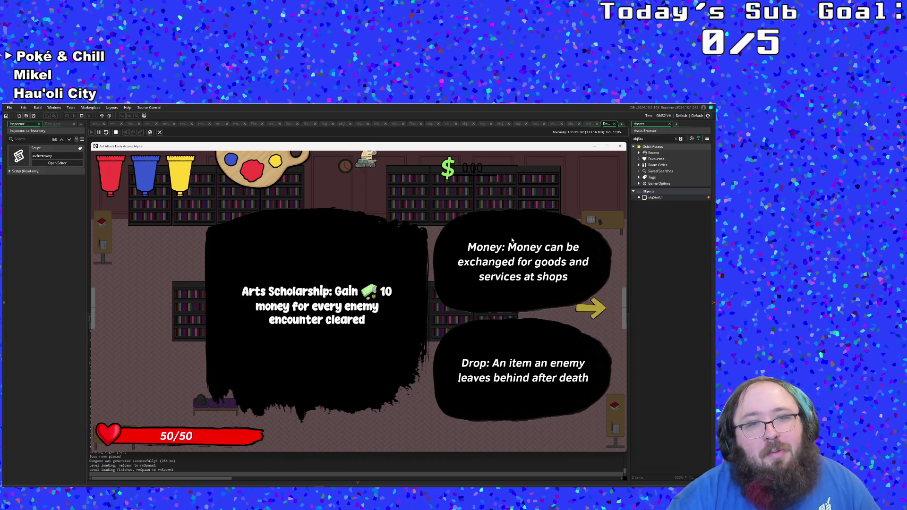
{"action": "key", "text": "Right"}
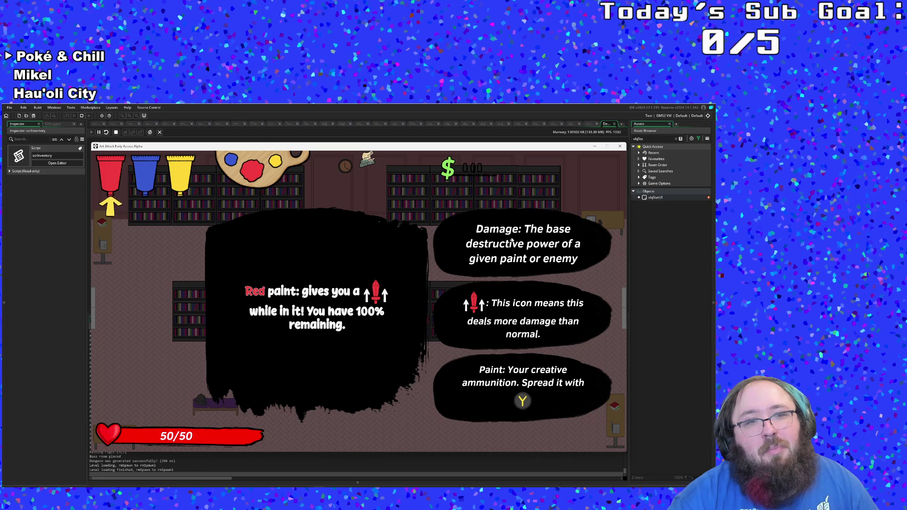
{"action": "key", "text": "Escape"}
Step: Walk out of the library and dash into the plaza combat room
{"action": "key", "text": "s"}
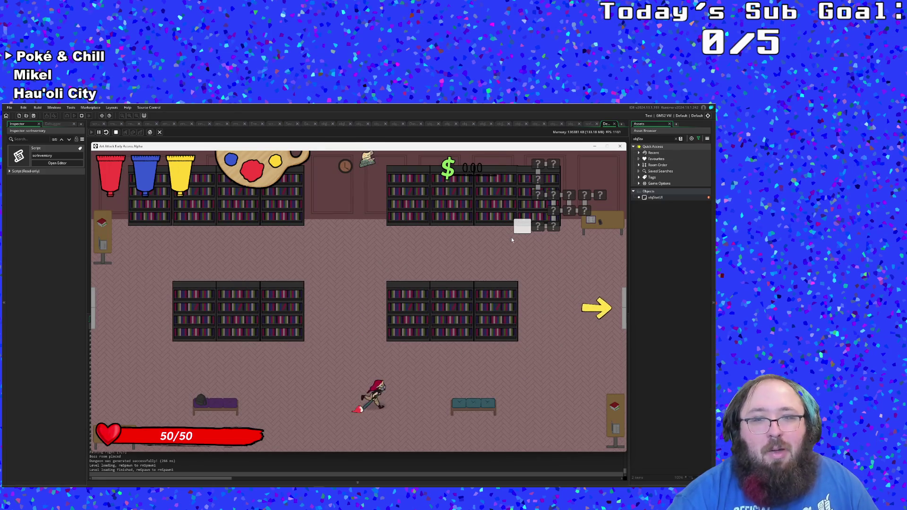
{"action": "key", "text": "d"}
{"action": "key", "text": "d"}
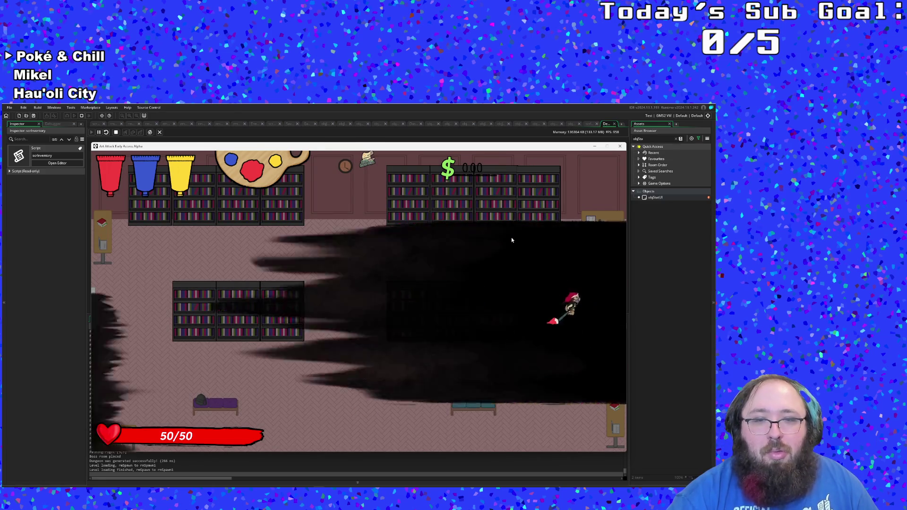
{"action": "key", "text": "a"}
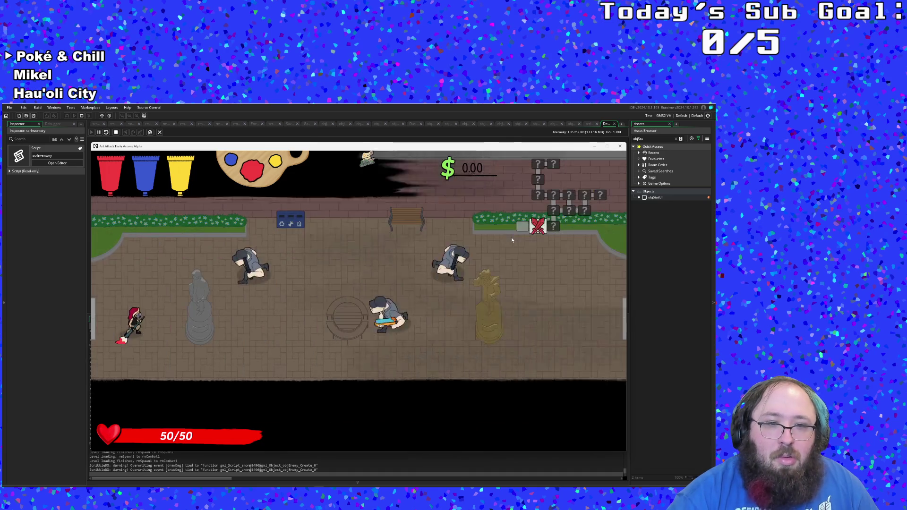
{"action": "key", "text": "d"}
{"action": "key", "text": "space"}
Step: Attack and defeat the left plaza enemy with red paint, then hit the enemy near the splash
{"action": "key", "text": "a"}
{"action": "key", "text": "j"}
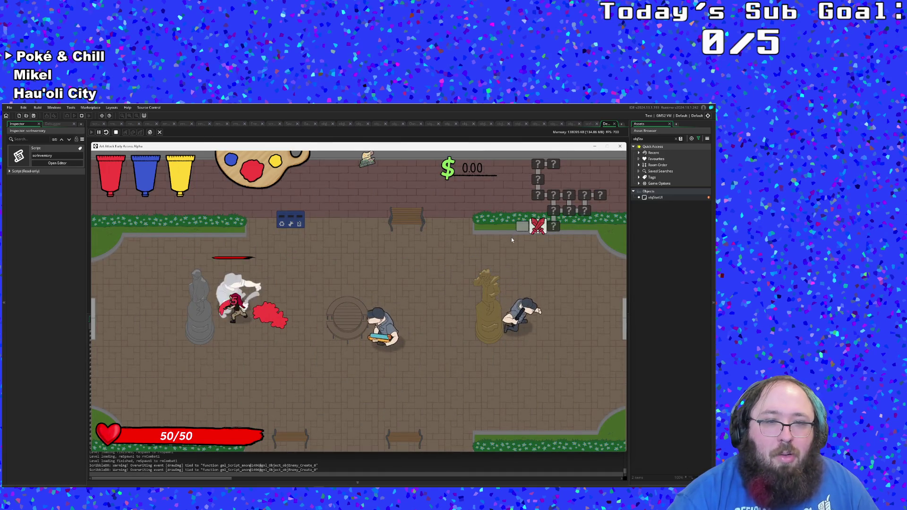
{"action": "key", "text": "d"}
{"action": "key", "text": "a"}
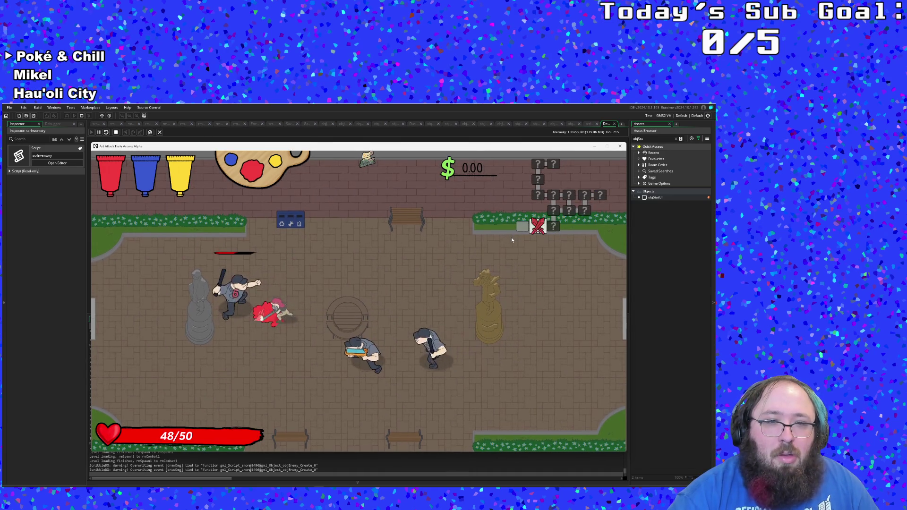
{"action": "key", "text": "j"}
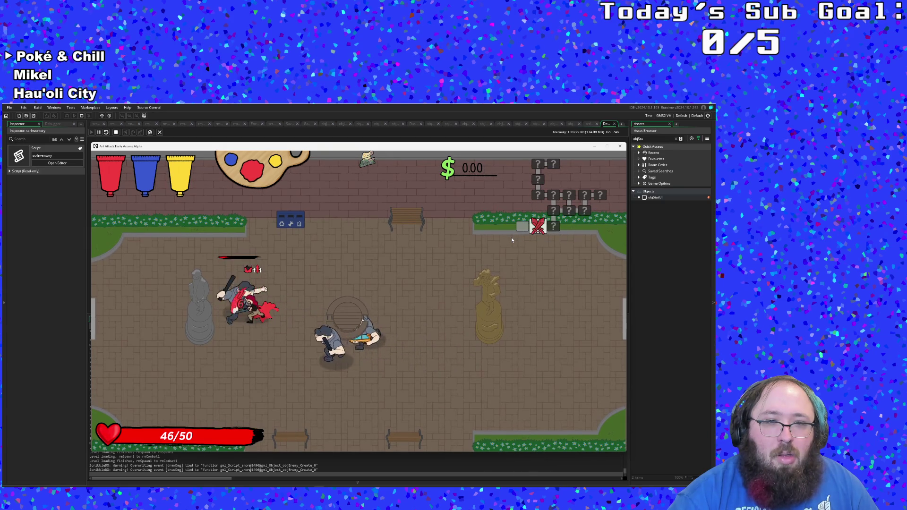
{"action": "key", "text": "j"}
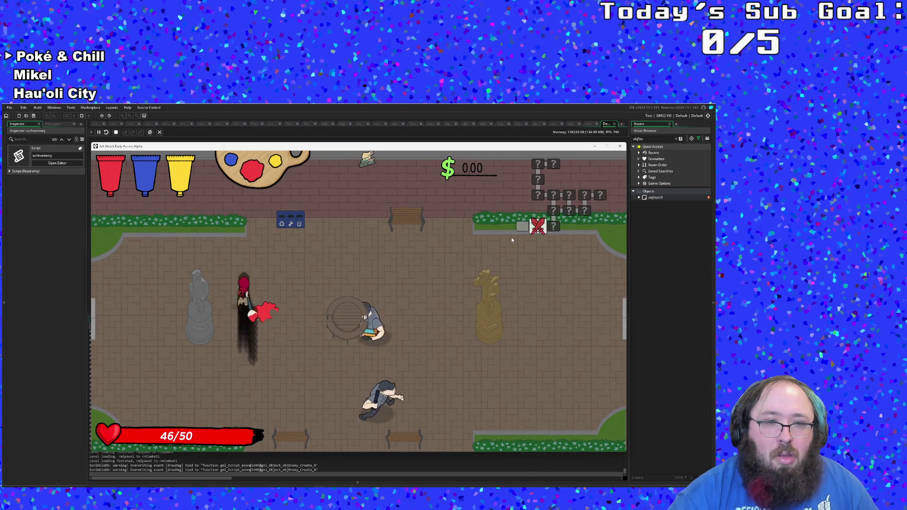
{"action": "key", "text": "d"}
{"action": "key", "text": "s"}
{"action": "key", "text": "a"}
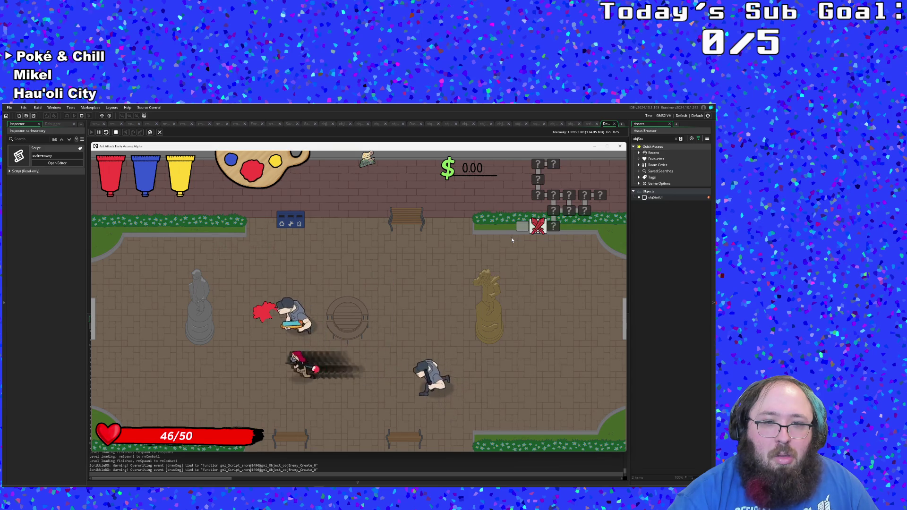
{"action": "key", "text": "w"}
{"action": "key", "text": "j"}
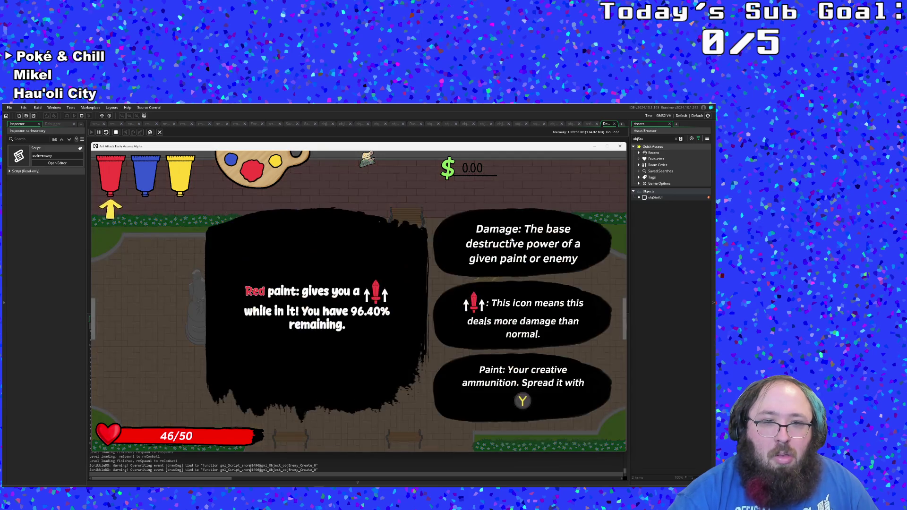
Step: Dismiss the red paint info and leave through the room exit at $90.34
{"action": "key", "text": "Return"}
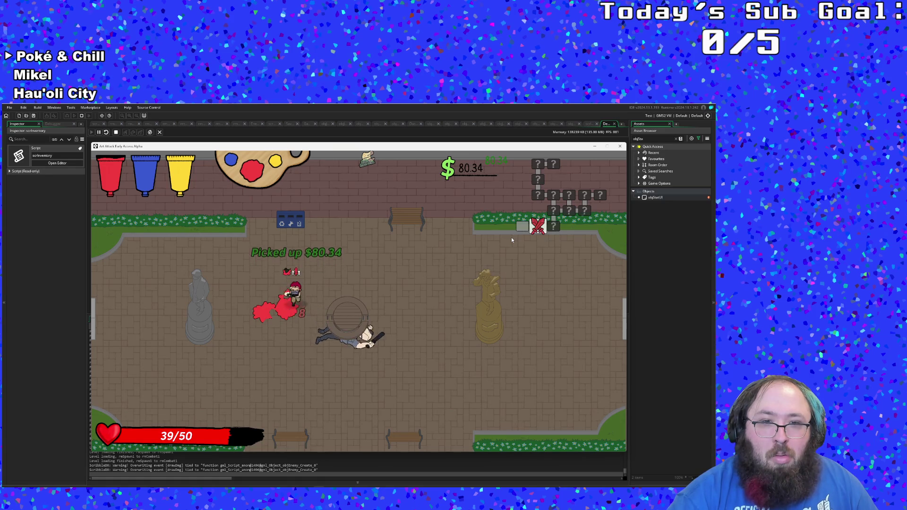
{"action": "key", "text": "s"}
{"action": "key", "text": "d"}
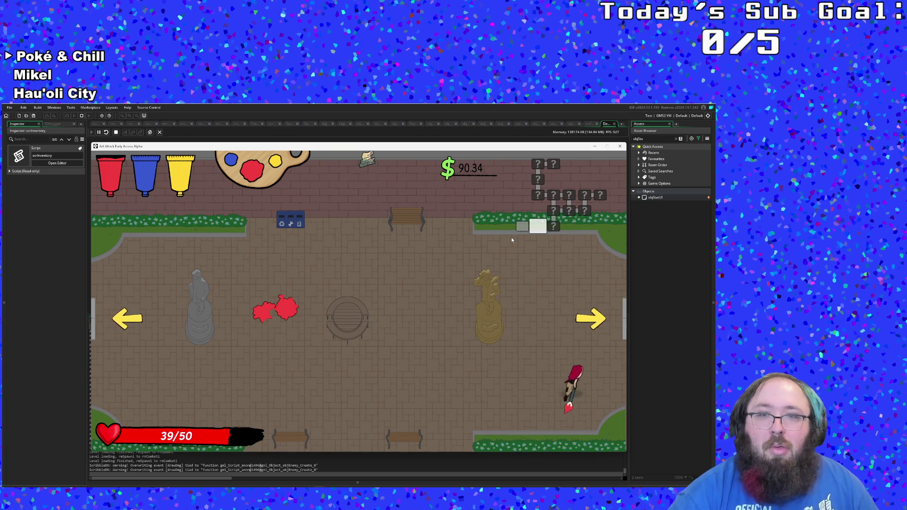
{"action": "key", "text": "w"}
{"action": "key", "text": "a"}
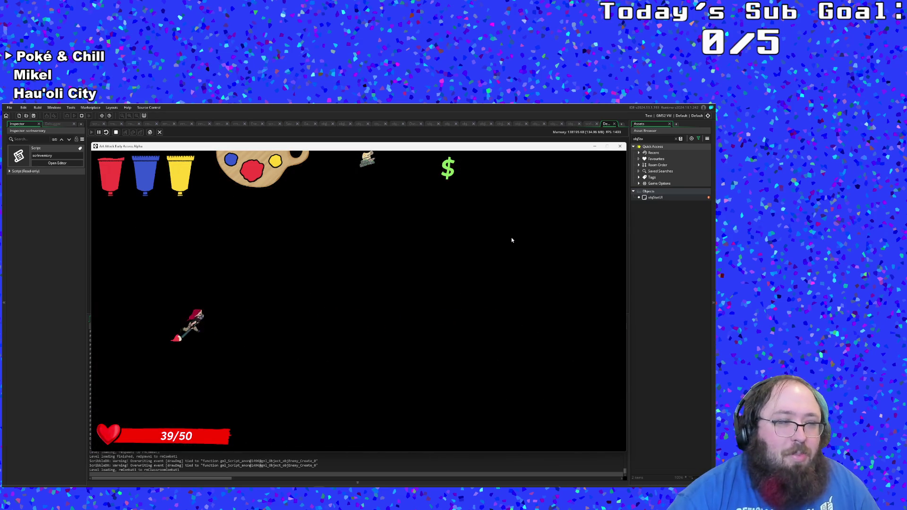
Step: Fight off the classroom enemies with the brush and collect the dropped money
{"action": "left_click", "coordinate": [512, 240]}
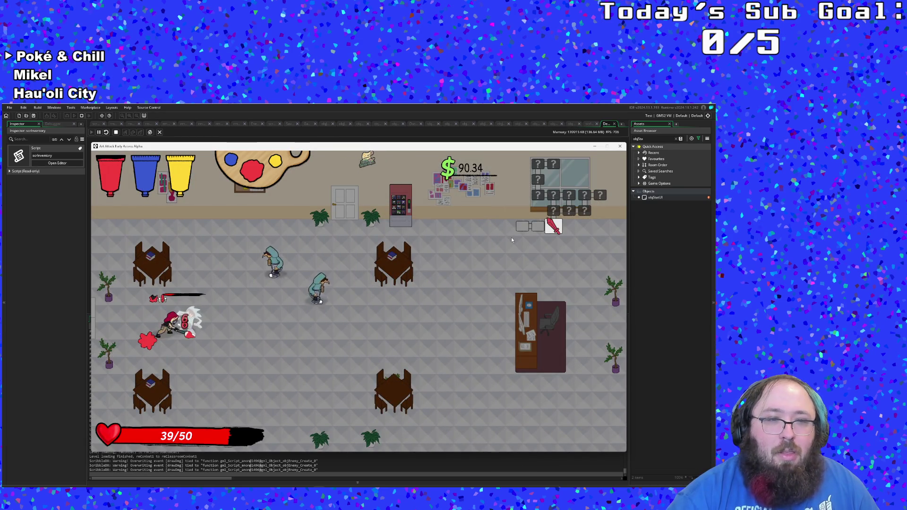
{"action": "key", "text": "w"}
{"action": "key", "text": "d"}
{"action": "left_click", "coordinate": [512, 240]}
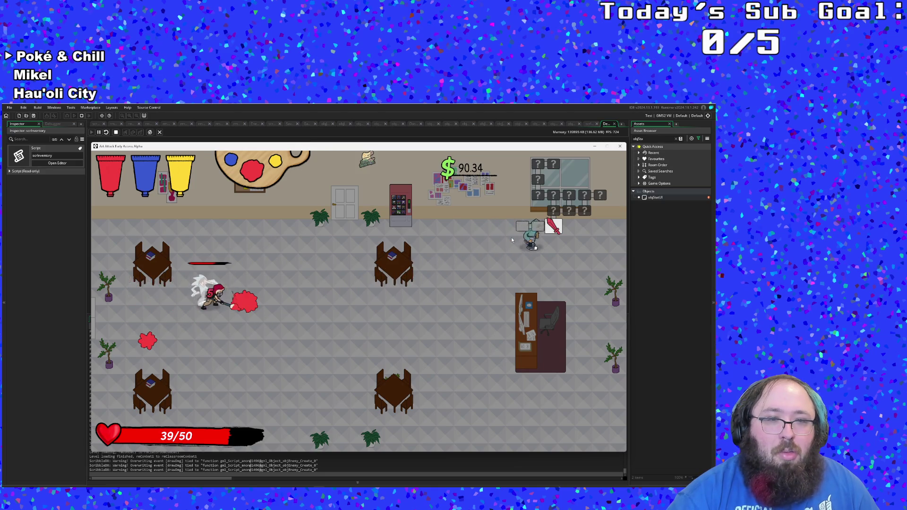
{"action": "left_click", "coordinate": [512, 240]}
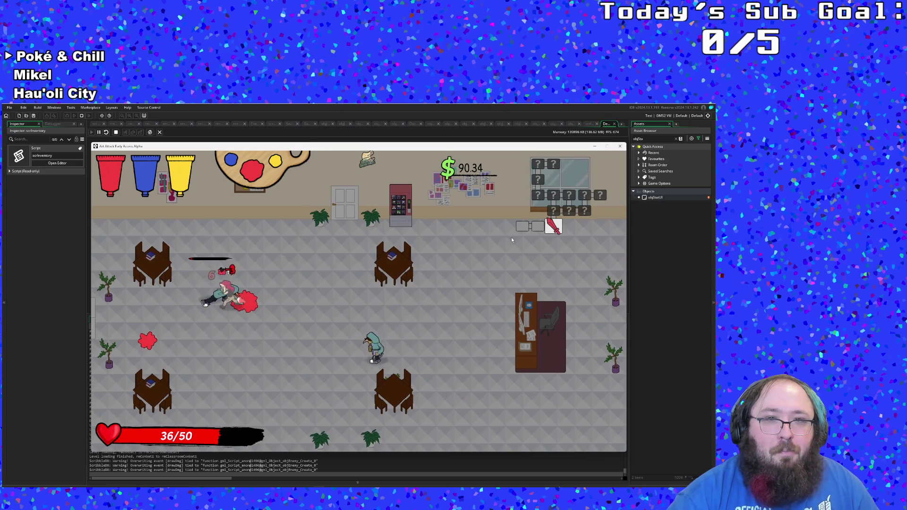
{"action": "key", "text": "d"}
{"action": "key", "text": "s"}
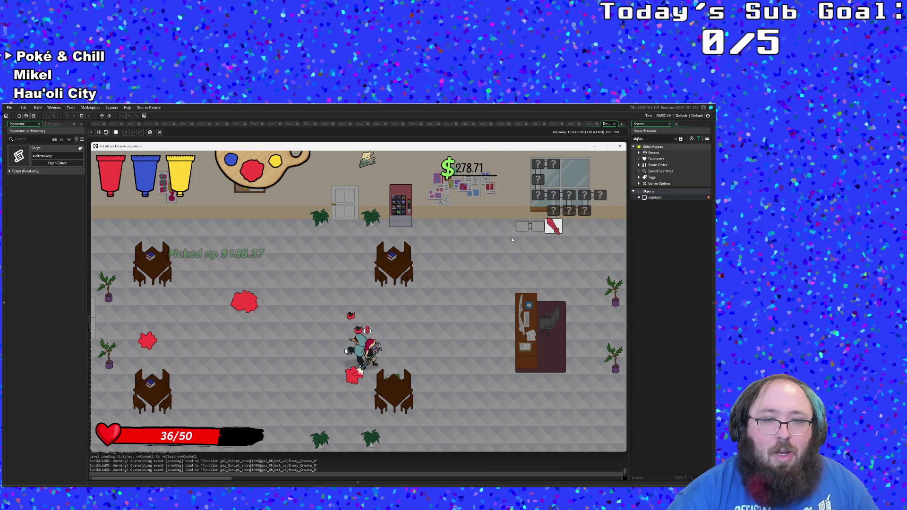
{"action": "key", "text": "a"}
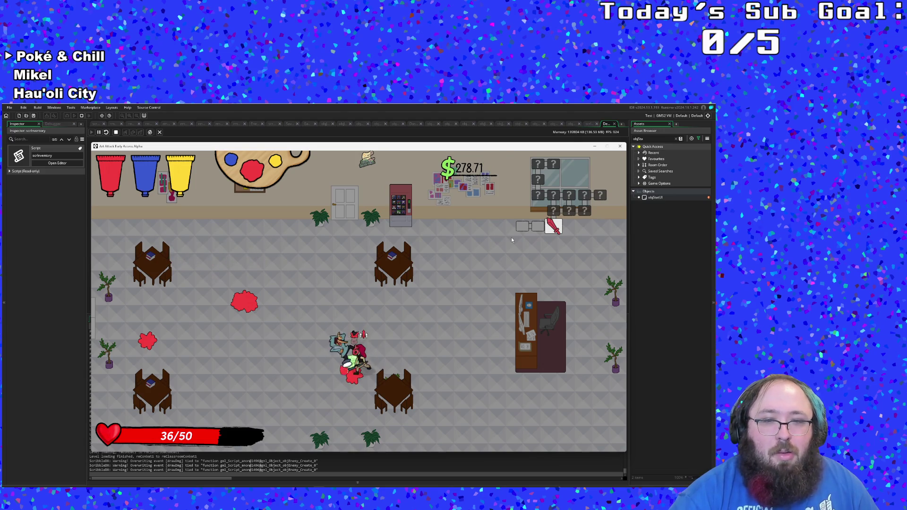
{"action": "left_click", "coordinate": [512, 240]}
Step: Break the vending machine to refill paint, then go through the door into the courtyard fight
{"action": "key", "text": "w"}
{"action": "key", "text": "d"}
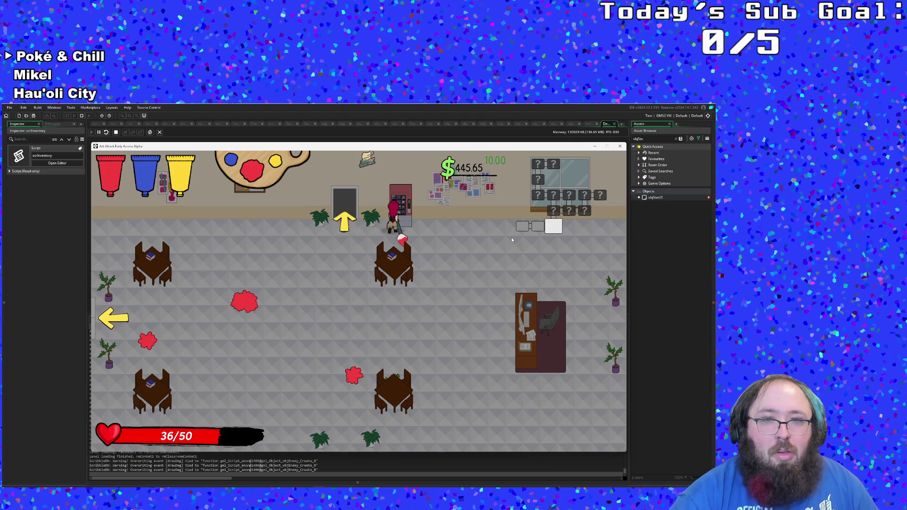
{"action": "left_click", "coordinate": [511, 240]}
{"action": "key", "text": "a"}
{"action": "key", "text": "s"}
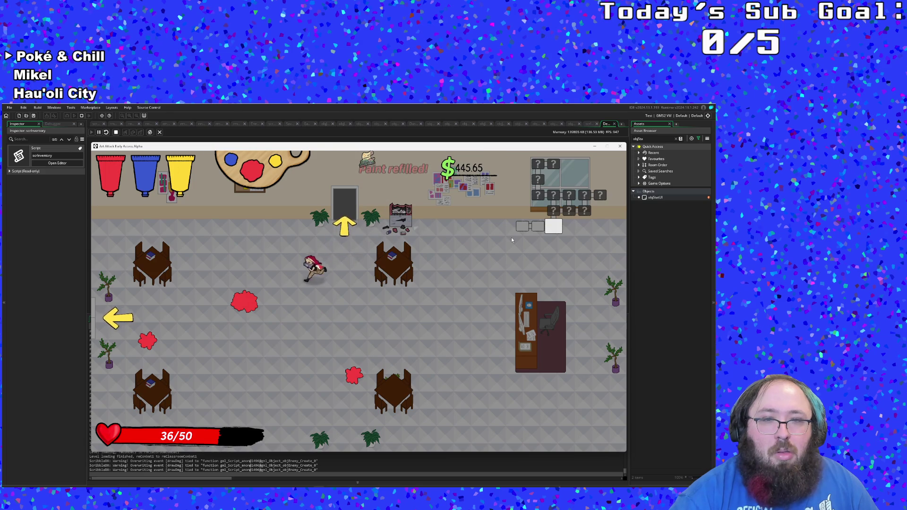
{"action": "key", "text": "w"}
{"action": "key", "text": "d"}
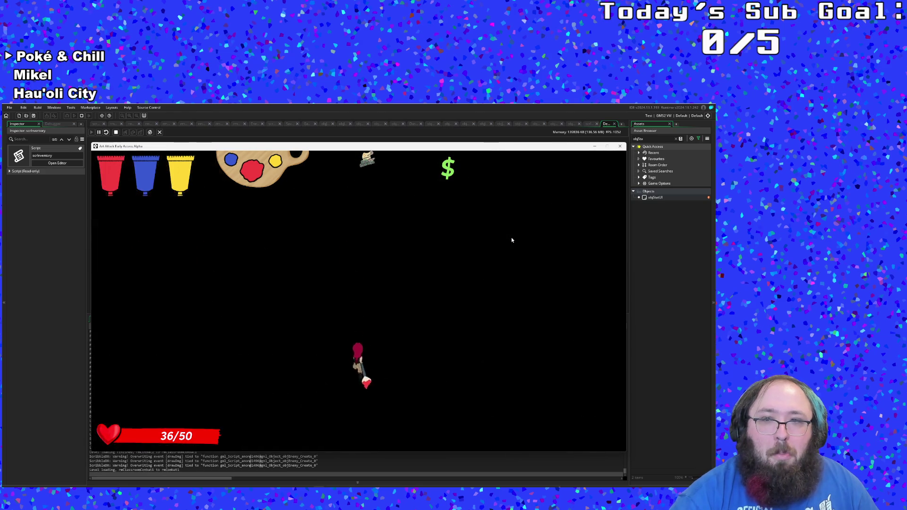
{"action": "key", "text": "w"}
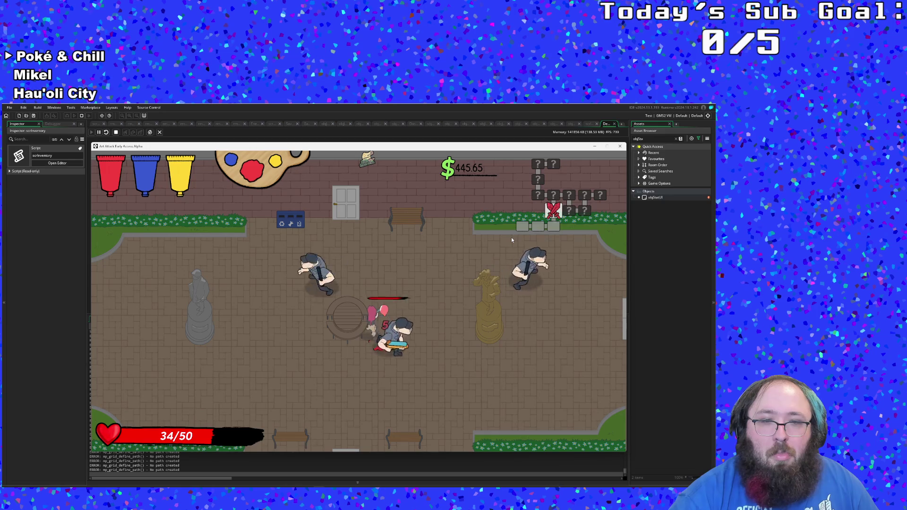
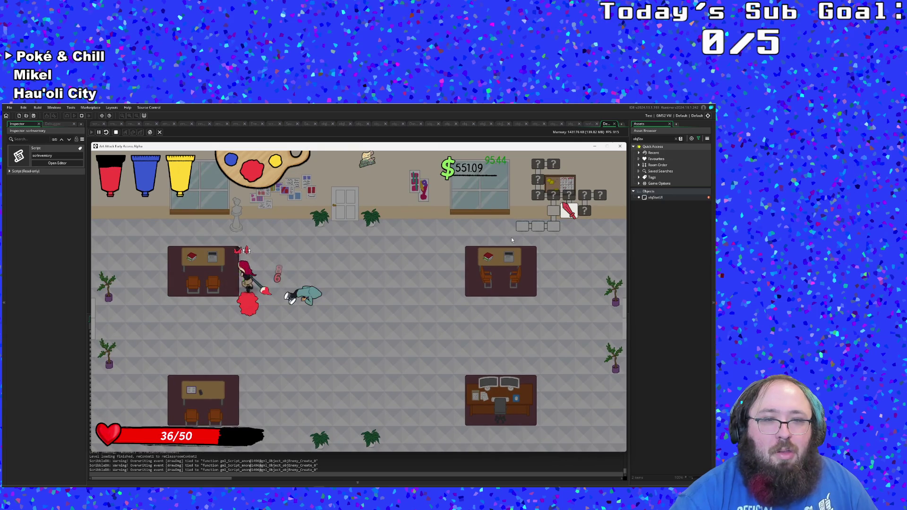
Step: Walk the player out of the cleared room through the right exit into rmTreasure
{"action": "key", "text": "d"}
{"action": "key", "text": "s"}
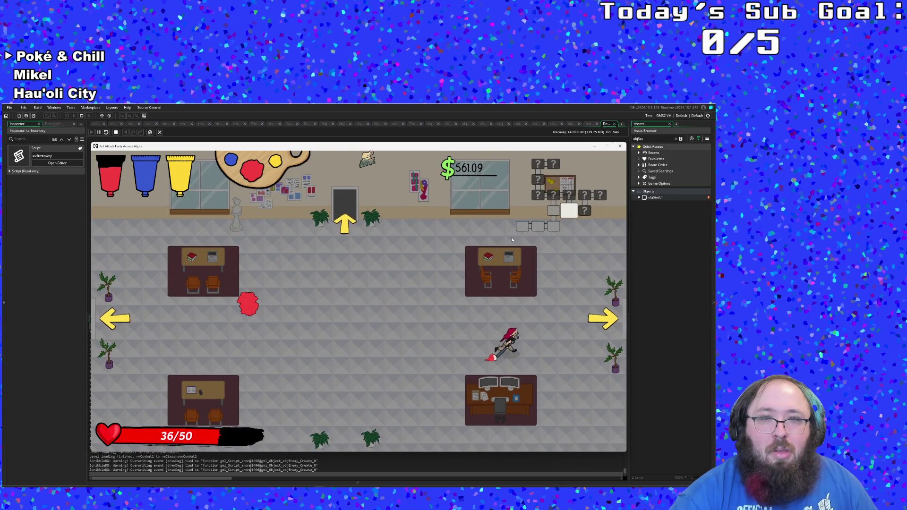
{"action": "key", "text": "d"}
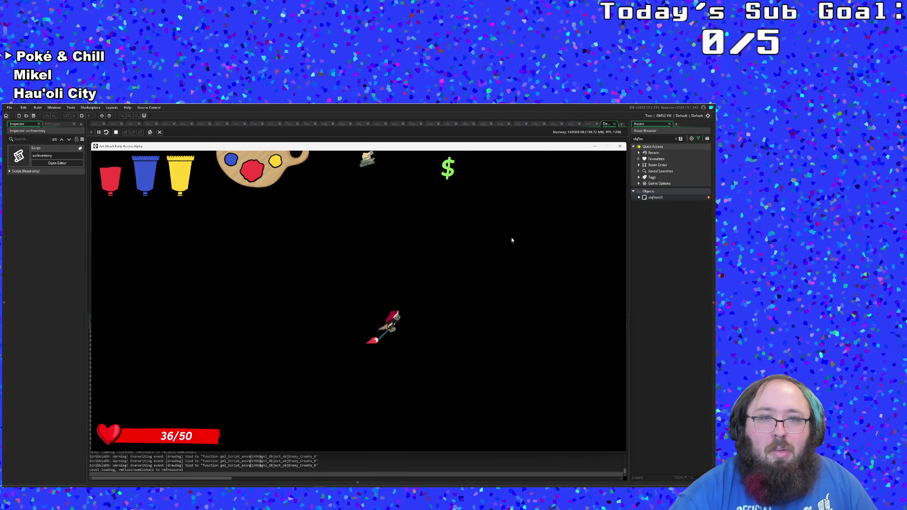
Step: Pick up the pink Swindler Health Insurance item and bring up its details
{"action": "key", "text": "s"}
{"action": "key", "text": "d"}
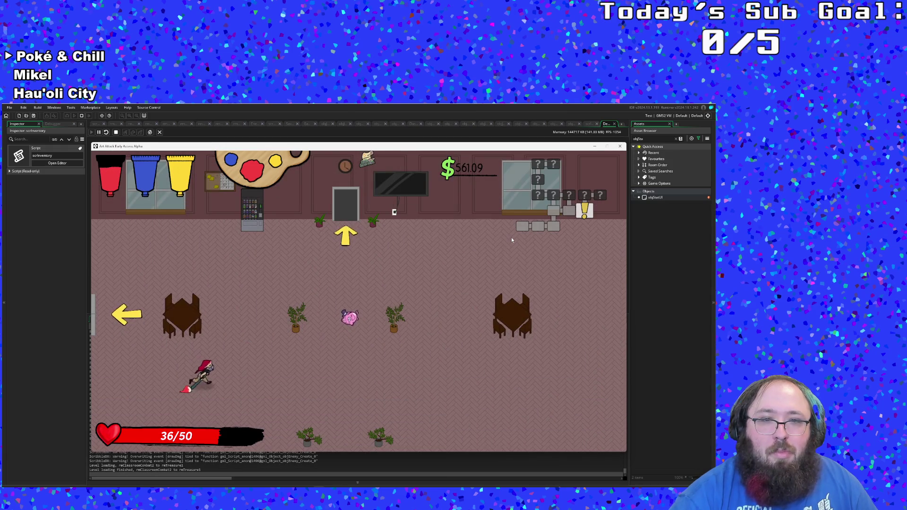
{"action": "key", "text": "w"}
{"action": "key", "text": "e"}
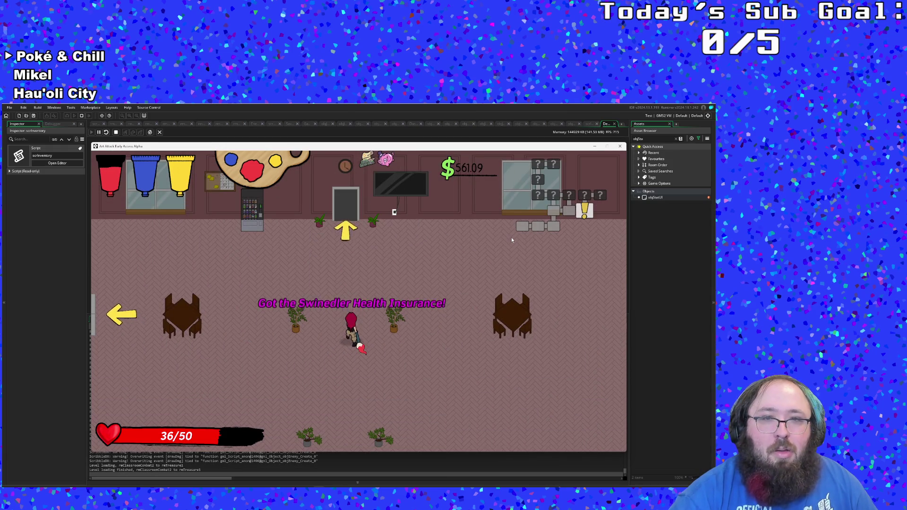
{"action": "key", "text": "Tab"}
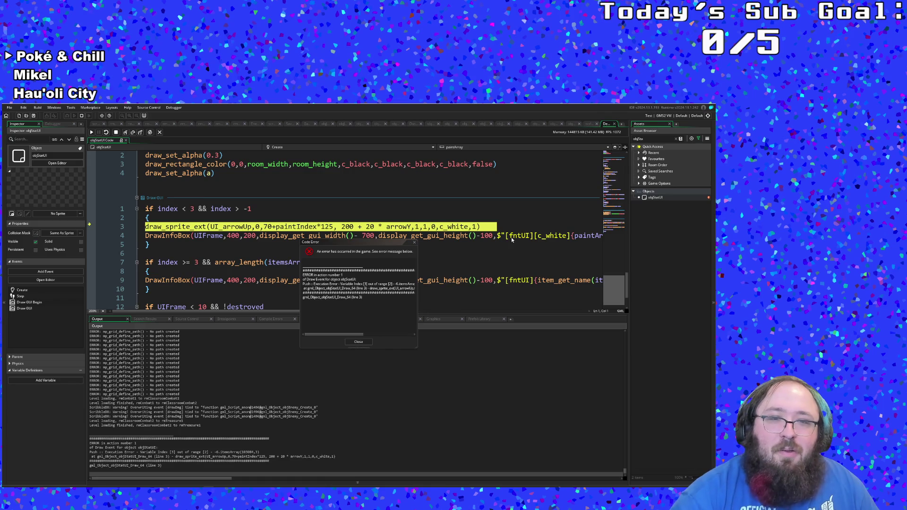
Step: Focus the out-of-range Code Error and scroll through the Draw GUI event code
{"action": "left_click", "coordinate": [359, 300]}
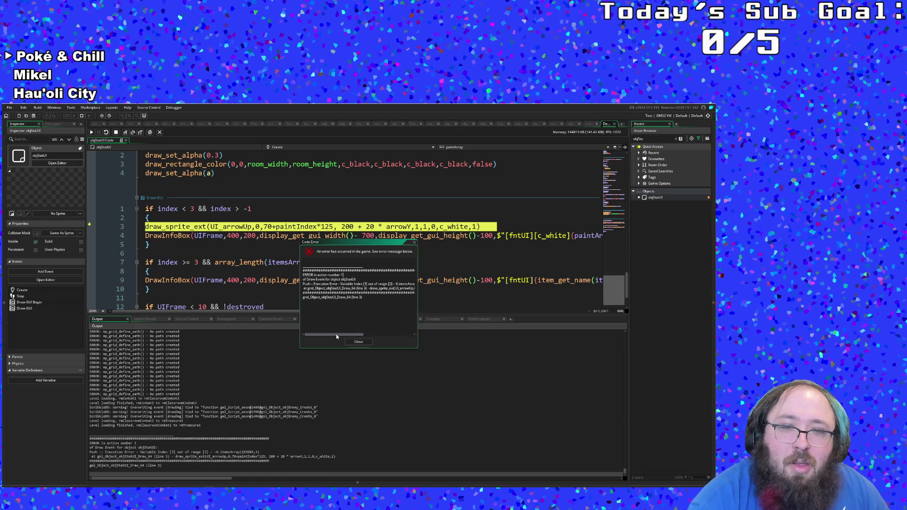
{"action": "mouse_move", "coordinate": [336, 334]}
{"action": "left_mouse_down"}
{"action": "mouse_move", "coordinate": [351, 337]}
{"action": "mouse_move", "coordinate": [326, 336]}
{"action": "left_mouse_up"}
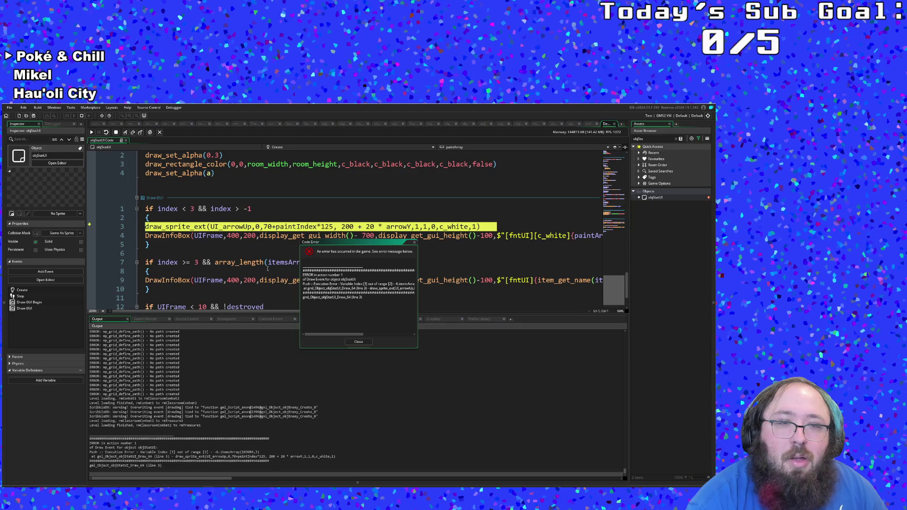
{"action": "scroll", "coordinate": [267, 268], "scroll_direction": "down", "scroll_amount": 2}
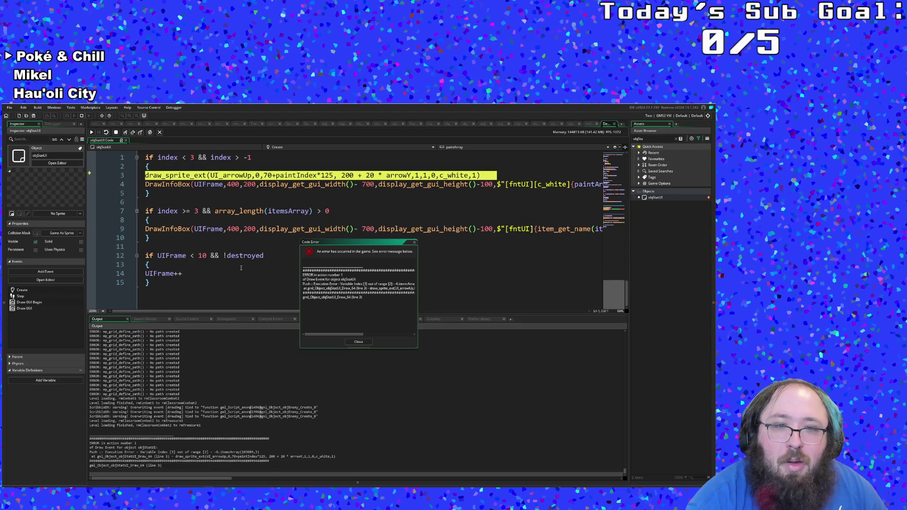
{"action": "scroll", "coordinate": [241, 268], "scroll_direction": "up", "scroll_amount": 4}
{"action": "scroll", "coordinate": [242, 269], "scroll_direction": "down", "scroll_amount": 2}
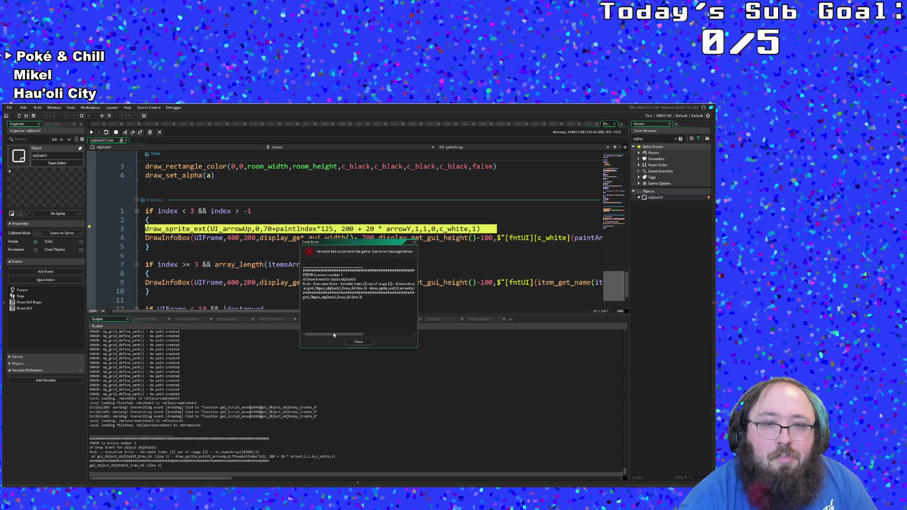
Step: Highlight every UIFrame use in the Draw GUI code and move the error dialog higher
{"action": "left_click", "coordinate": [237, 265]}
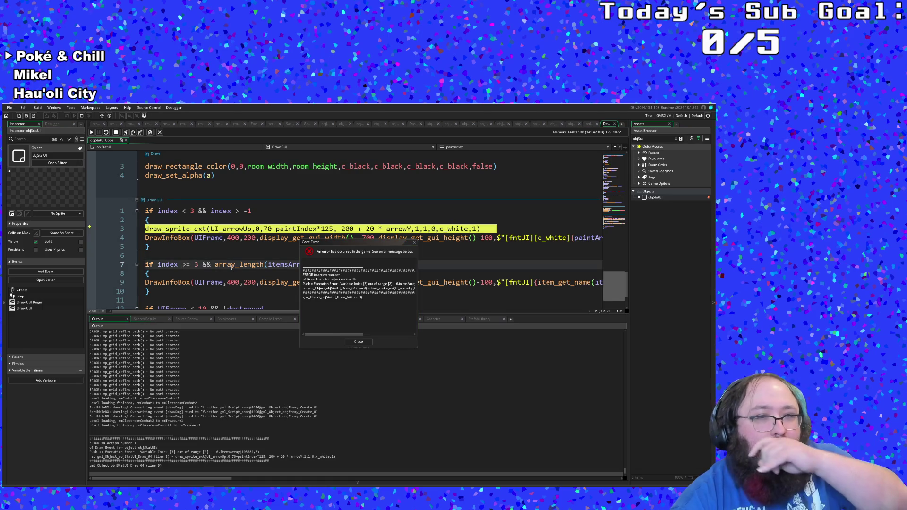
{"action": "left_click", "coordinate": [209, 238]}
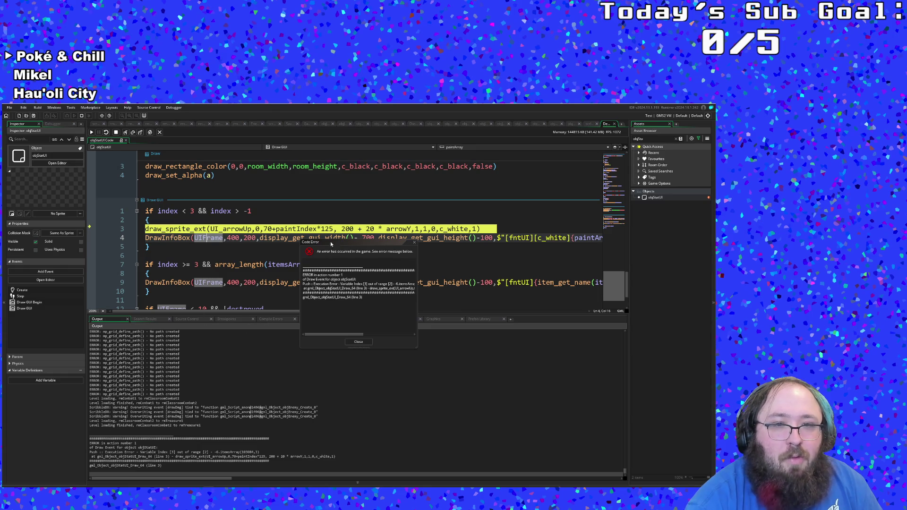
{"action": "left_click_drag", "start_coordinate": [332, 244], "coordinate": [325, 161]}
Step: Show the debugger Variables with Self expanded under Locals, then scroll up to the Step event's wrapping code
{"action": "left_click", "coordinate": [349, 319]}
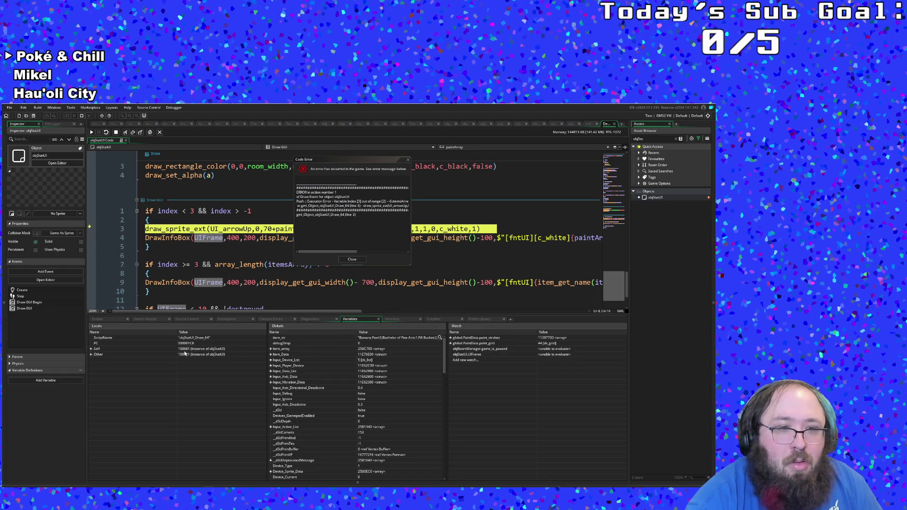
{"action": "left_click", "coordinate": [92, 349]}
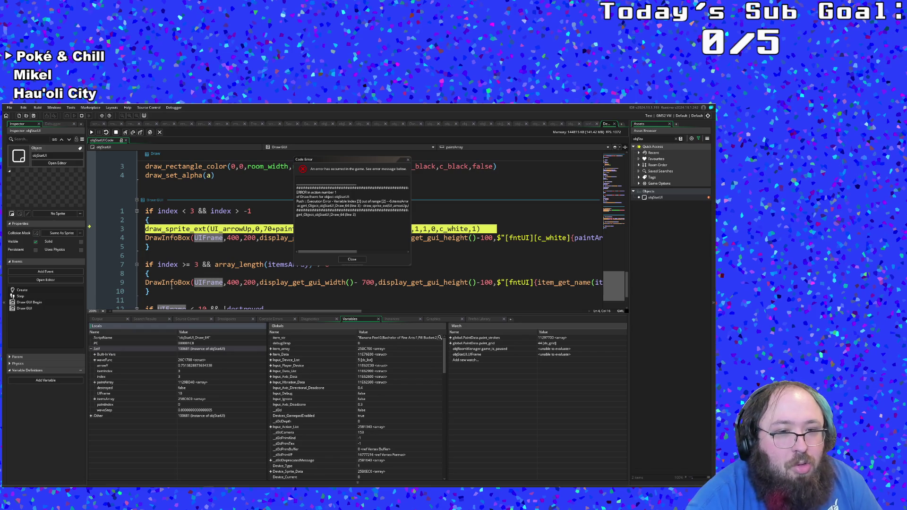
{"action": "scroll", "coordinate": [172, 285], "scroll_direction": "up", "scroll_amount": 10}
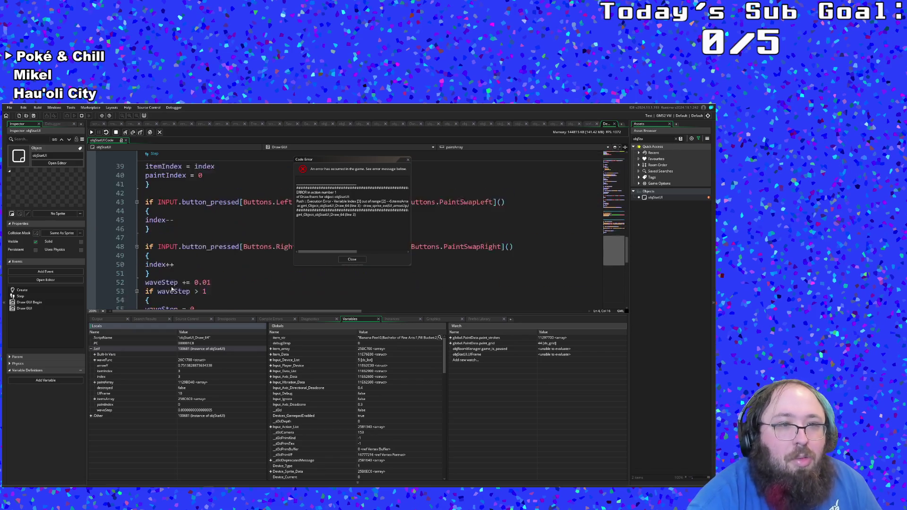
{"action": "scroll", "coordinate": [171, 290], "scroll_direction": "up", "scroll_amount": 4}
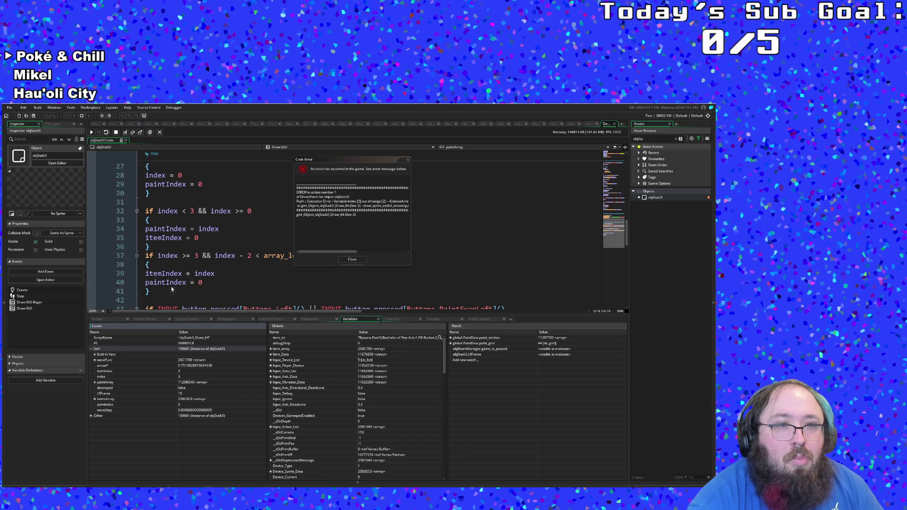
{"action": "scroll", "coordinate": [171, 286], "scroll_direction": "up", "scroll_amount": 4}
{"action": "scroll", "coordinate": [171, 286], "scroll_direction": "down", "scroll_amount": 2}
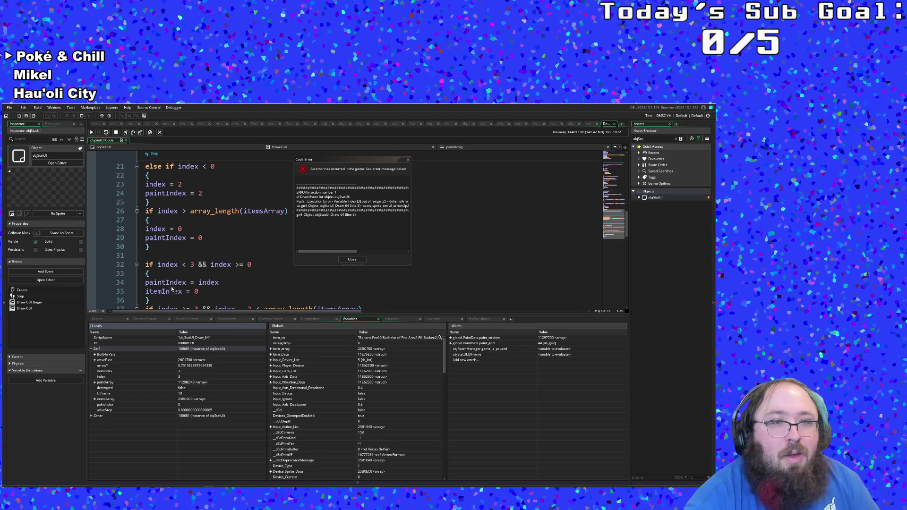
Step: Move the Code Error dialog off the code and expand itemsArray to reveal scholarship and piggybank
{"action": "left_click_drag", "start_coordinate": [319, 161], "coordinate": [404, 220]}
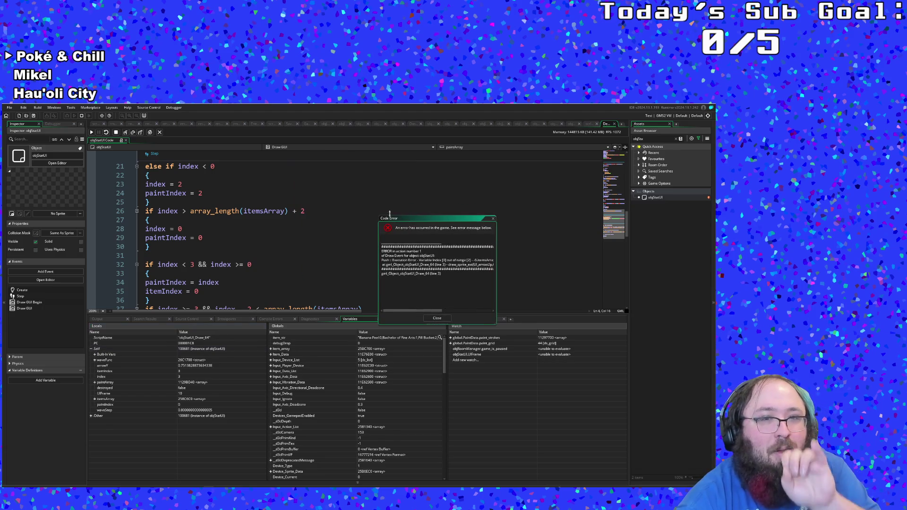
{"action": "left_click", "coordinate": [301, 230]}
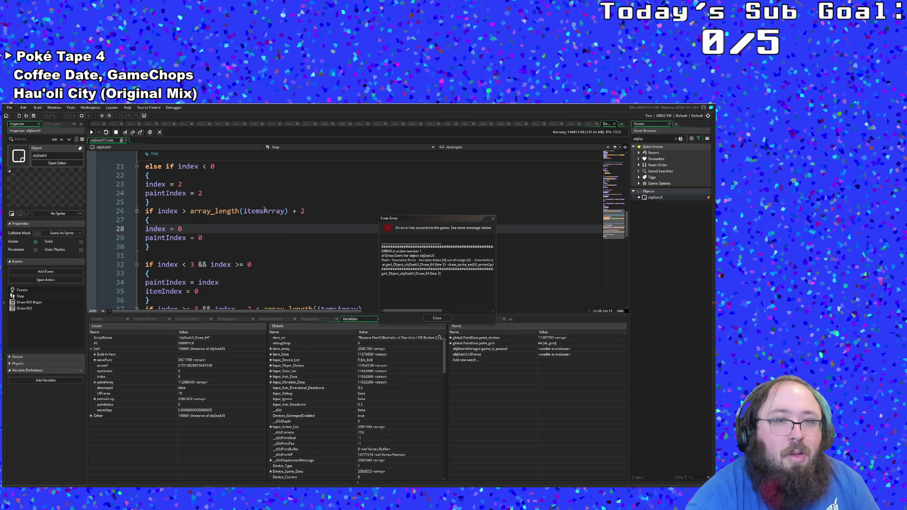
{"action": "mouse_move", "coordinate": [265, 211]}
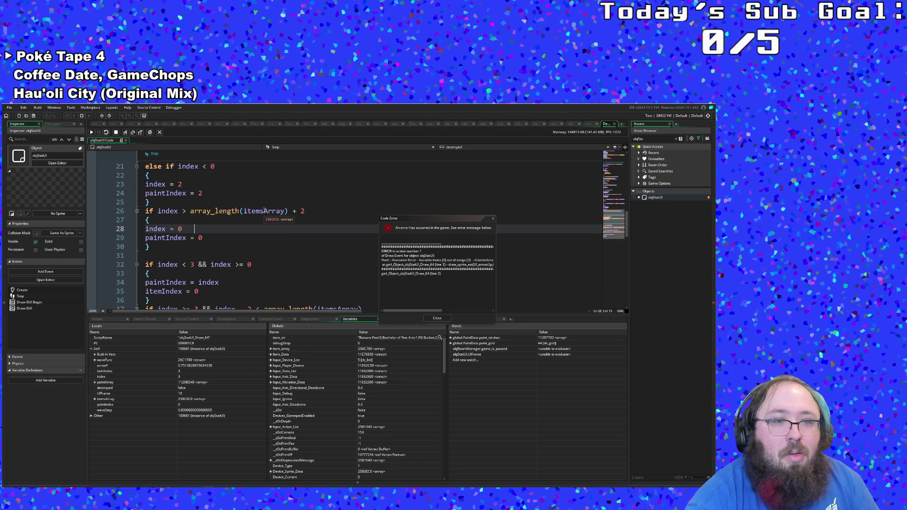
{"action": "left_click", "coordinate": [96, 400]}
{"action": "left_click", "coordinate": [96, 400]}
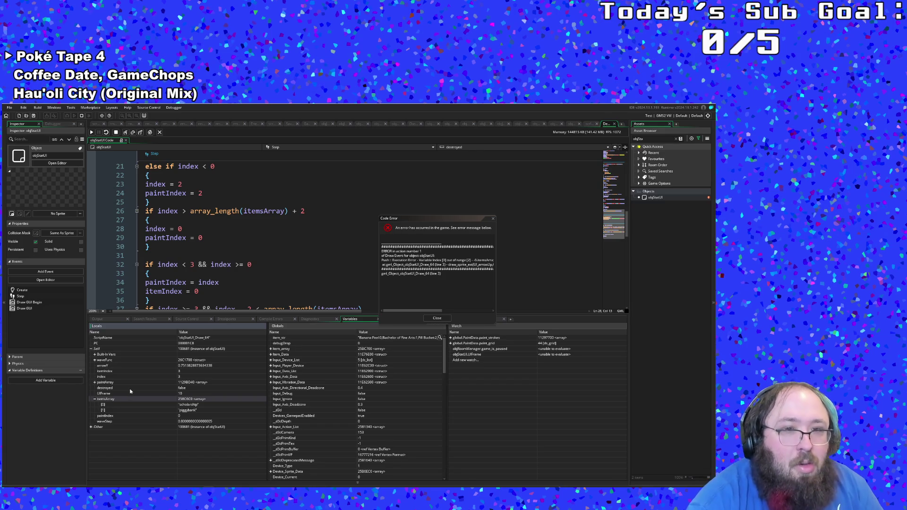
Step: Check the Step event's index-wrapping conditions on lines 24–29 against those entries
{"action": "mouse_move", "coordinate": [282, 213]}
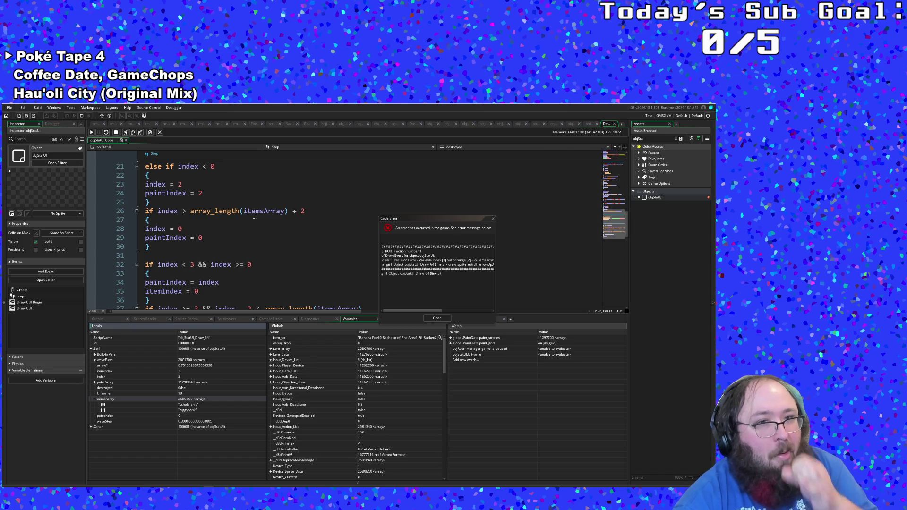
{"action": "left_click", "coordinate": [241, 228]}
{"action": "left_click", "coordinate": [210, 239]}
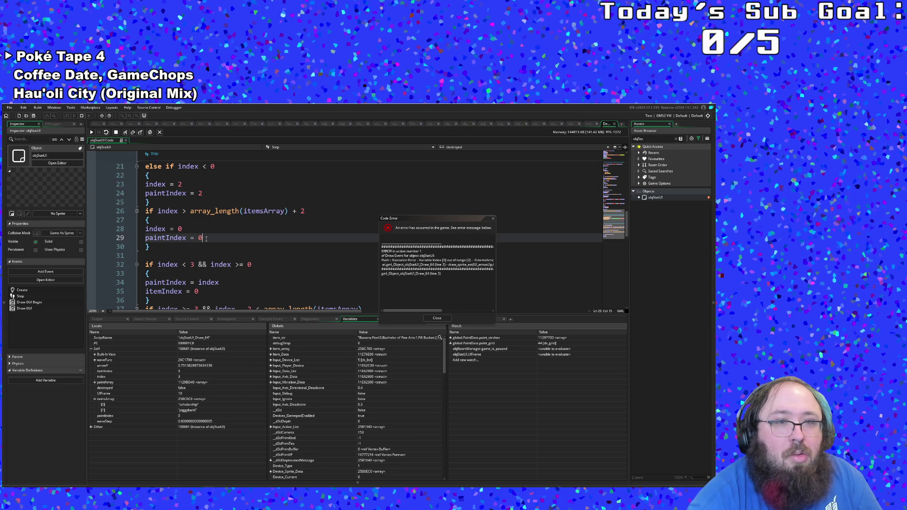
{"action": "scroll", "coordinate": [206, 239], "scroll_direction": "up", "scroll_amount": 2}
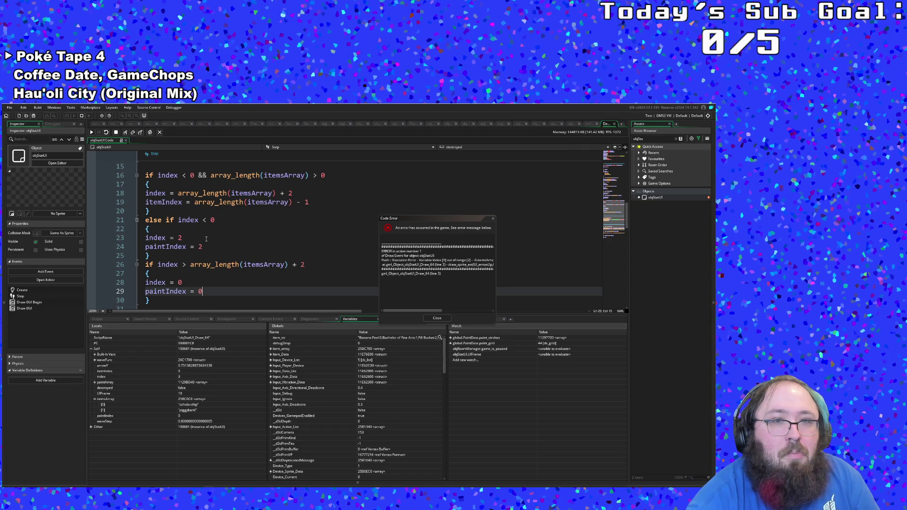
{"action": "scroll", "coordinate": [206, 239], "scroll_direction": "up", "scroll_amount": 2}
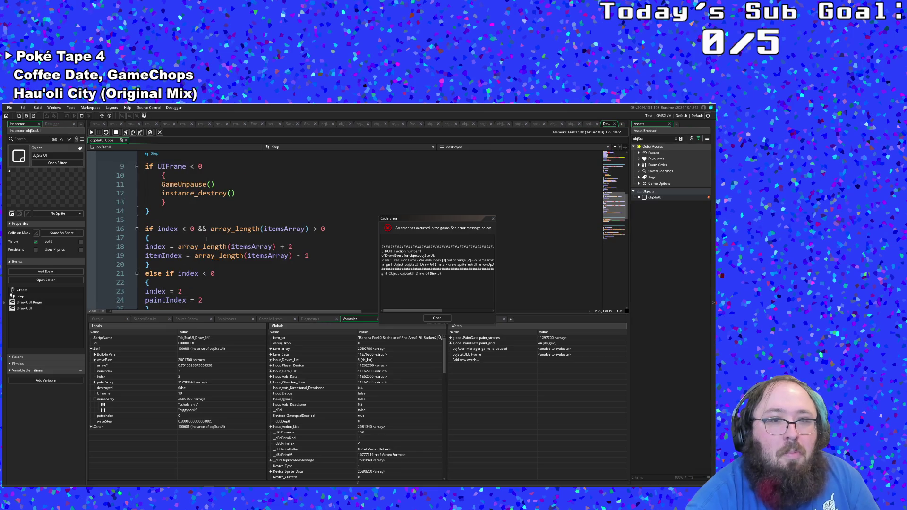
{"action": "scroll", "coordinate": [206, 238], "scroll_direction": "down", "scroll_amount": 4}
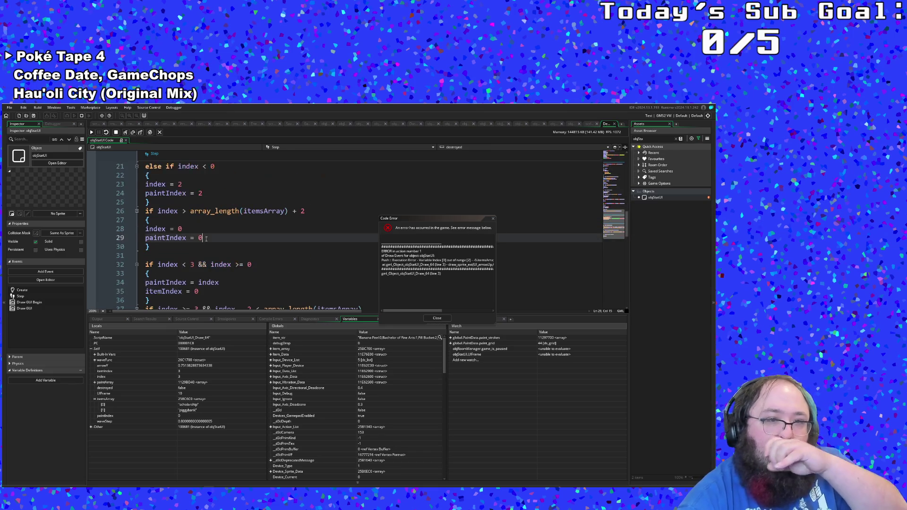
{"action": "scroll", "coordinate": [206, 238], "scroll_direction": "up", "scroll_amount": 4}
{"action": "scroll", "coordinate": [206, 238], "scroll_direction": "down", "scroll_amount": 2}
{"action": "left_click", "coordinate": [208, 246]}
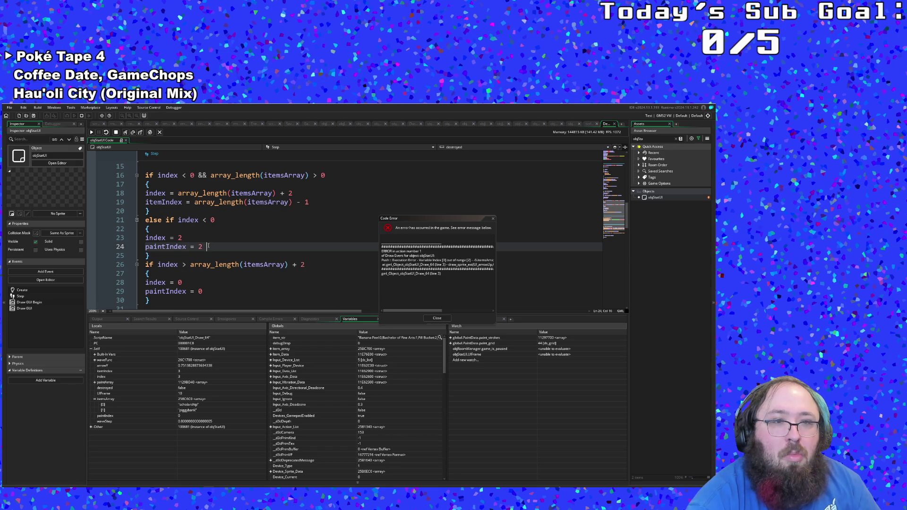
Step: Add 'paintIndex = 2' on a new line 20 in the negative-index, non-empty itemsArray branch
{"action": "left_click", "coordinate": [310, 203]}
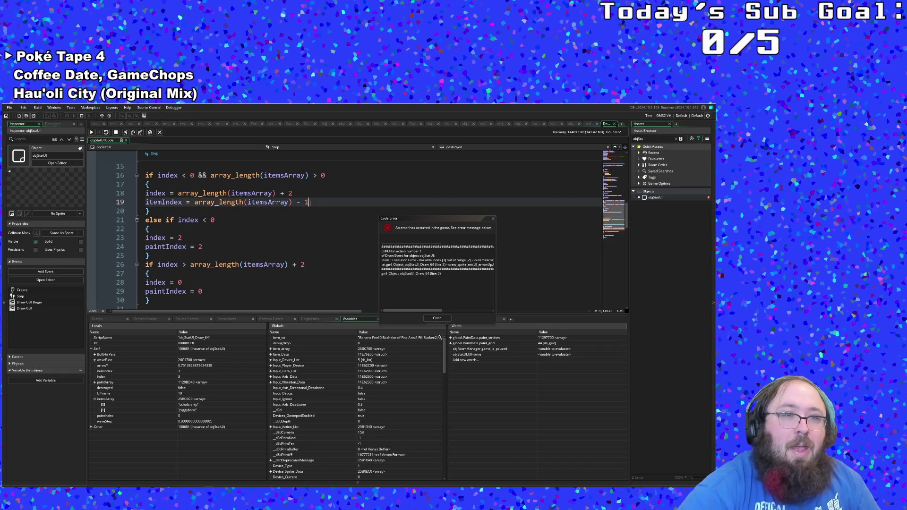
{"action": "key", "text": "Return"}
{"action": "key", "text": "BackSpace"}
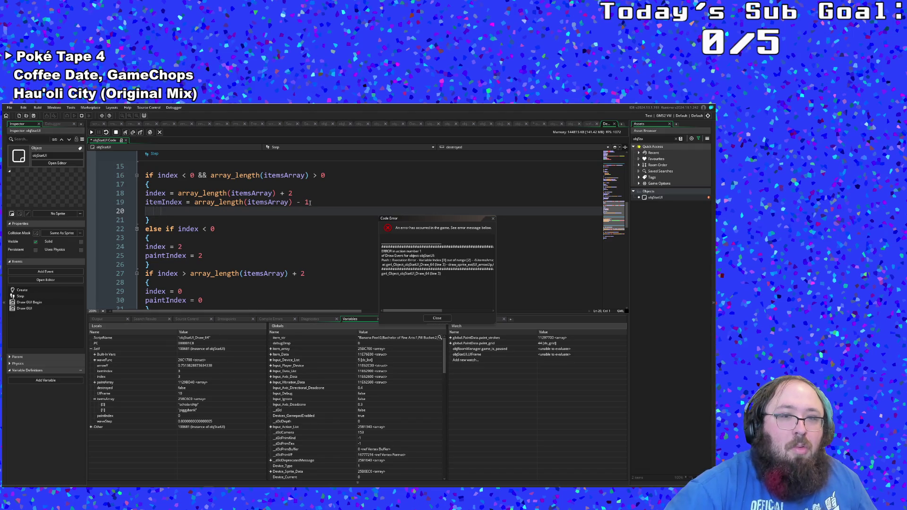
{"action": "type", "text": "paintIn"}
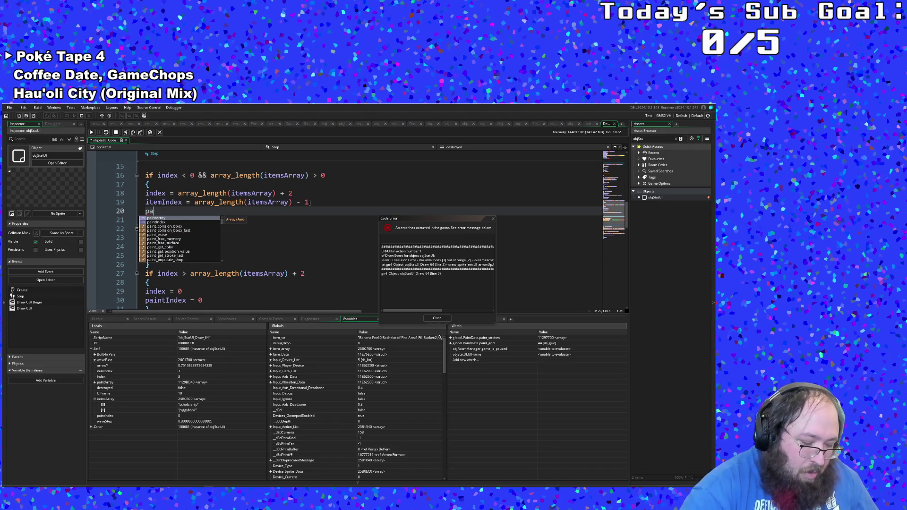
{"action": "key", "text": "Tab"}
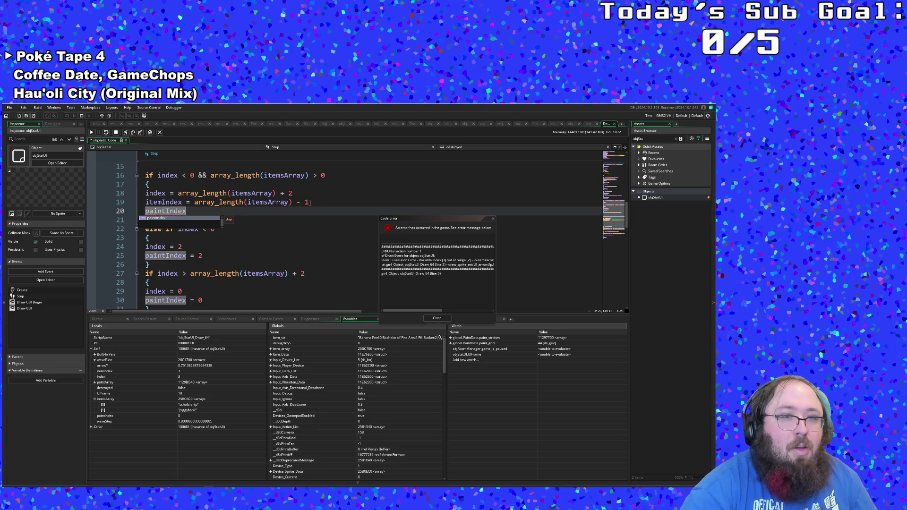
{"action": "type", "text": " = 2"}
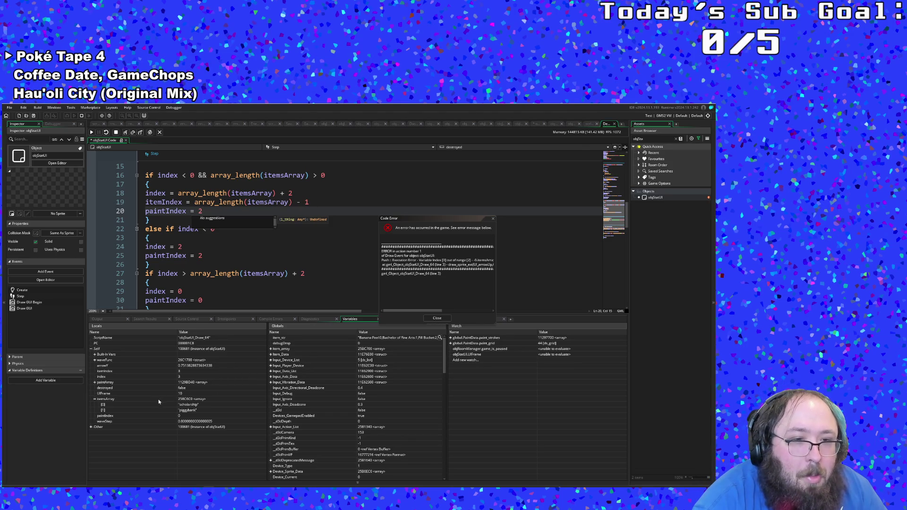
{"action": "left_click", "coordinate": [236, 265]}
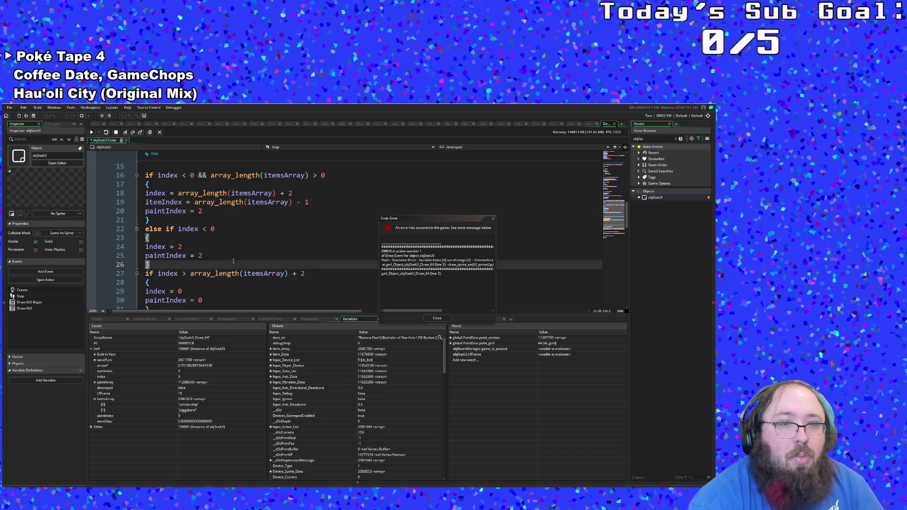
Step: Change line 40 from 'itemIndex = index' to 'itemIndex = index - 2'
{"action": "left_click", "coordinate": [223, 254]}
{"action": "scroll", "coordinate": [222, 254], "scroll_direction": "down", "scroll_amount": 2}
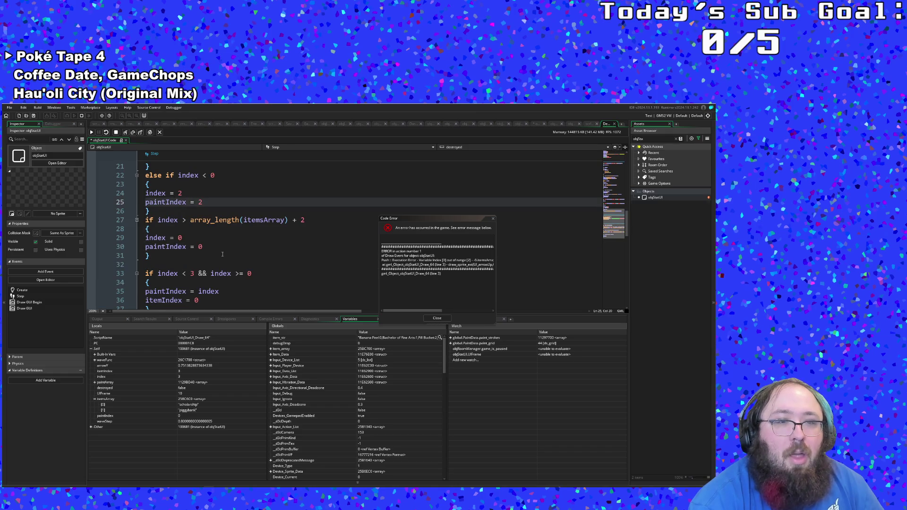
{"action": "scroll", "coordinate": [222, 255], "scroll_direction": "up", "scroll_amount": 2}
{"action": "scroll", "coordinate": [222, 256], "scroll_direction": "down", "scroll_amount": 2}
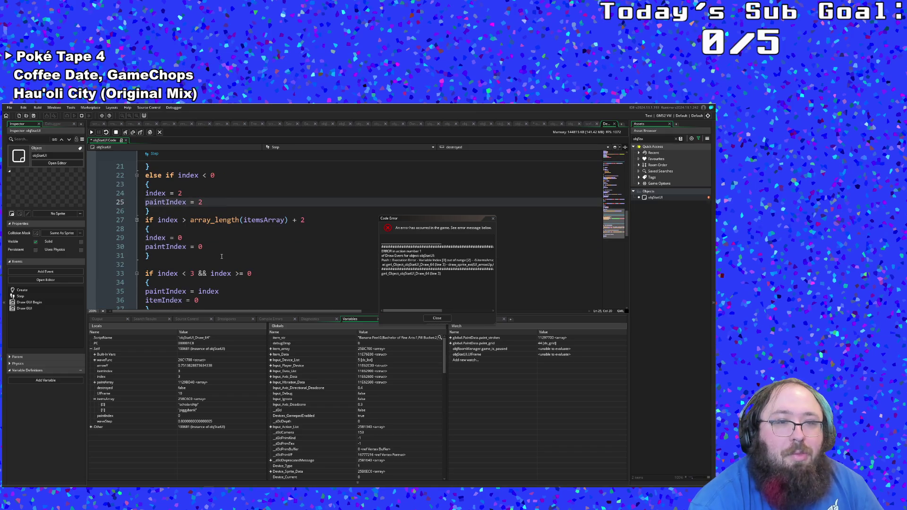
{"action": "scroll", "coordinate": [222, 256], "scroll_direction": "down", "scroll_amount": 2}
{"action": "left_click", "coordinate": [217, 246]}
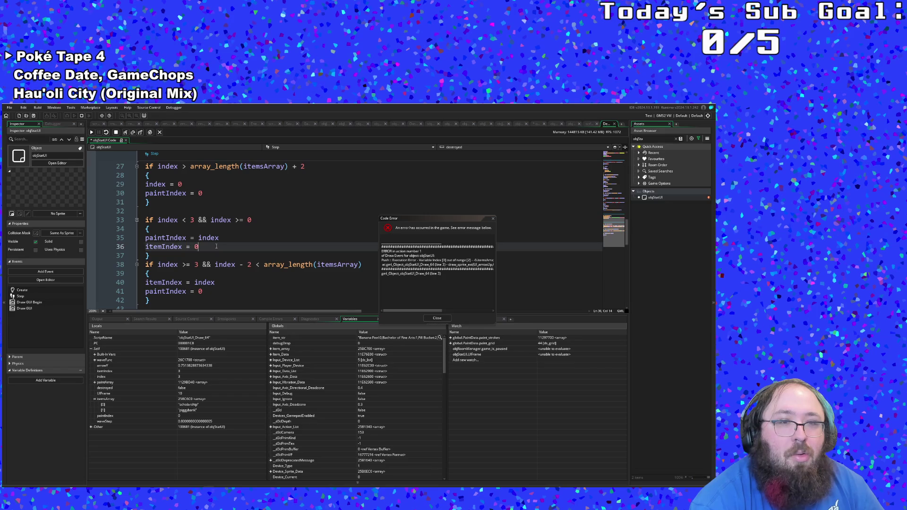
{"action": "left_click", "coordinate": [226, 267]}
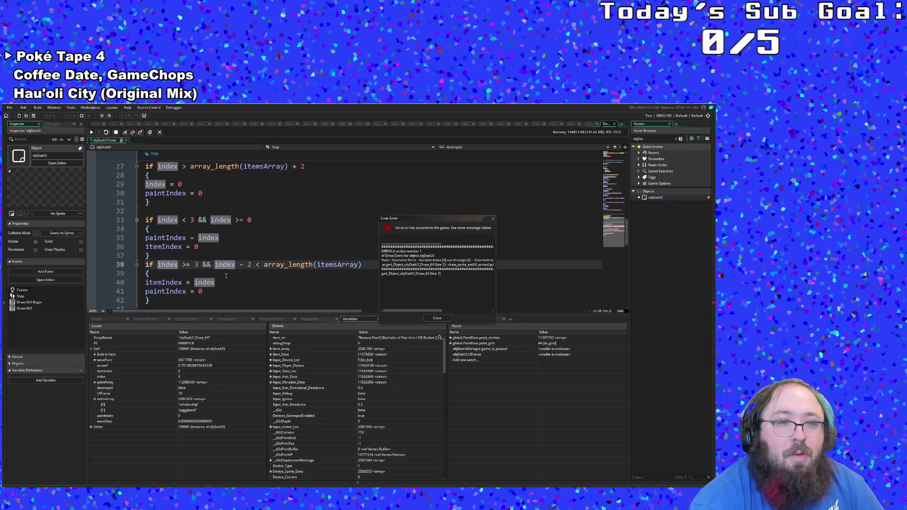
{"action": "left_click", "coordinate": [226, 281]}
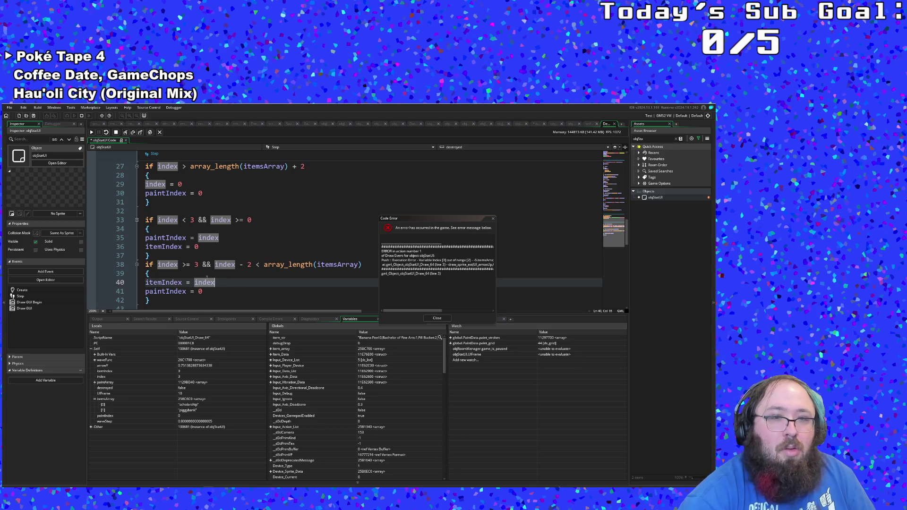
{"action": "type", "text": " - 2"}
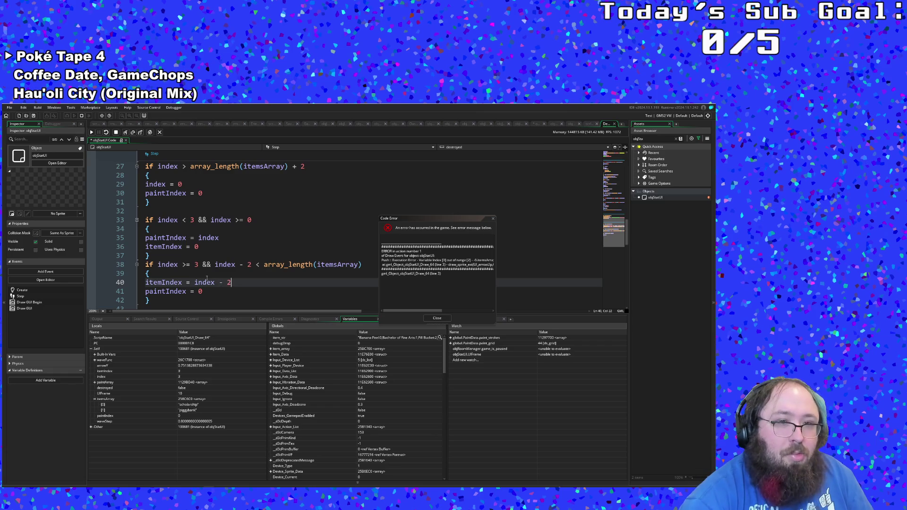
{"action": "left_click", "coordinate": [206, 277]}
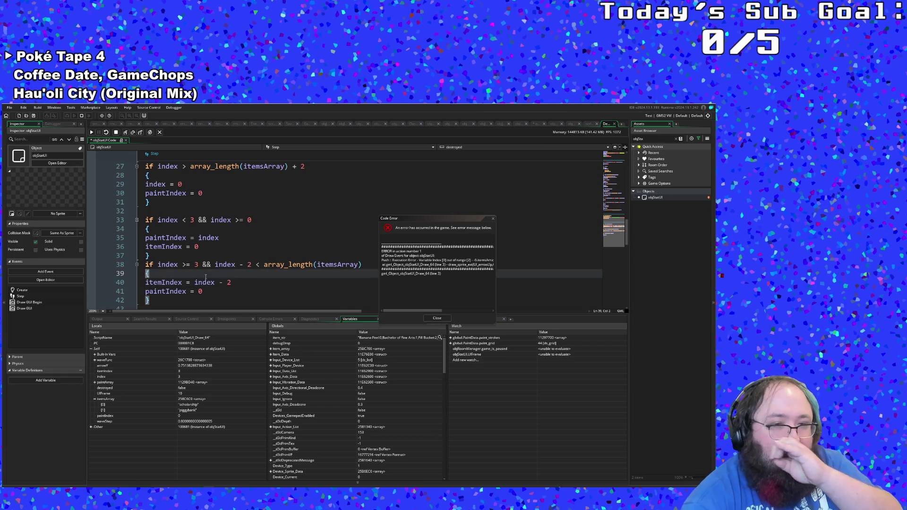
{"action": "left_click", "coordinate": [223, 293]}
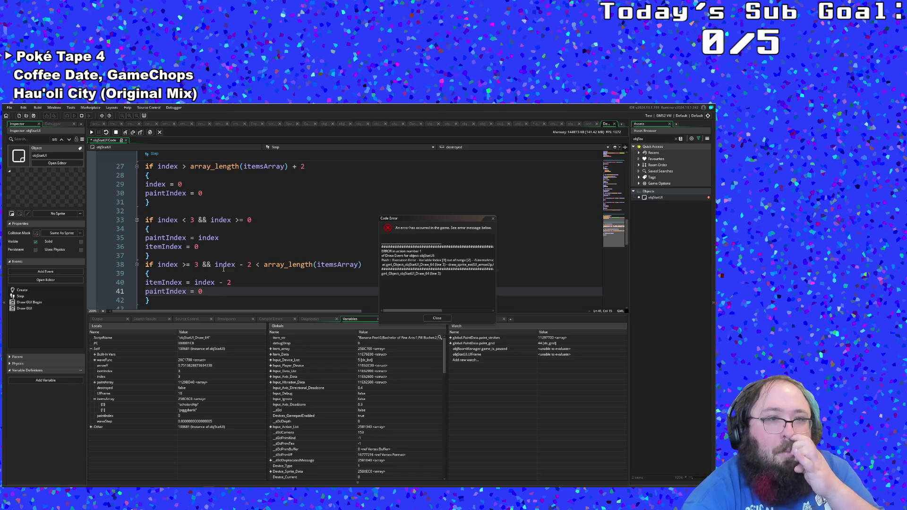
{"action": "scroll", "coordinate": [224, 268], "scroll_direction": "up", "scroll_amount": 4}
Step: Add 'itemIndex = 0' after 'paintIndex = 2' on line 25 in the index < 0 branch
{"action": "left_click", "coordinate": [211, 256]}
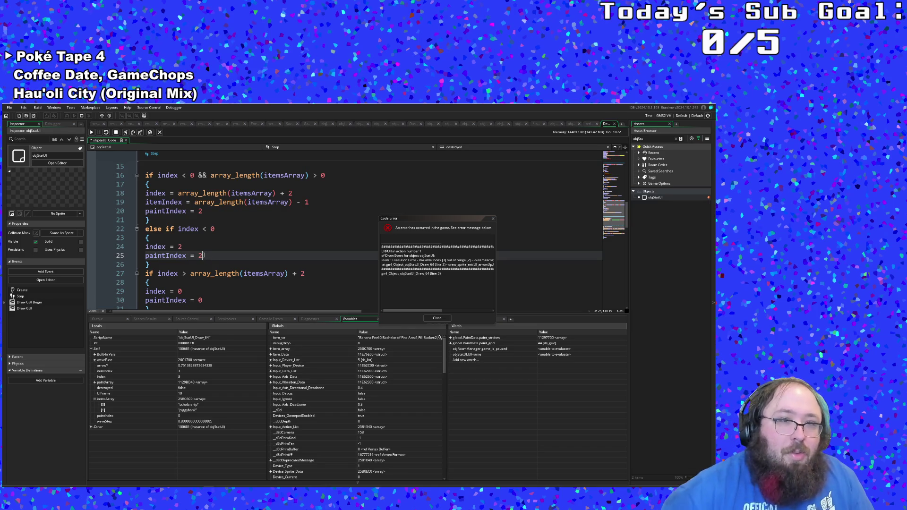
{"action": "key", "text": "Return"}
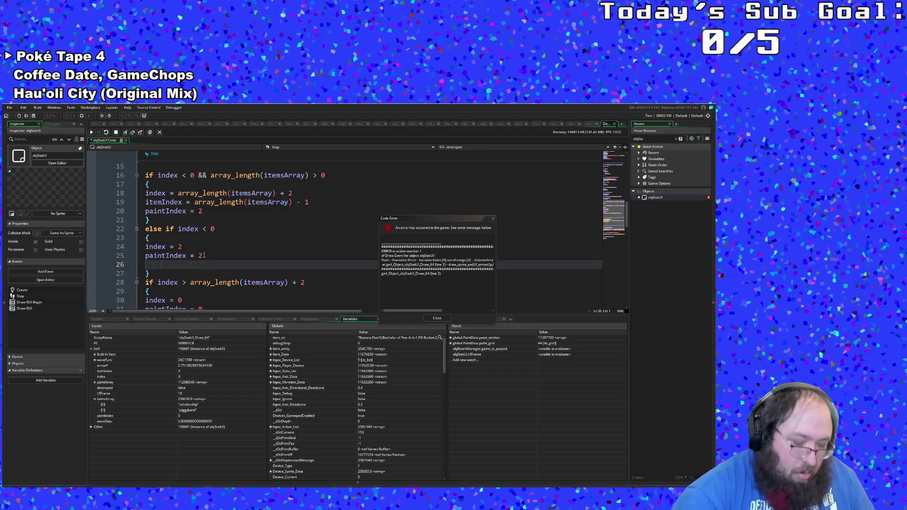
{"action": "type", "text": "item"}
{"action": "key", "text": "Return"}
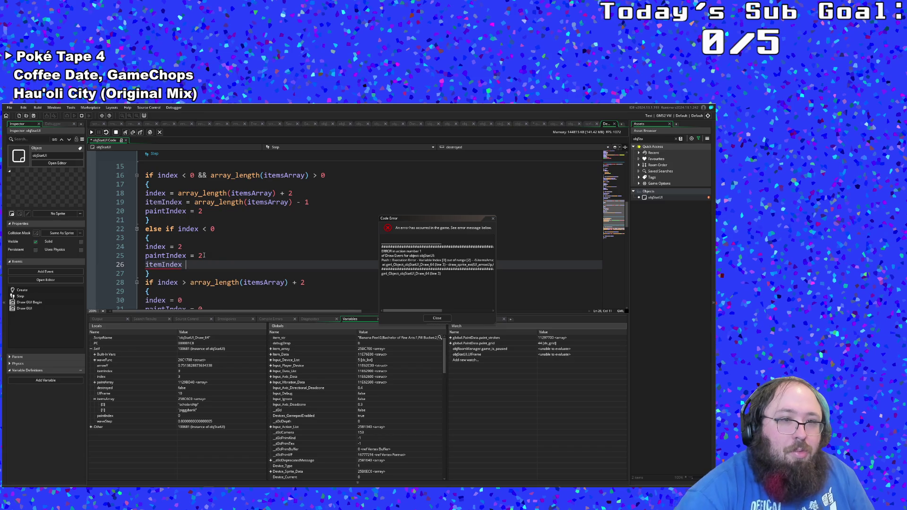
{"action": "type", "text": "= 0"}
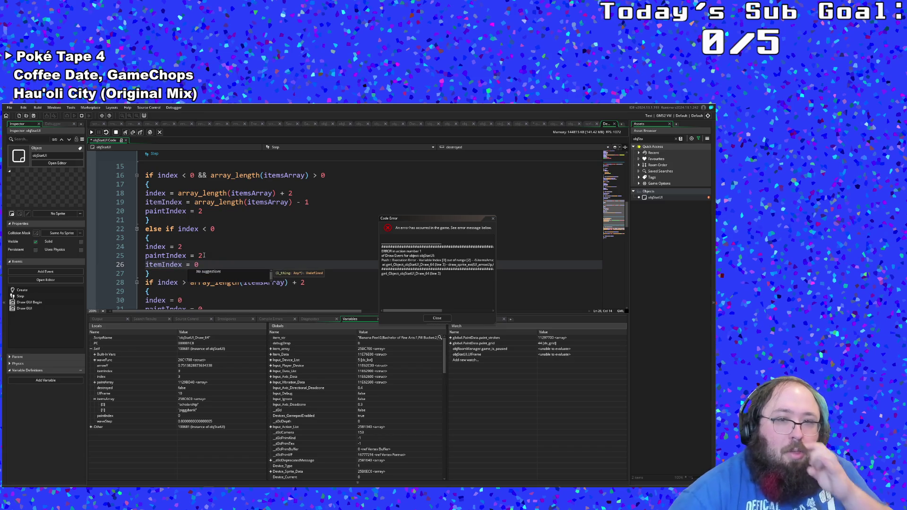
Step: Close the Code Error dialog, save the project, and rebuild and run the game
{"action": "left_click", "coordinate": [448, 319]}
{"action": "key", "text": "Down"}
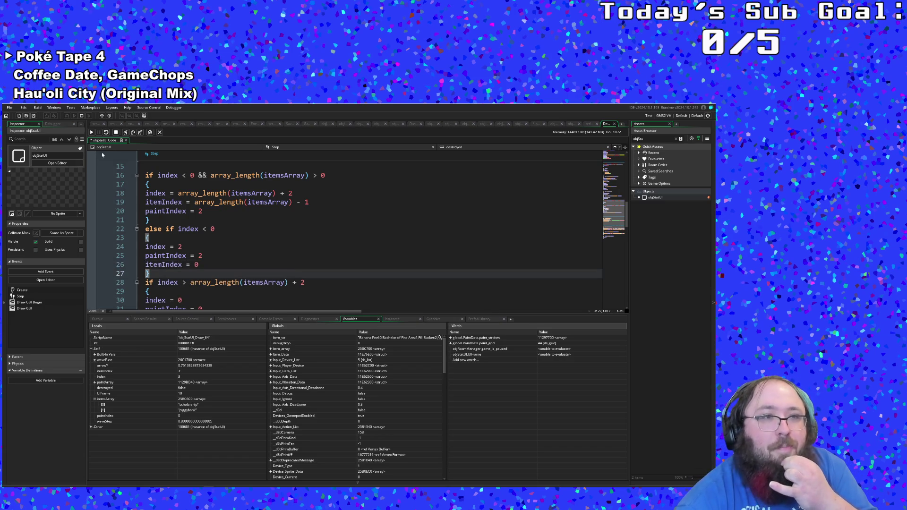
{"action": "left_click", "coordinate": [10, 108]}
{"action": "left_click", "coordinate": [18, 139]}
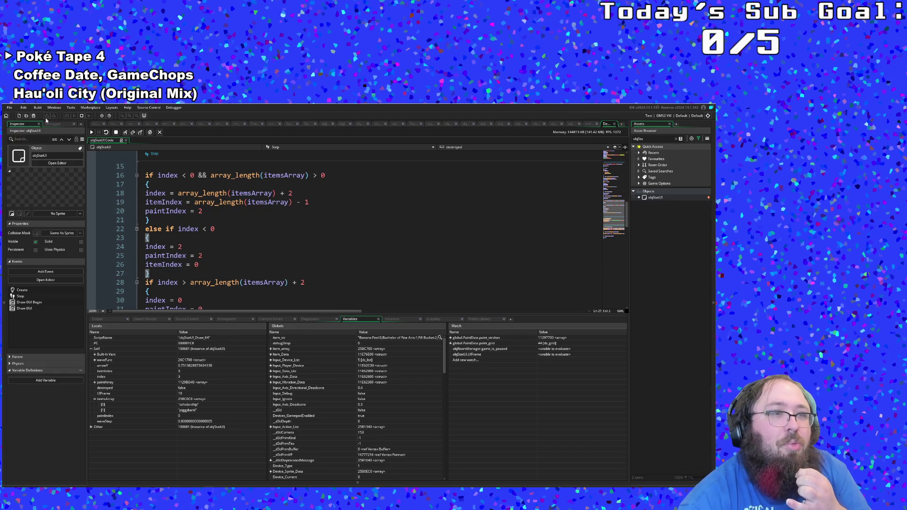
{"action": "left_click", "coordinate": [81, 116]}
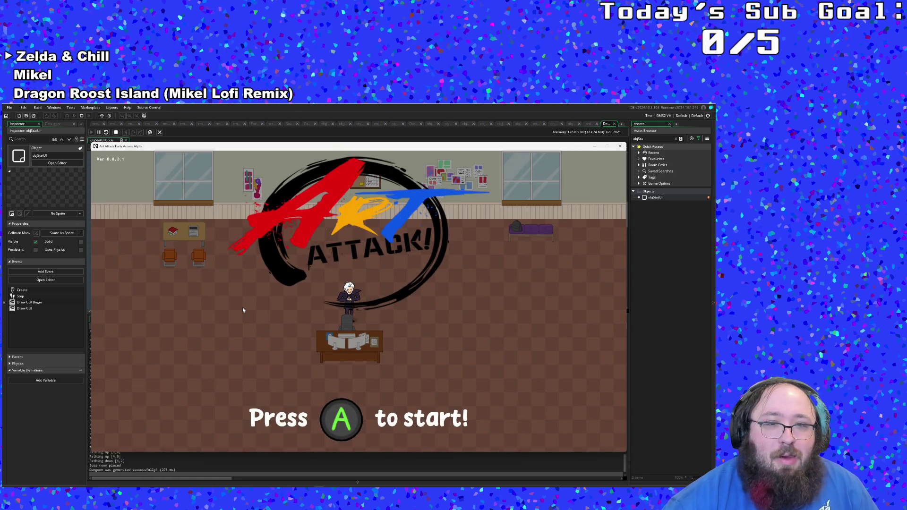
Step: Start the game, walk into the library, grab the blue paint and mix purple
{"action": "key", "text": "Return"}
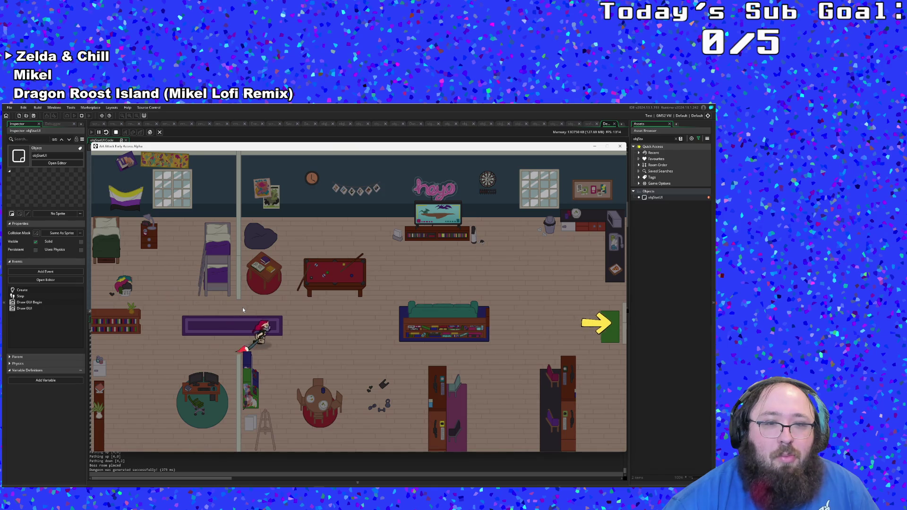
{"action": "key", "text": "Right"}
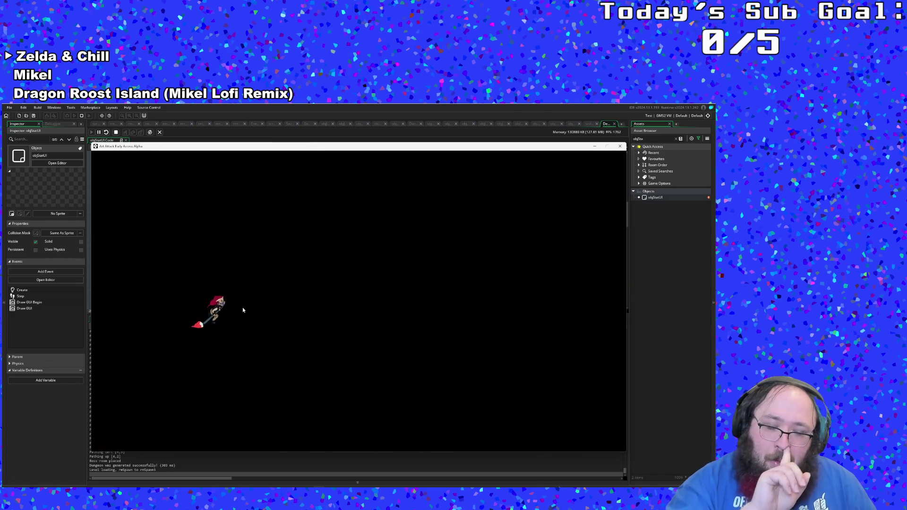
{"action": "key", "text": "Right"}
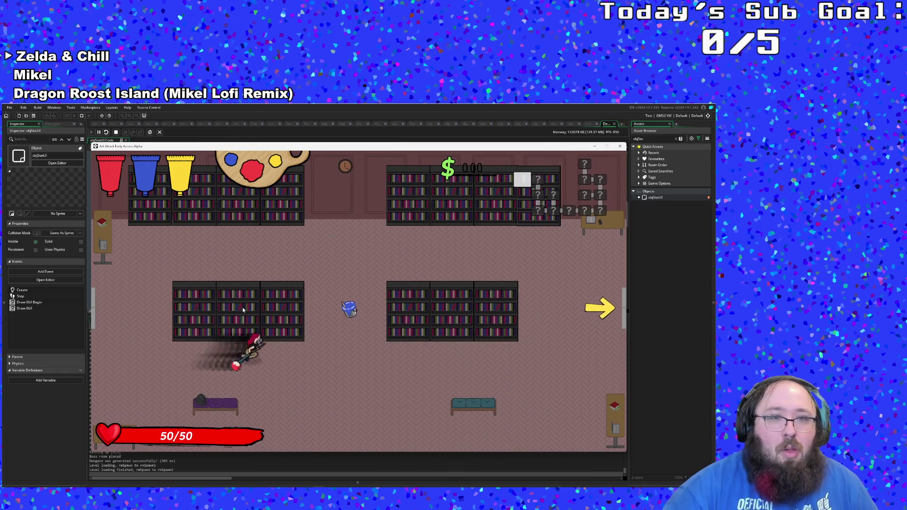
{"action": "key", "text": "Right"}
{"action": "key", "text": "Up"}
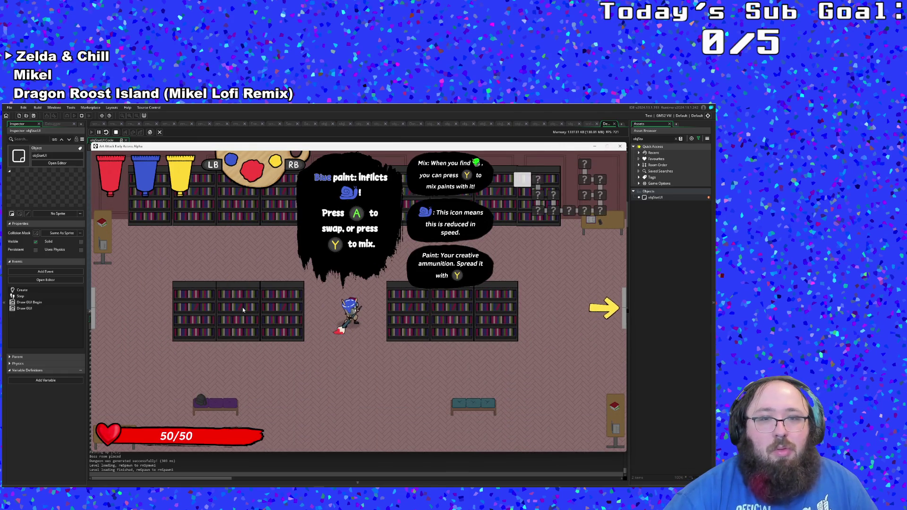
{"action": "key", "text": "space"}
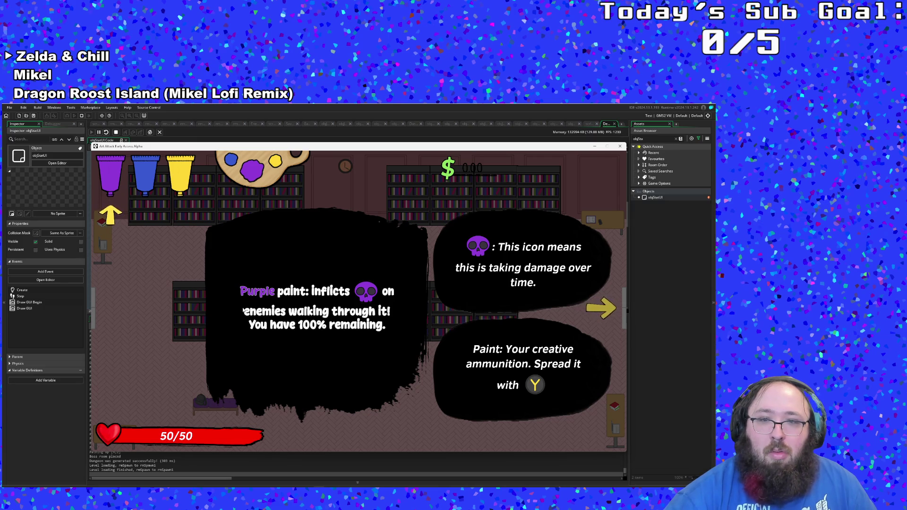
Step: Dismiss the paint tutorial and walk through the exit to the next room
{"action": "key", "text": "Return"}
{"action": "key", "text": "w"}
{"action": "key", "text": "d"}
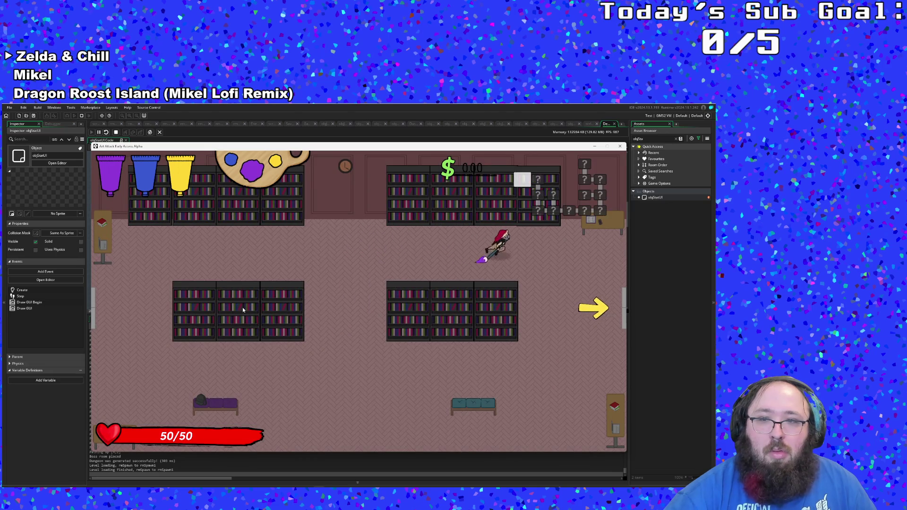
{"action": "key", "text": "s"}
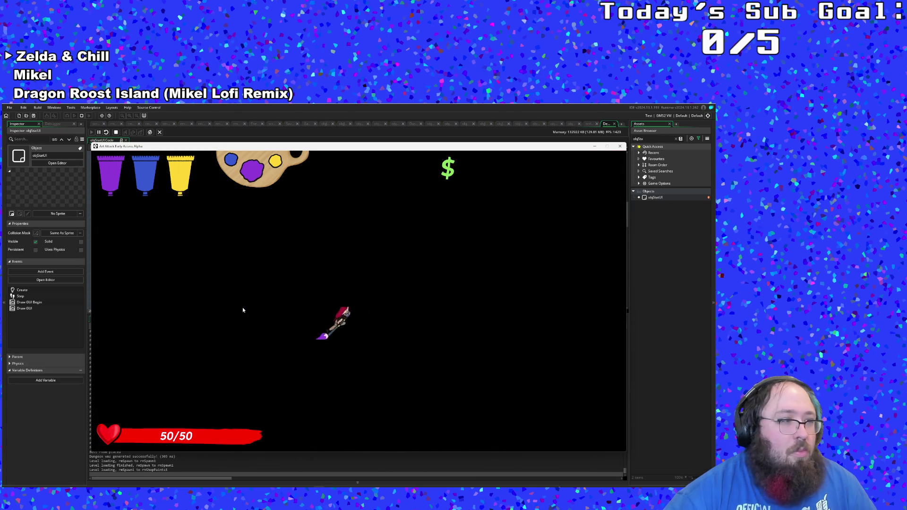
Step: Run around the paint shop collecting money, then walk up to the paint counter
{"action": "key", "text": "d"}
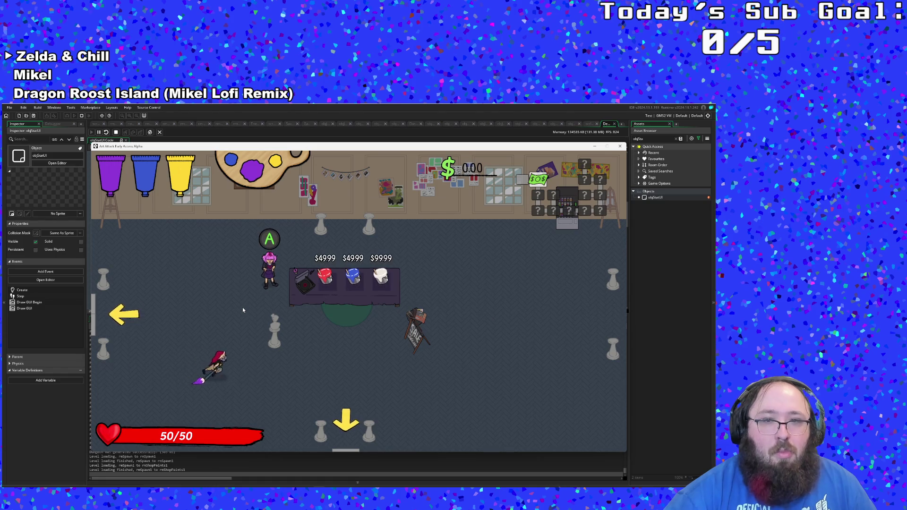
{"action": "key", "text": "a"}
{"action": "key", "text": "d"}
{"action": "key", "text": "s"}
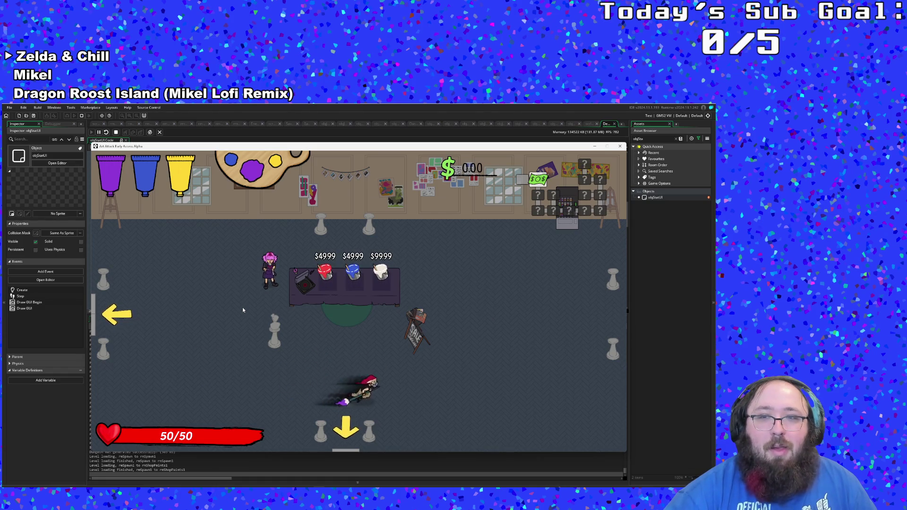
{"action": "key", "text": "d"}
{"action": "key", "text": "w"}
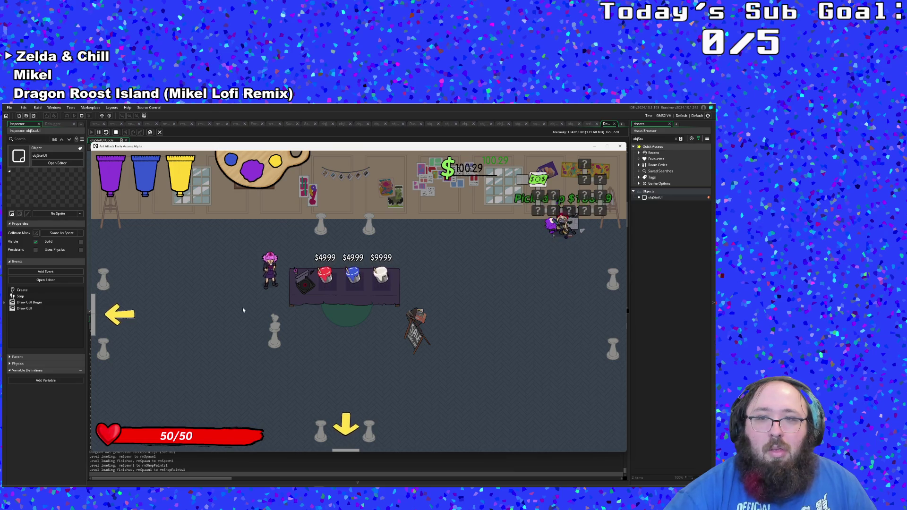
{"action": "key", "text": "a"}
{"action": "key", "text": "s"}
{"action": "key", "text": "w"}
{"action": "key", "text": "a"}
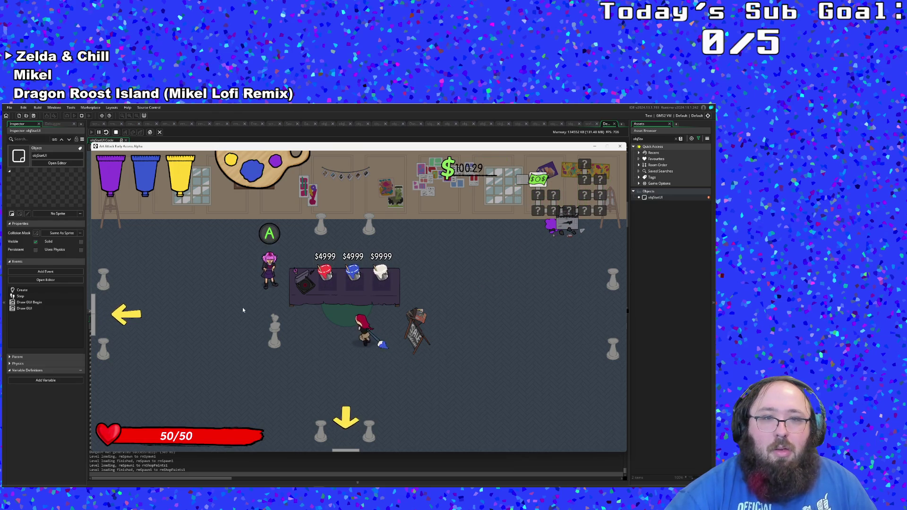
Step: Switch to purple, buy the Lavender paint leaving $0.30, and walk out the exit
{"action": "key", "text": "q"}
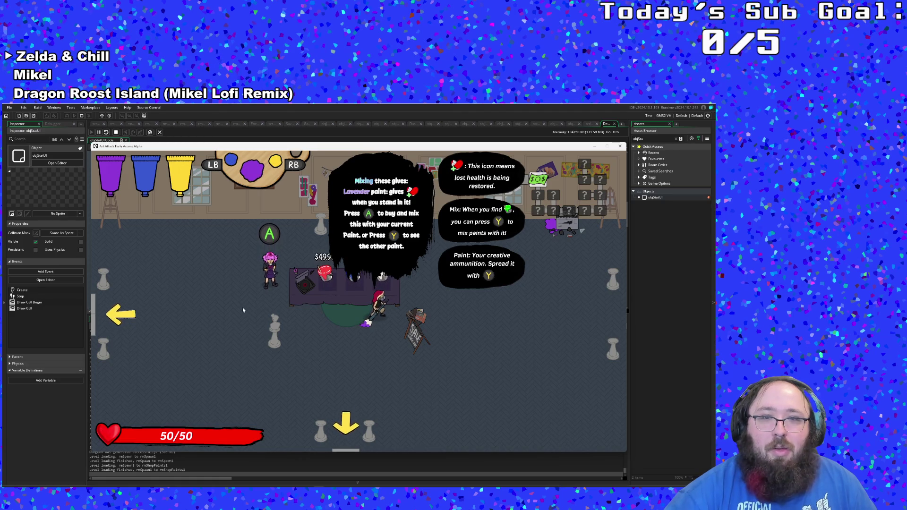
{"action": "key", "text": "space"}
{"action": "key", "text": "s"}
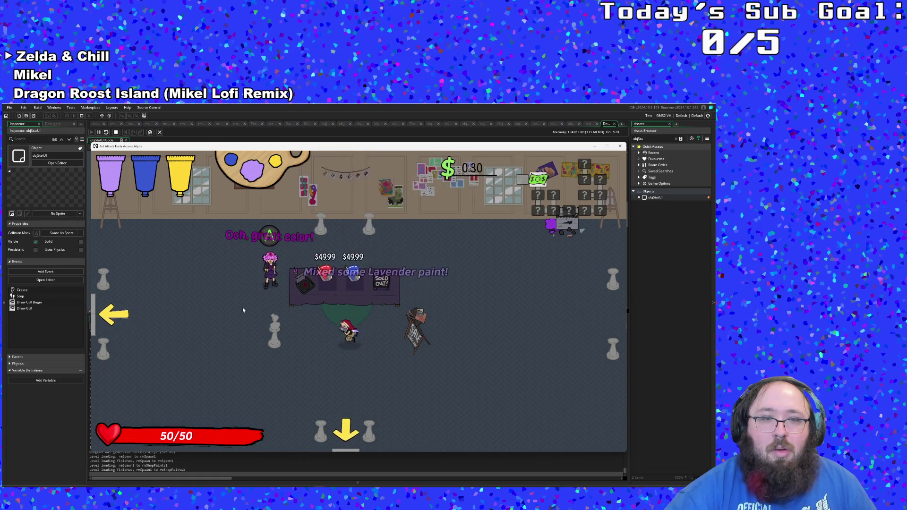
{"action": "key", "text": "Escape"}
{"action": "key", "text": "Return"}
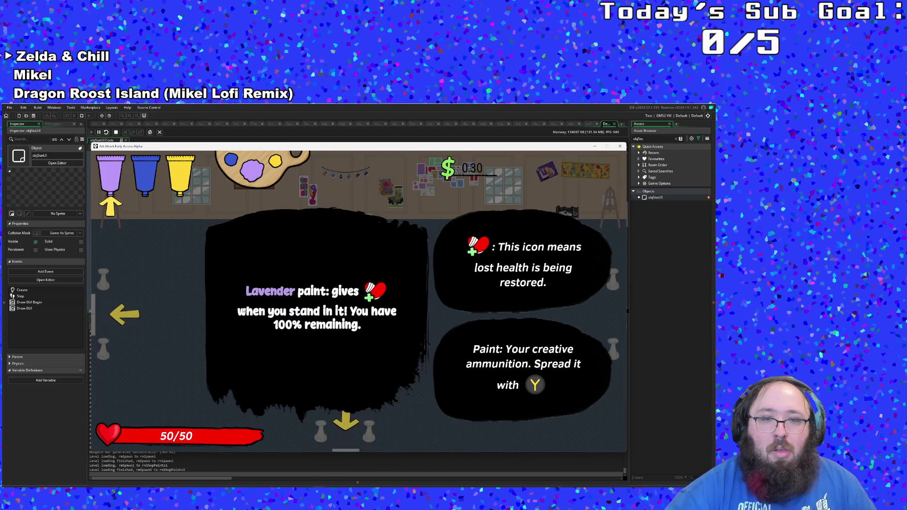
{"action": "key", "text": "s"}
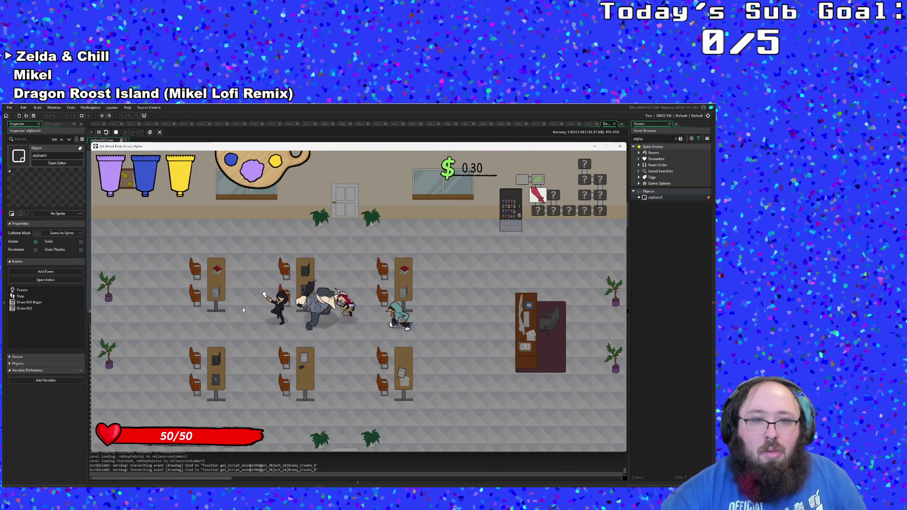
Step: Fight off the swarming classroom enemies near the first table with paint and attacks
{"action": "key", "text": "a"}
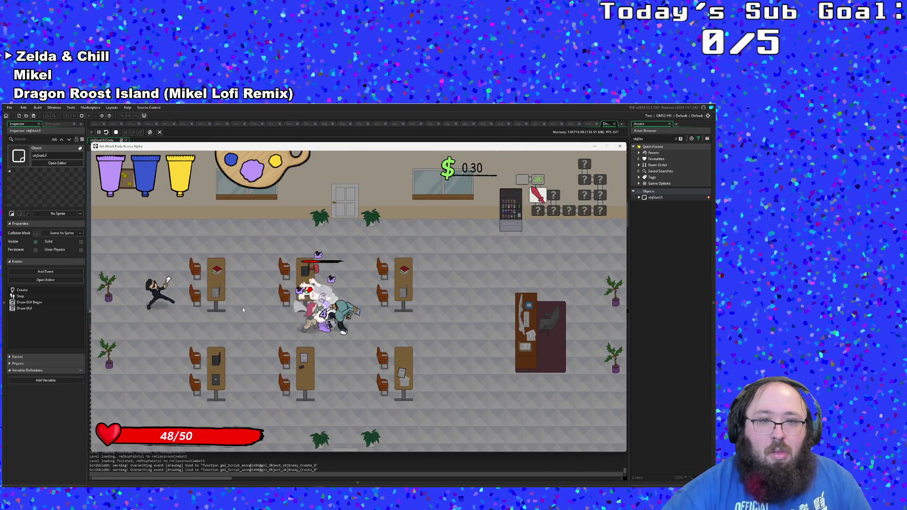
{"action": "key", "text": "d"}
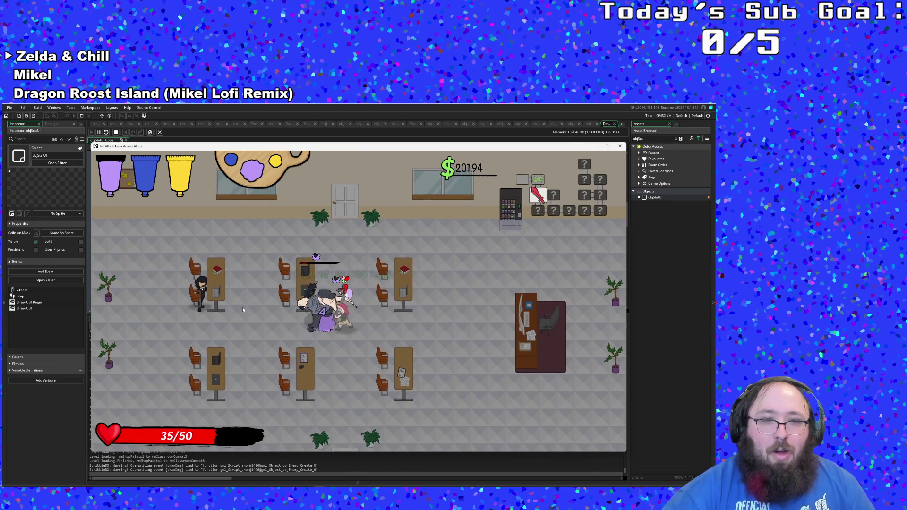
{"action": "key", "text": "a"}
{"action": "key", "text": "d"}
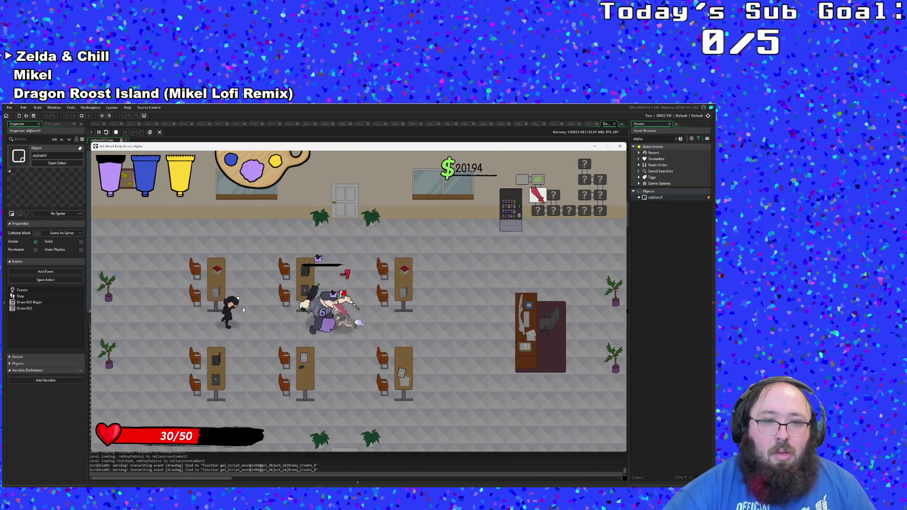
{"action": "key", "text": "d"}
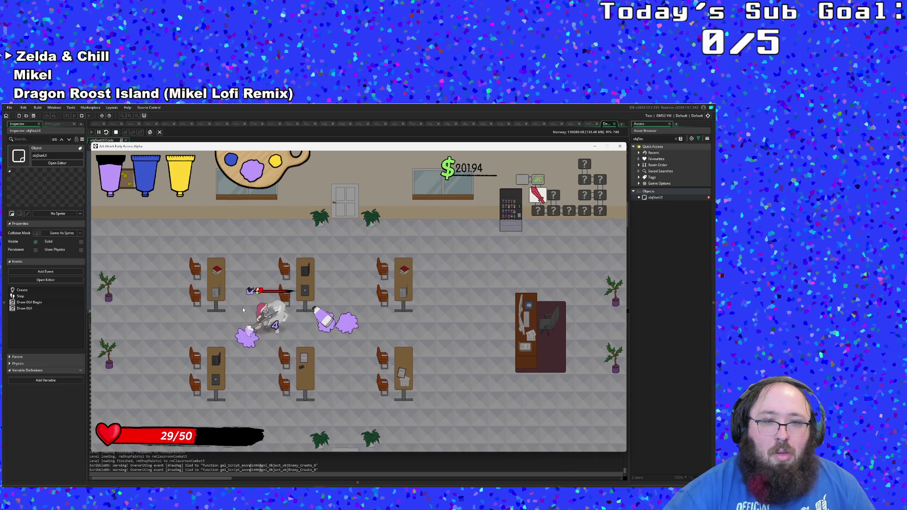
{"action": "left_click", "coordinate": [243, 310]}
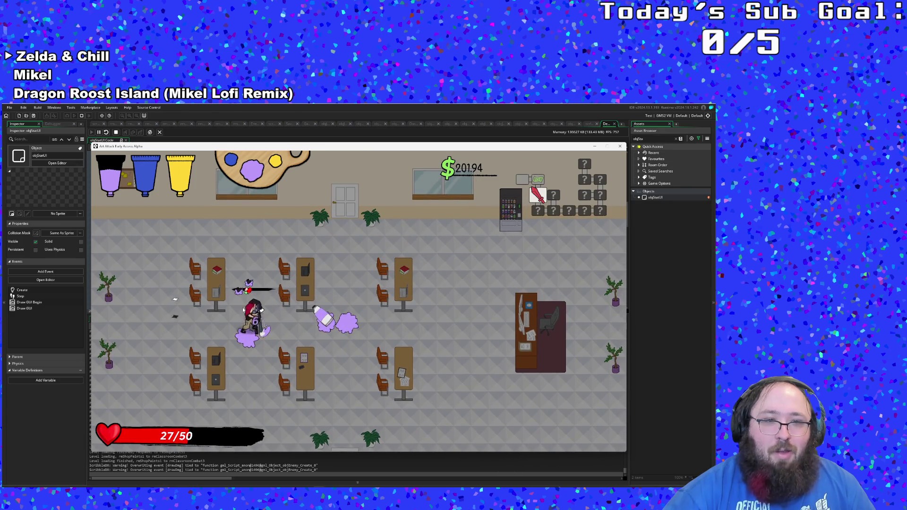
Step: Smash the machine and collect money to $266.24, restoring health to 50/50 and refilling paint
{"action": "key", "text": "d"}
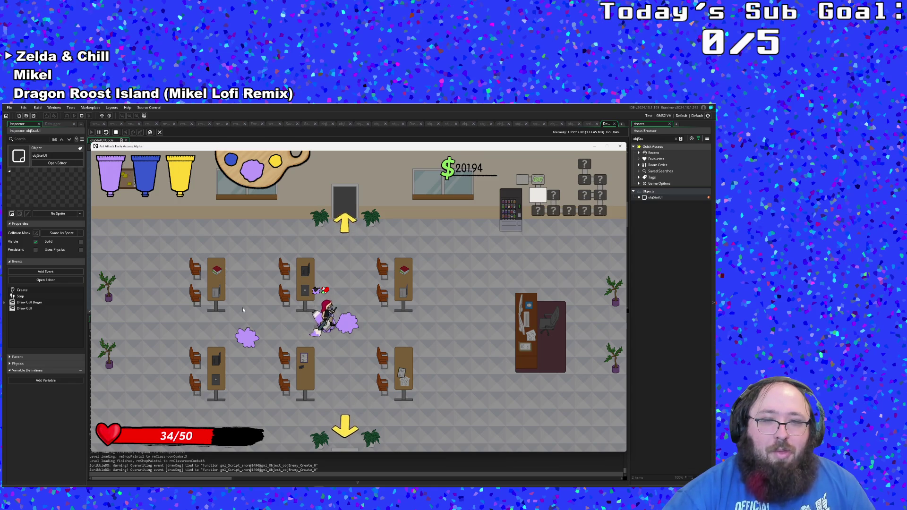
{"action": "key", "text": "d"}
{"action": "key", "text": "w"}
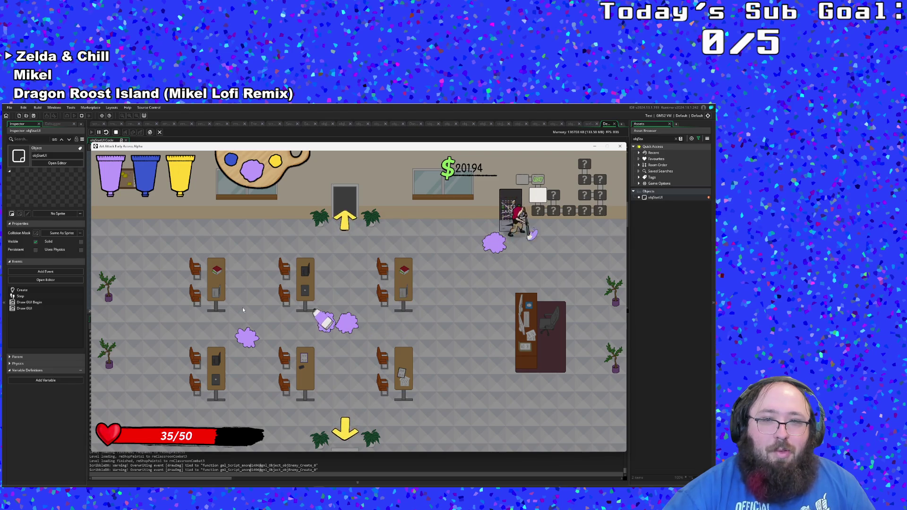
{"action": "key", "text": "s"}
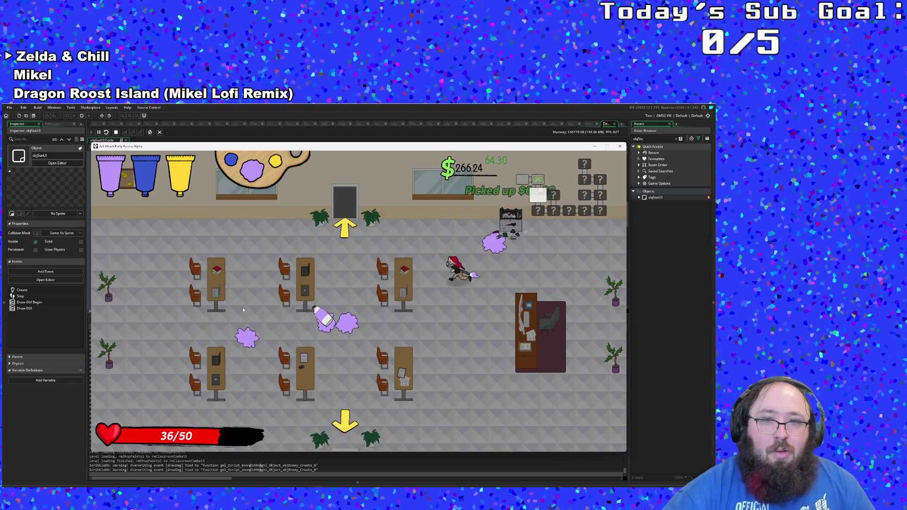
{"action": "key", "text": "w"}
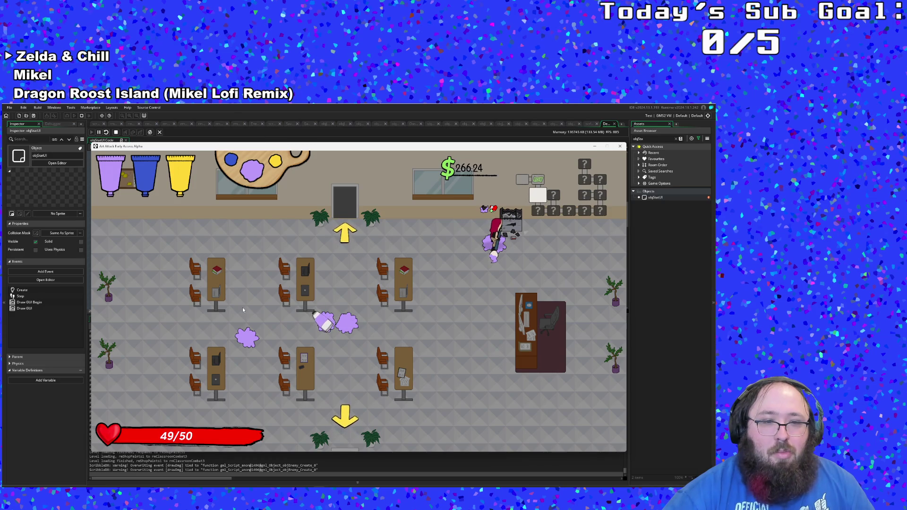
Step: Grab the paint refill pickup, then leave through the bottom door to the paint shop
{"action": "key", "text": "a"}
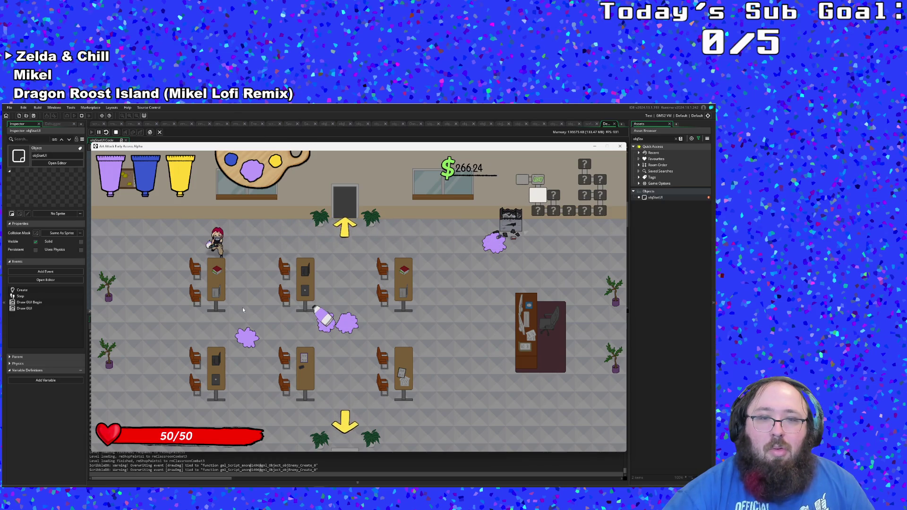
{"action": "key", "text": "s"}
{"action": "key", "text": "d"}
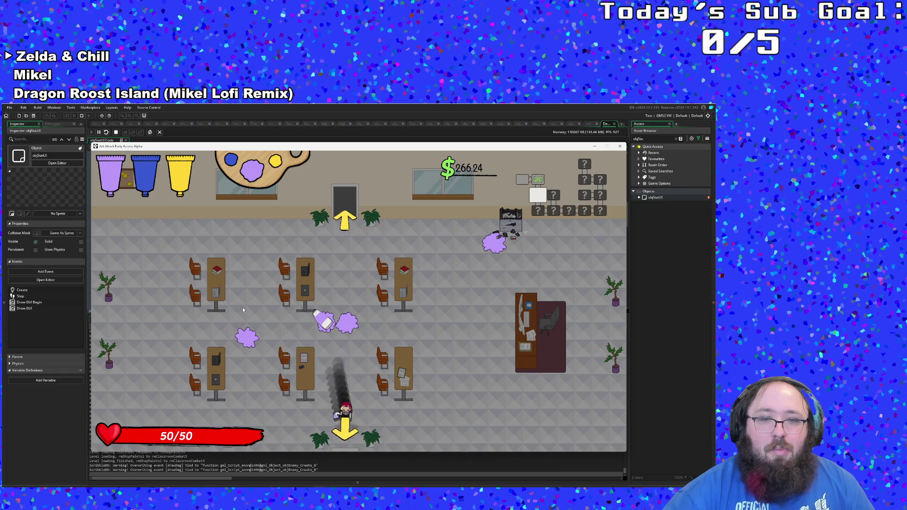
{"action": "key", "text": "w"}
{"action": "key", "text": "s"}
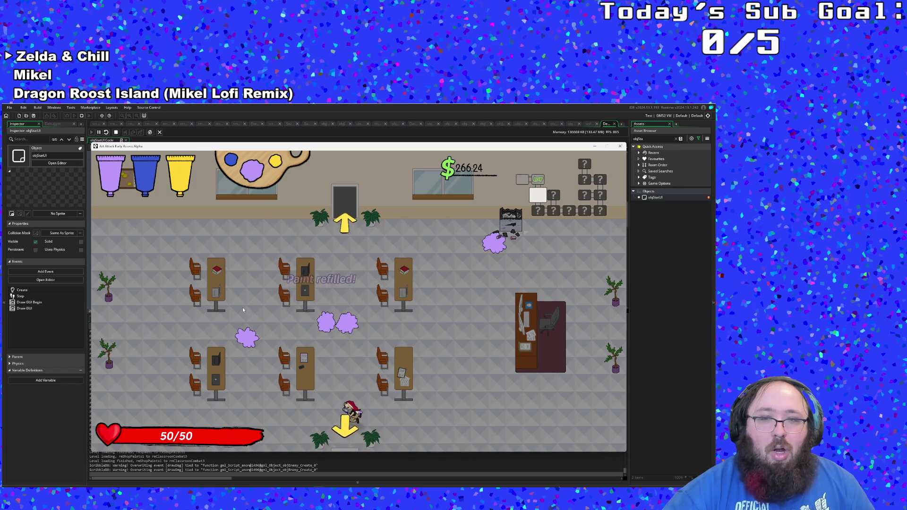
{"action": "key", "text": "s"}
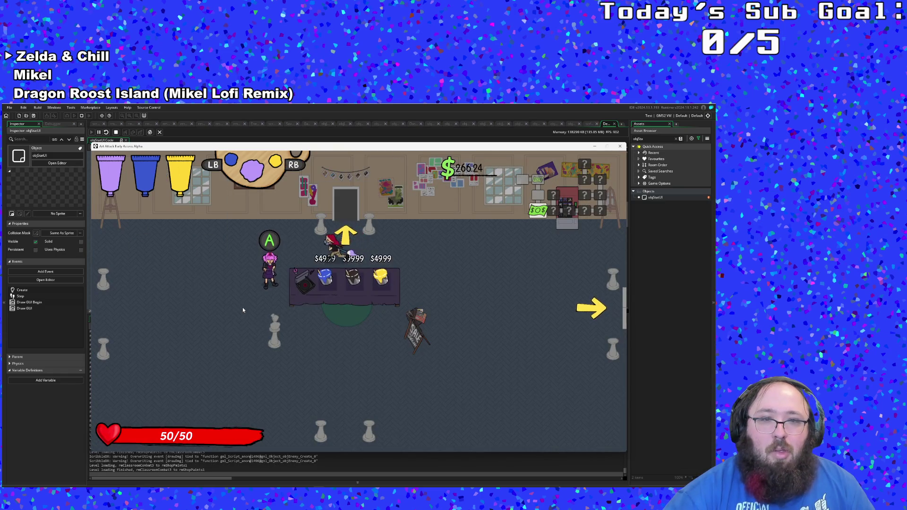
Step: At the paint counter, cycle to Yellow, then mix Gold and buy Yellow, leaving $116.26
{"action": "key", "text": "a"}
{"action": "key", "text": "s"}
{"action": "key", "text": "d"}
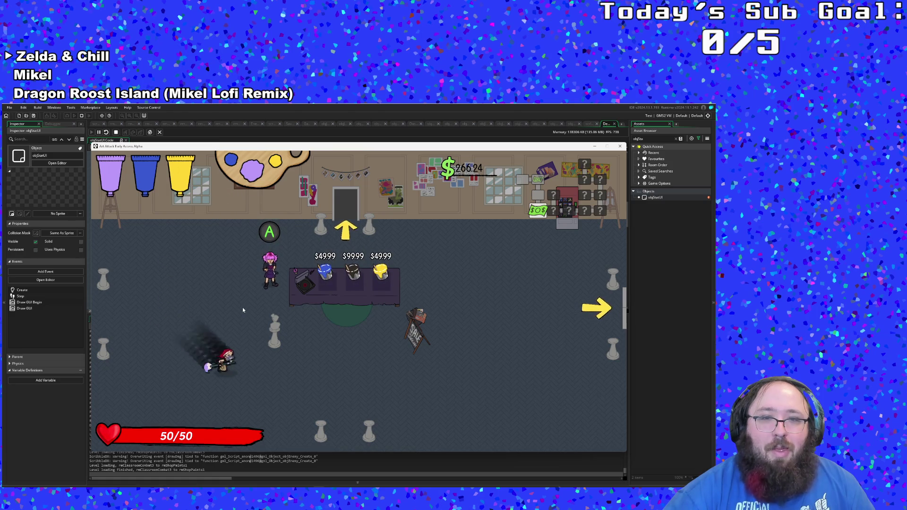
{"action": "key", "text": "d"}
{"action": "key", "text": "w"}
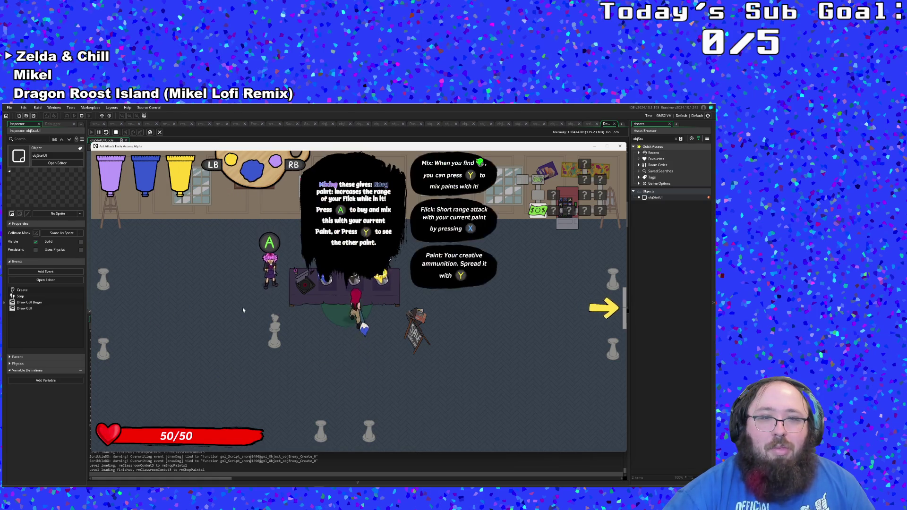
{"action": "key", "text": "d"}
{"action": "key", "text": "q"}
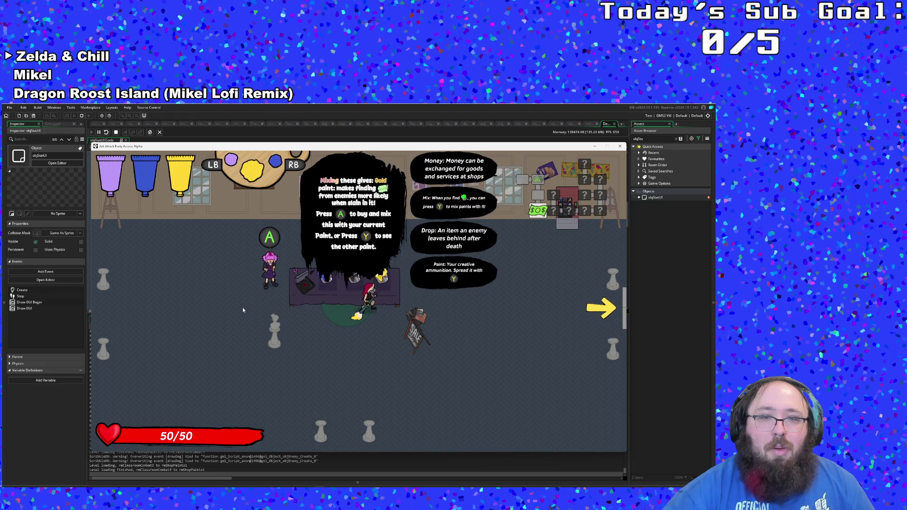
{"action": "key", "text": "e"}
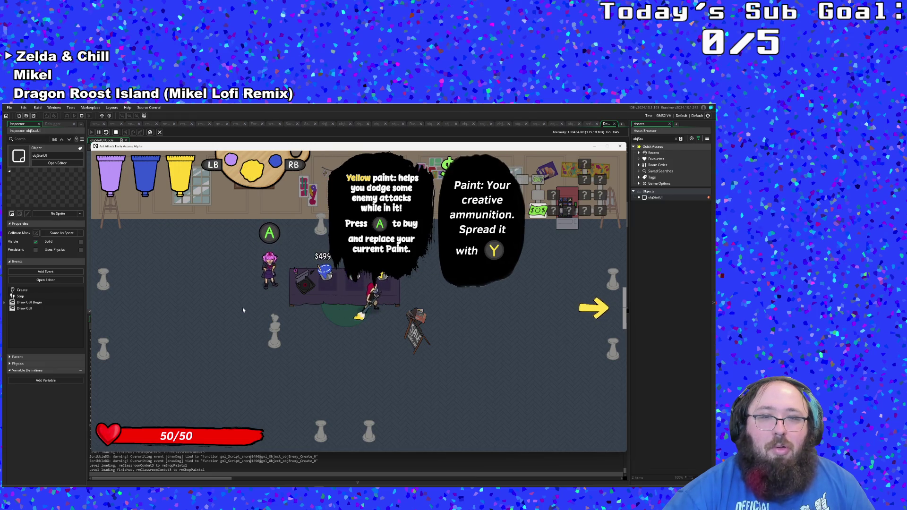
{"action": "key", "text": "space"}
{"action": "key", "text": "space"}
Step: Switch to the purple paint, mix Latte, and walk out the right exit
{"action": "key", "text": "s"}
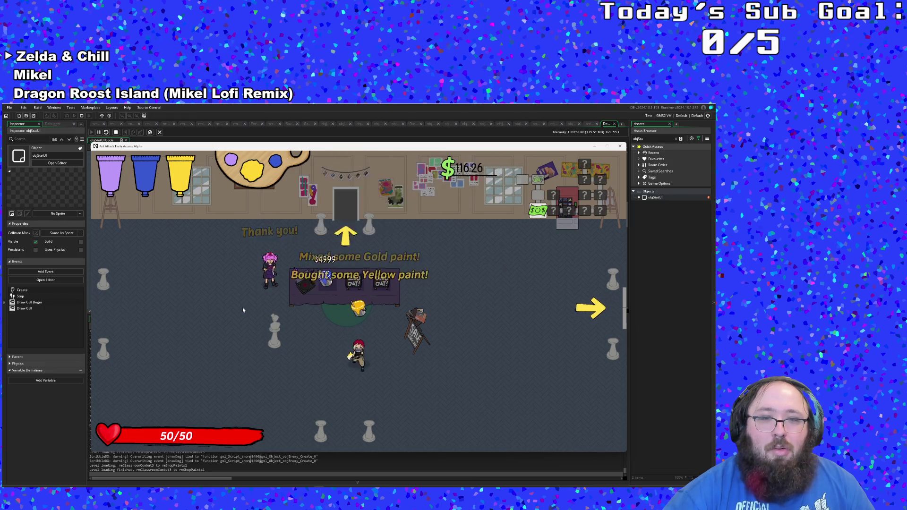
{"action": "key", "text": "w"}
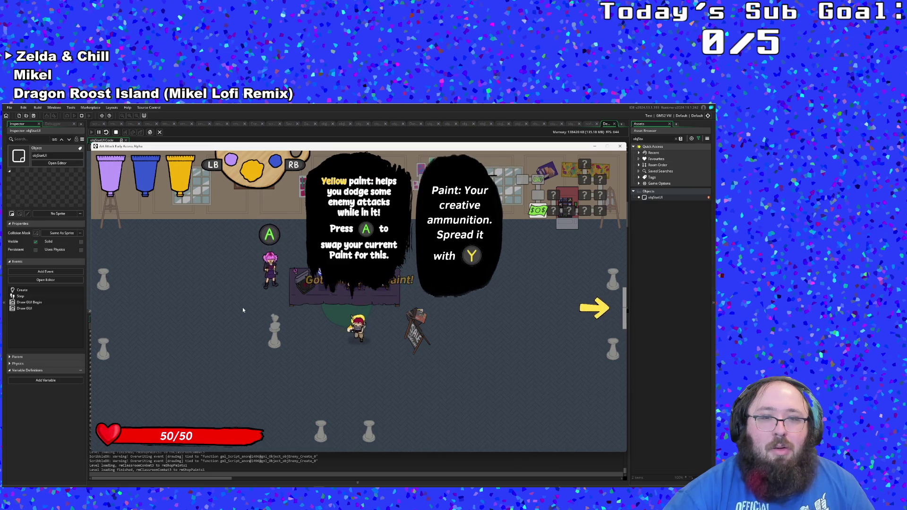
{"action": "key", "text": "s"}
{"action": "key", "text": "w"}
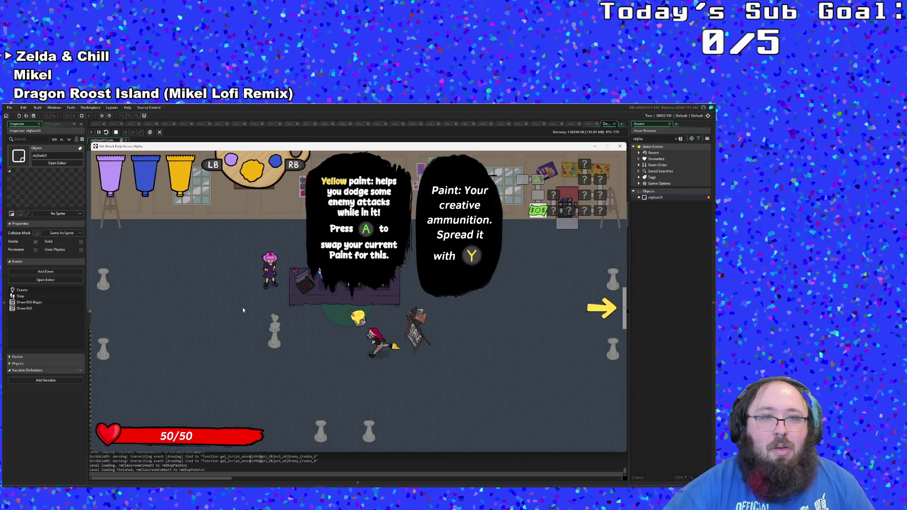
{"action": "key", "text": "q"}
{"action": "key", "text": "a"}
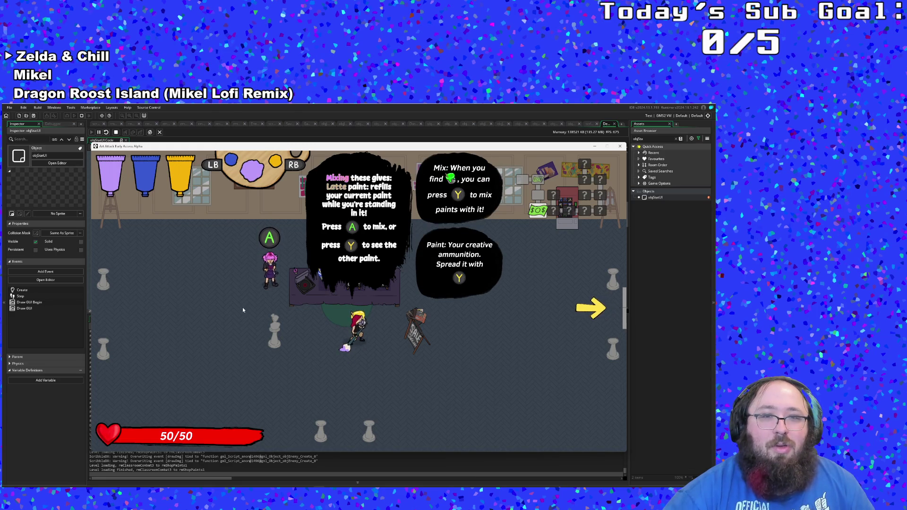
{"action": "key", "text": "space"}
{"action": "key", "text": "s"}
{"action": "key", "text": "d"}
{"action": "key", "text": "w"}
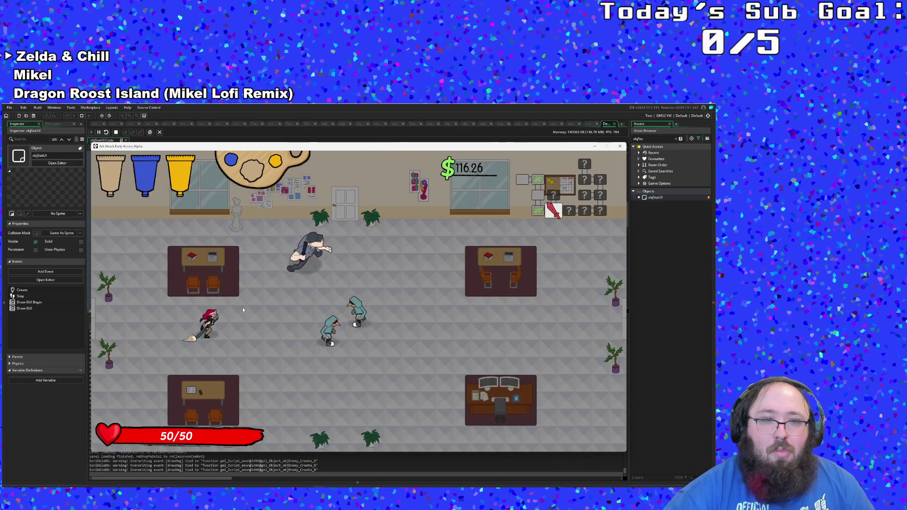
Step: Enter the classroom, close a paint ring around the enemy, and collect the money pile
{"action": "key", "text": "d"}
{"action": "key", "text": "d"}
{"action": "key", "text": "w"}
{"action": "key", "text": "a"}
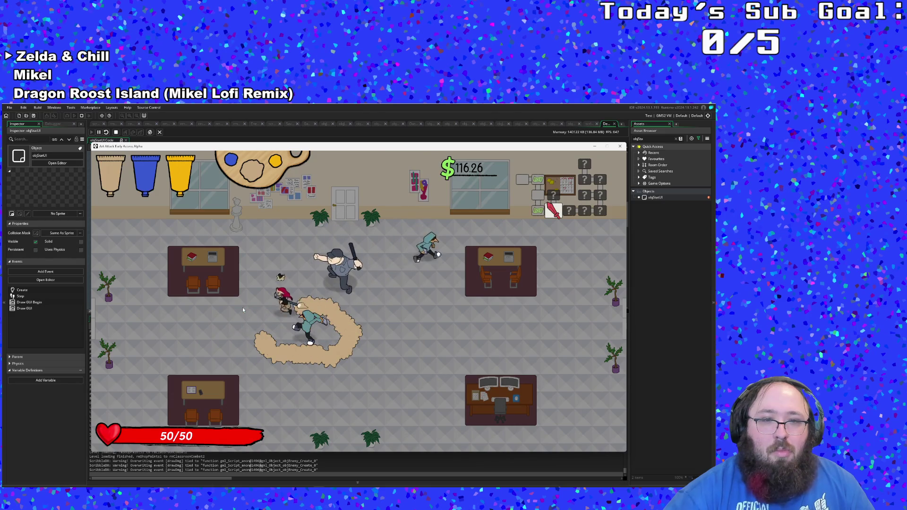
{"action": "key", "text": "s"}
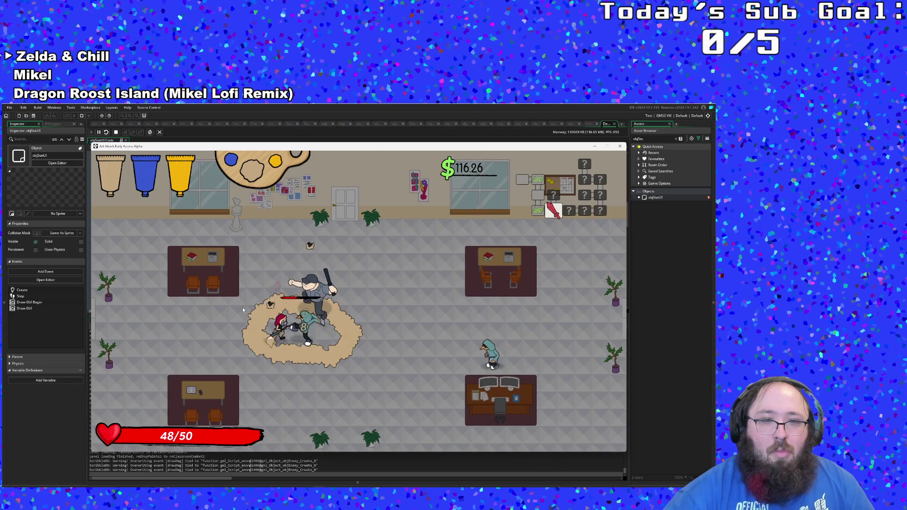
{"action": "key", "text": "a"}
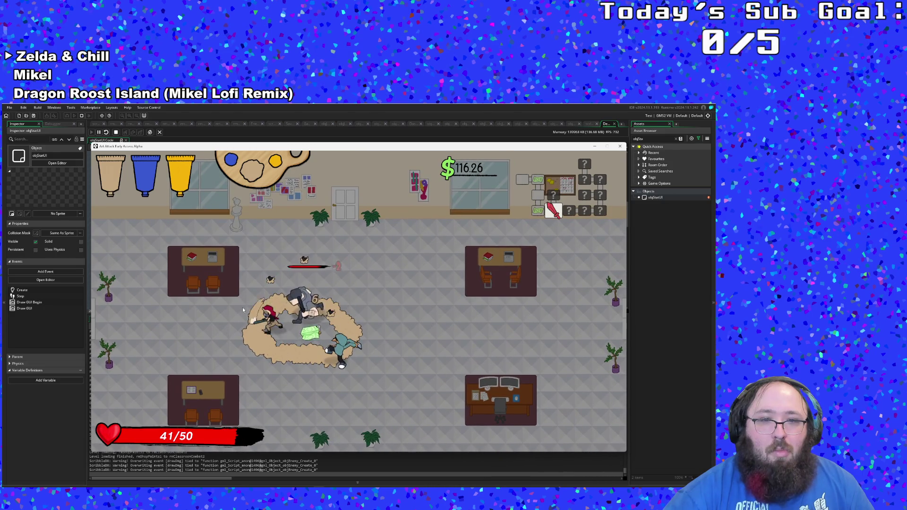
{"action": "key", "text": "d"}
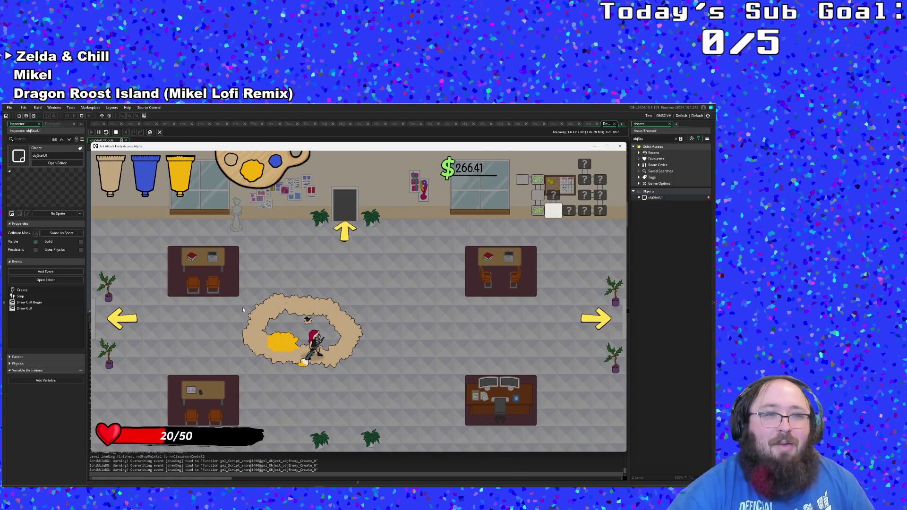
Step: Cross the paint ring, leave through the top door, and pause the game
{"action": "key", "text": "a"}
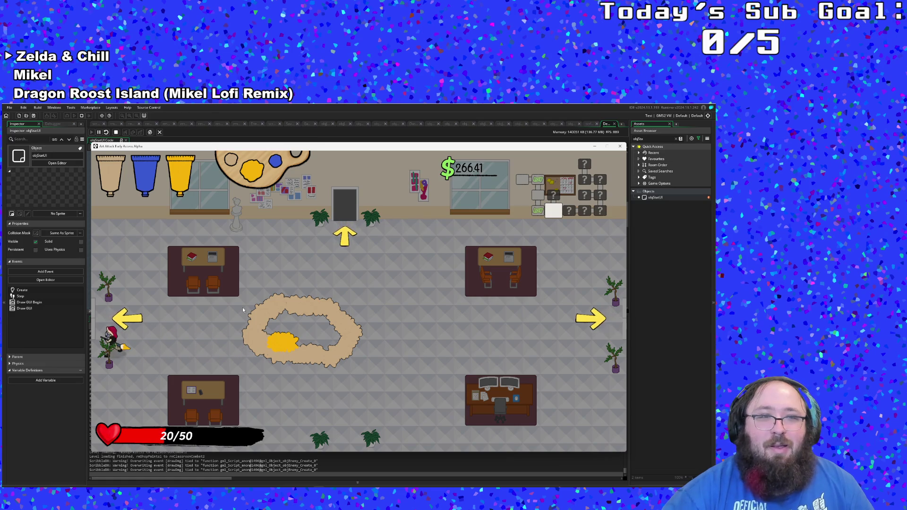
{"action": "key", "text": "d"}
{"action": "key", "text": "w"}
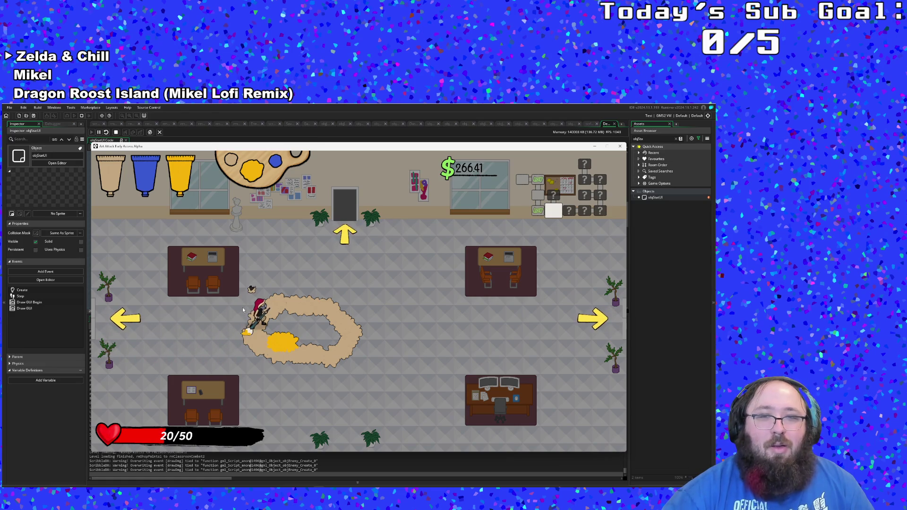
{"action": "key", "text": "w"}
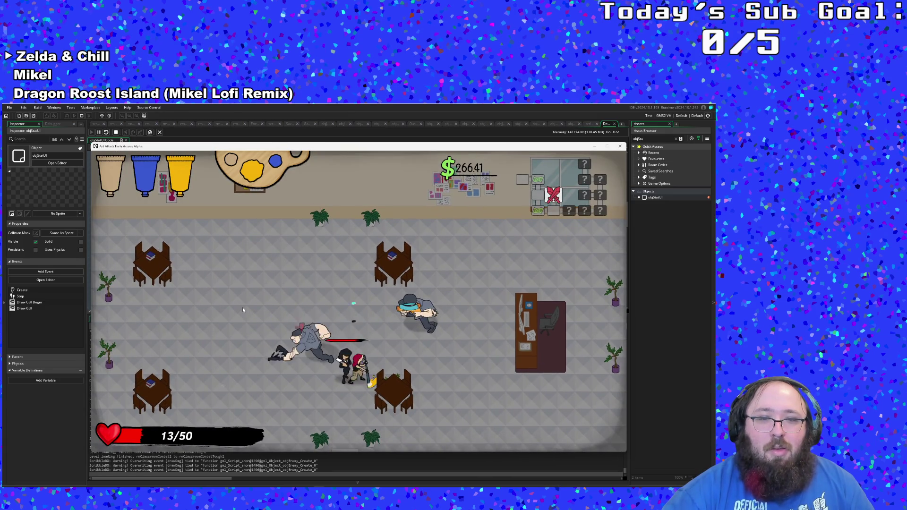
{"action": "key", "text": "Escape"}
Step: Find Tenured (Assist) Mode in Settings, resume play until defeat, and leave the game-over screen
{"action": "key", "text": "Down"}
{"action": "key", "text": "Return"}
{"action": "key", "text": "Down"}
{"action": "key", "text": "Down"}
{"action": "key", "text": "Down"}
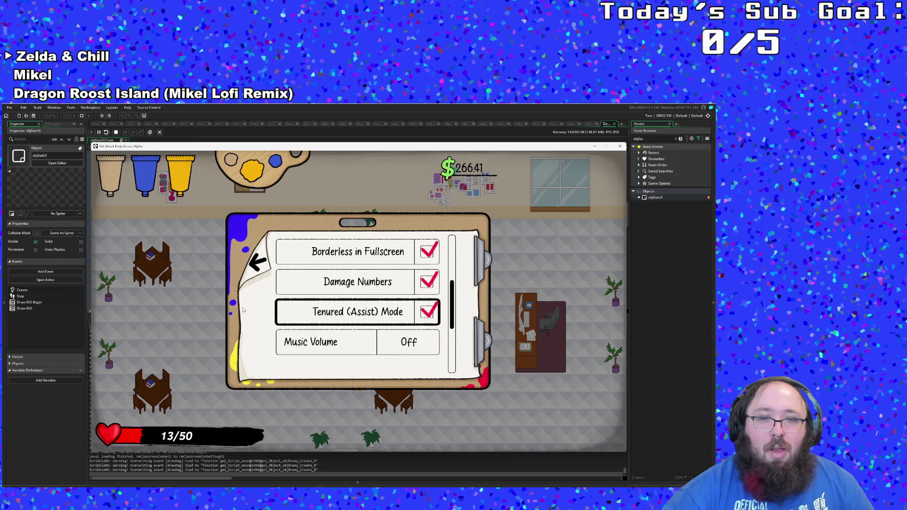
{"action": "key", "text": "Escape"}
{"action": "key", "text": "Escape"}
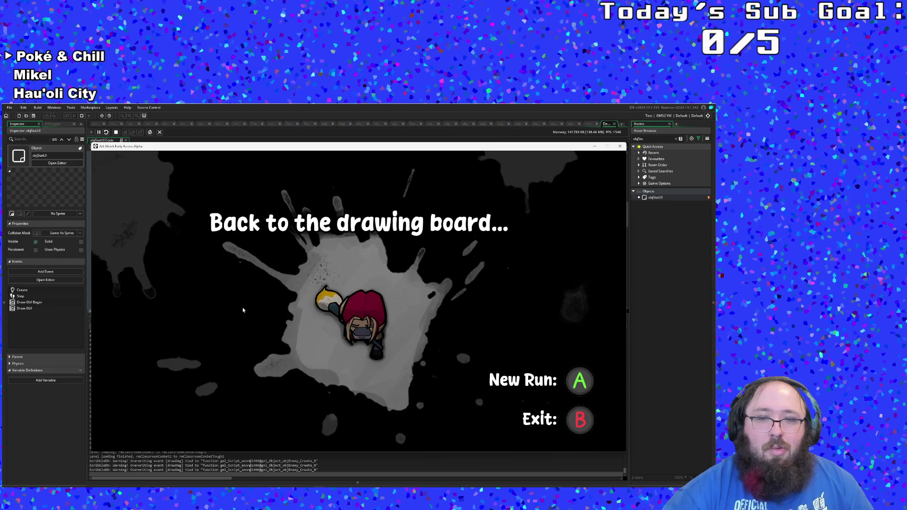
{"action": "key", "text": "Escape"}
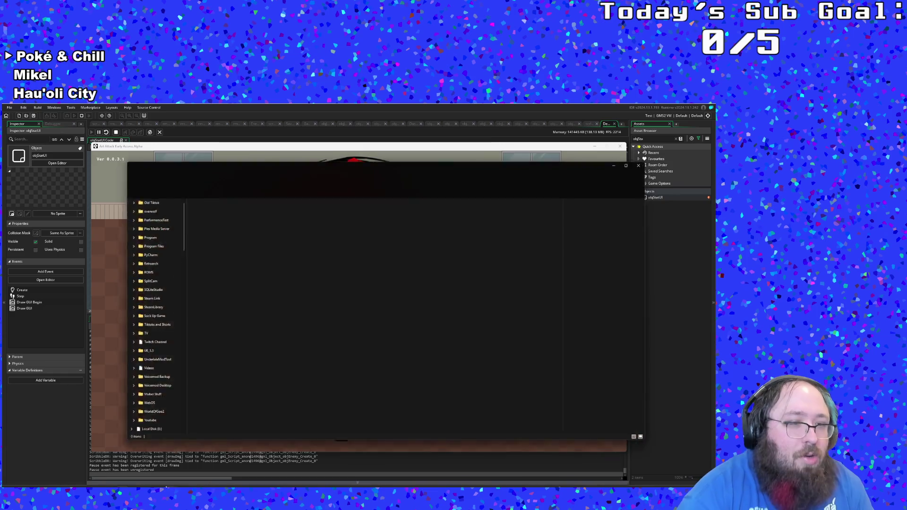
Step: Open Preferences.ini from File Explorer, then close Notepad and the running game window
{"action": "key", "text": "super+e"}
{"action": "left_click_drag", "start_coordinate": [292, 168], "coordinate": [1, 165]}
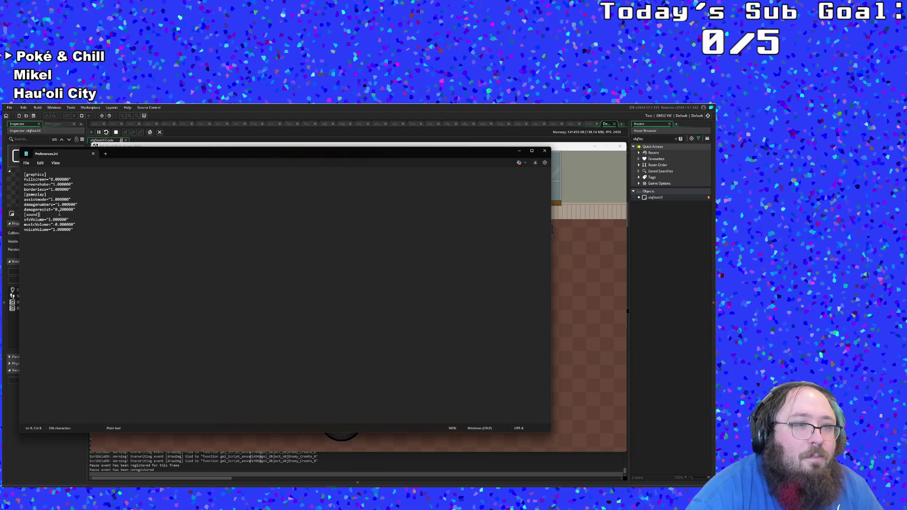
{"action": "left_click", "coordinate": [544, 152]}
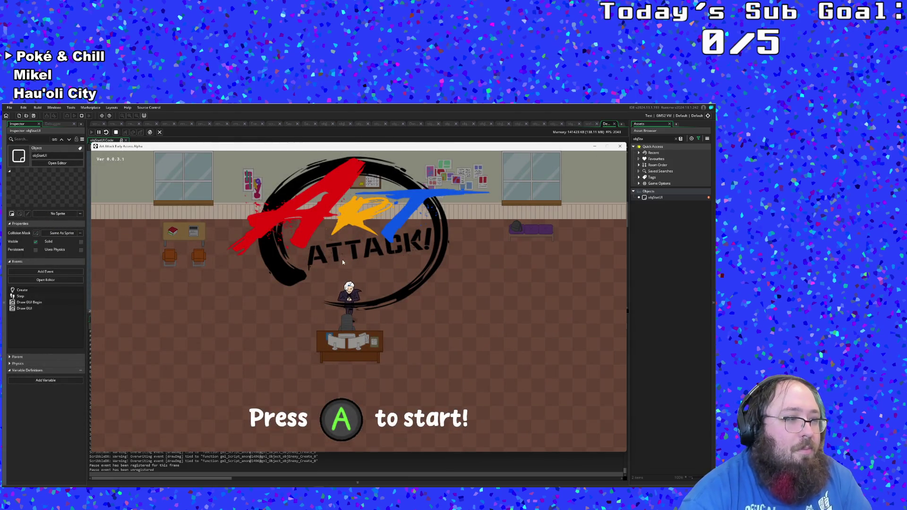
{"action": "left_click", "coordinate": [620, 146]}
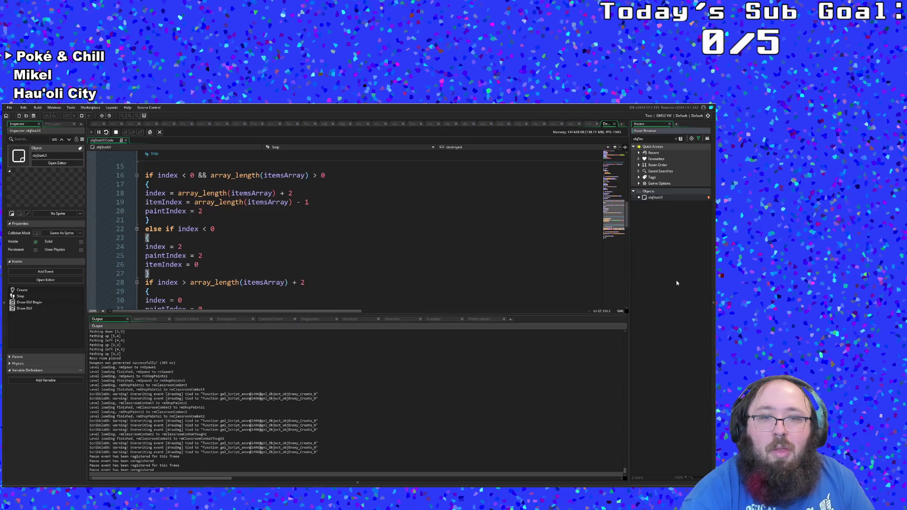
Step: Start an 'obj' asset search with Ctrl+T, then clear and dismiss it
{"action": "left_click", "coordinate": [341, 415]}
{"action": "key", "text": "ctrl+t"}
{"action": "type", "text": "obj"}
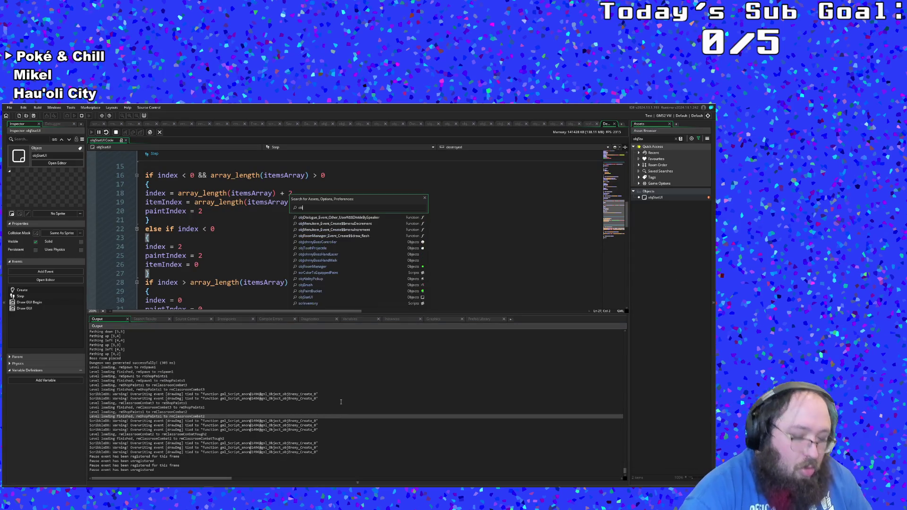
{"action": "key", "text": "BackSpace"}
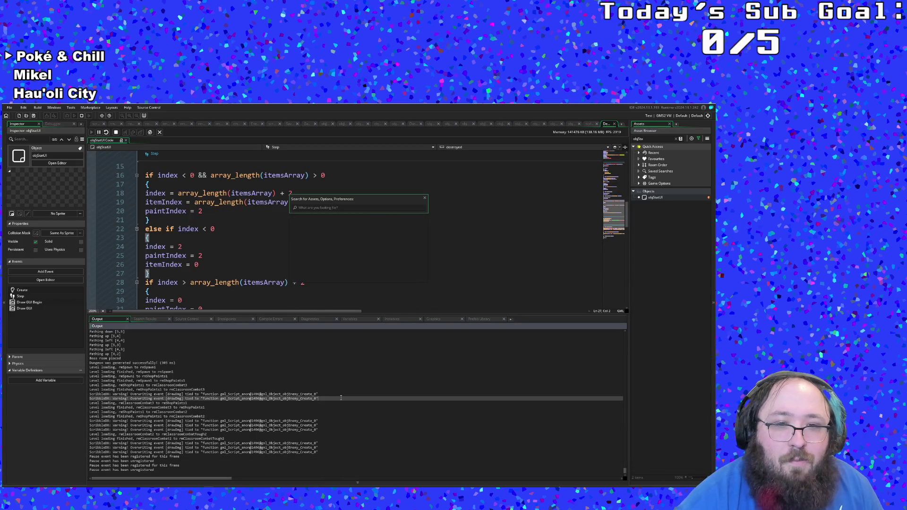
{"action": "key", "text": "Escape"}
Step: Break the running game and scroll Globals in Variables to damageResistanceAssist at 0.2
{"action": "left_click", "coordinate": [357, 320]}
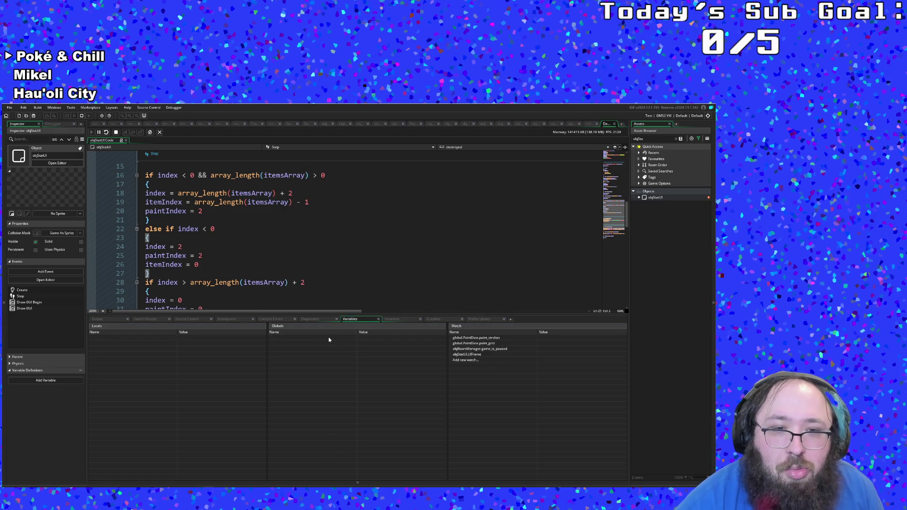
{"action": "left_click", "coordinate": [98, 132]}
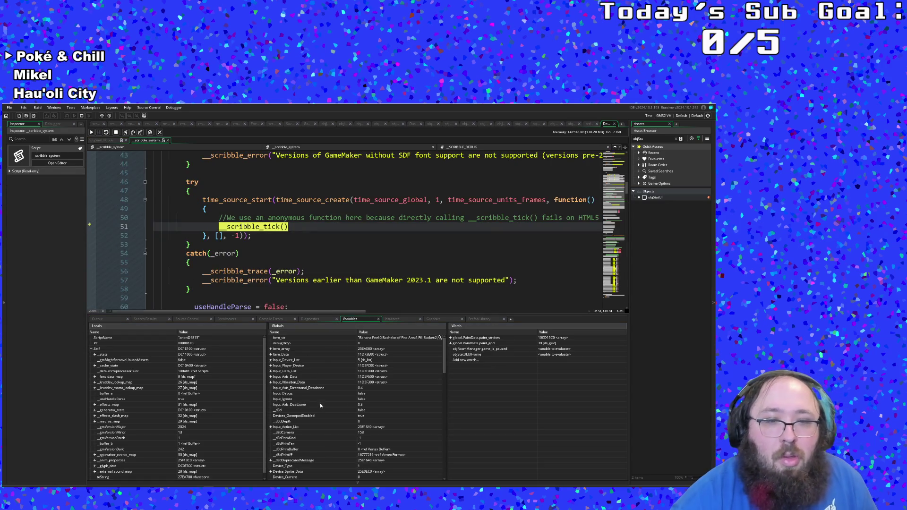
{"action": "scroll", "coordinate": [324, 402], "scroll_direction": "down", "scroll_amount": 7}
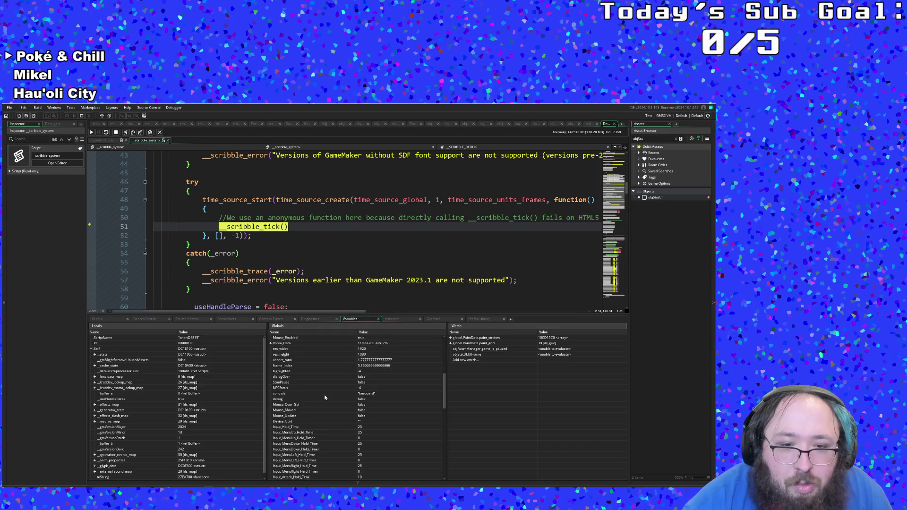
{"action": "scroll", "coordinate": [325, 395], "scroll_direction": "down", "scroll_amount": 15}
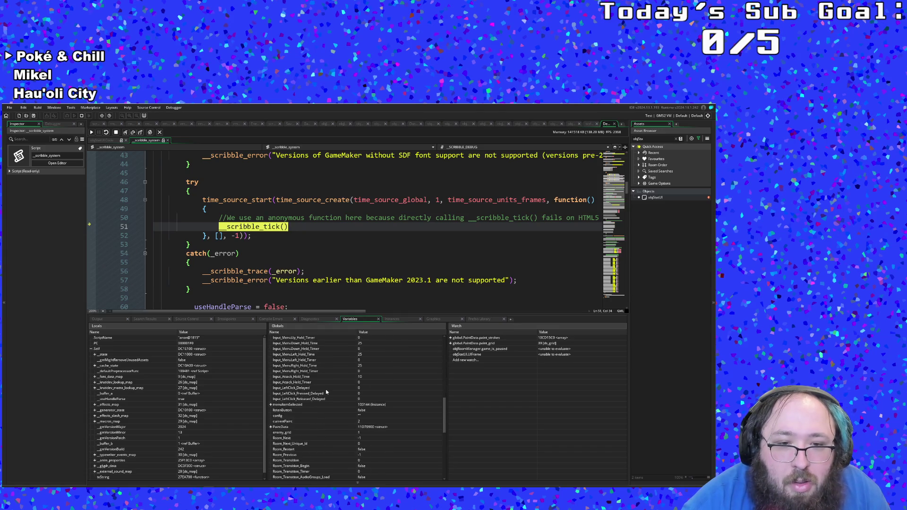
{"action": "scroll", "coordinate": [326, 389], "scroll_direction": "down", "scroll_amount": 7}
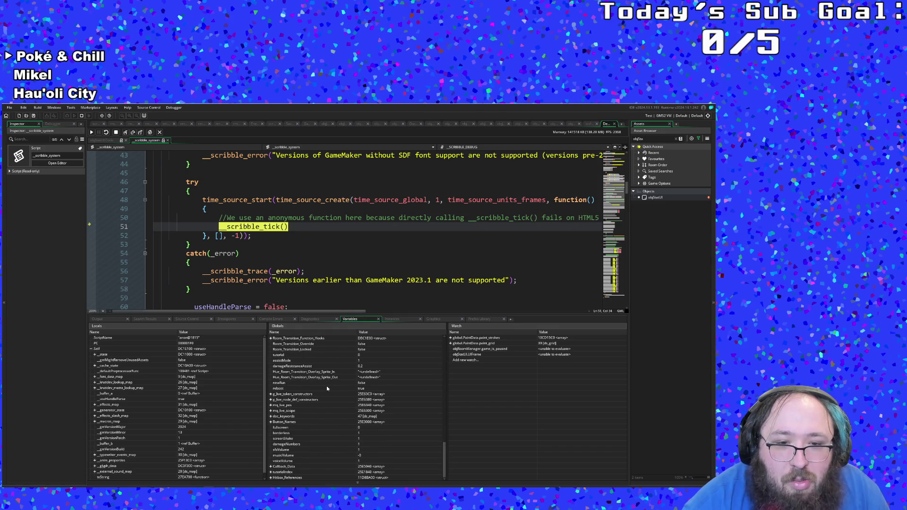
{"action": "mouse_move", "coordinate": [443, 458]}
{"action": "left_mouse_down"}
{"action": "mouse_move", "coordinate": [444, 341]}
{"action": "mouse_move", "coordinate": [426, 438]}
{"action": "left_mouse_up"}
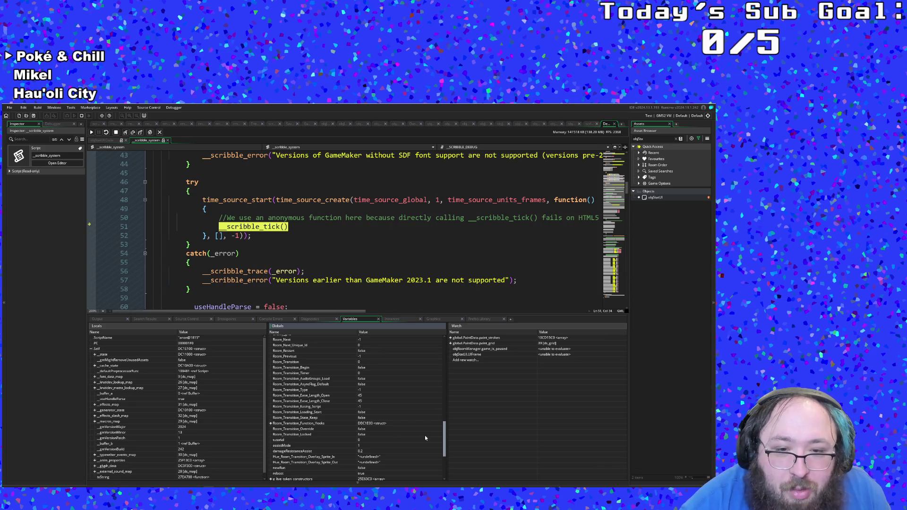
{"action": "scroll", "coordinate": [426, 438], "scroll_direction": "down", "scroll_amount": 2}
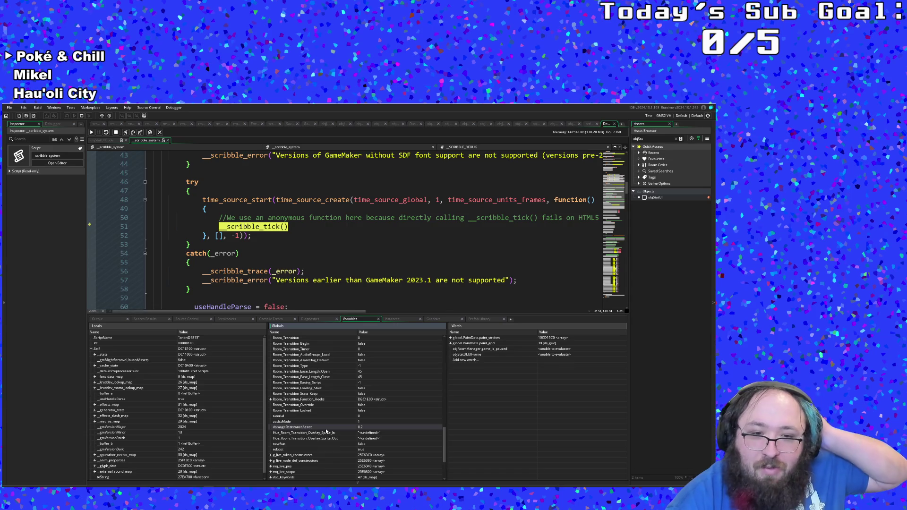
Step: Search the project for damageResistanceAssist and open the SaveLoadFunctions line 13 result
{"action": "left_click", "coordinate": [319, 258]}
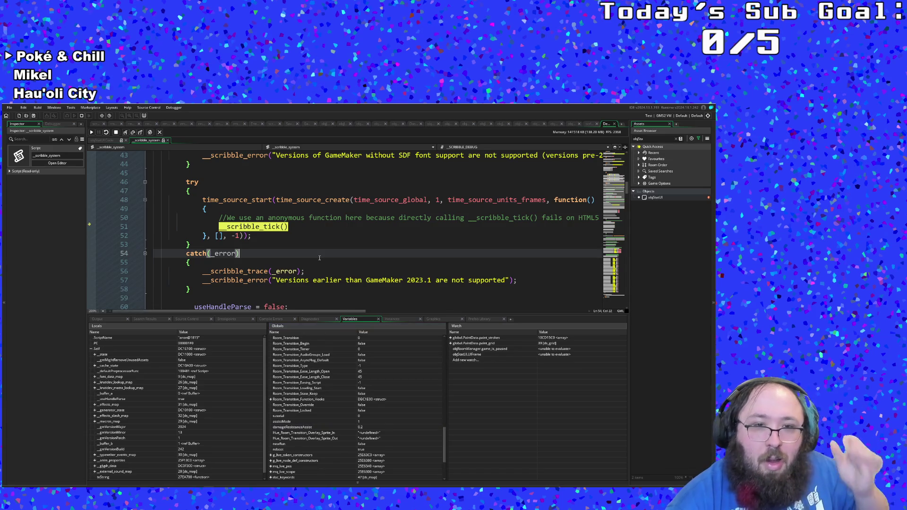
{"action": "key", "text": "ctrl+f"}
{"action": "type", "text": "damageResistance"}
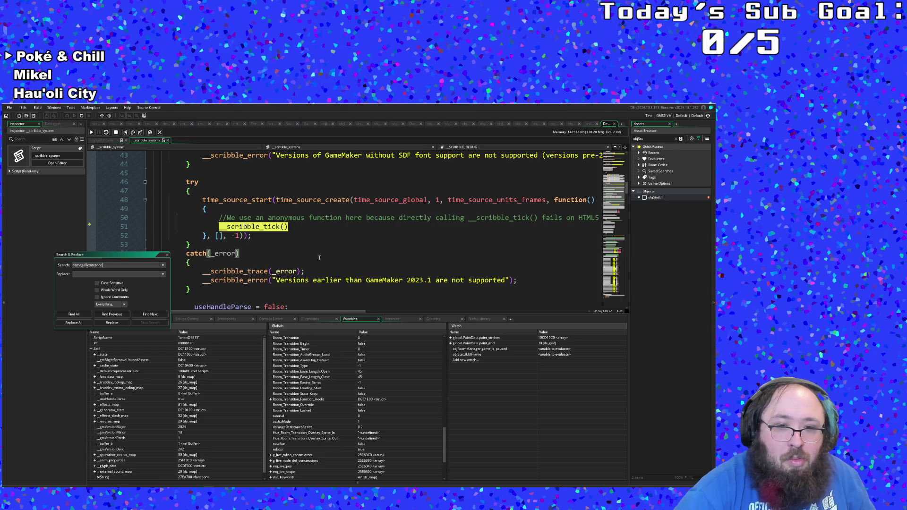
{"action": "type", "text": "t"}
{"action": "key", "text": "Return"}
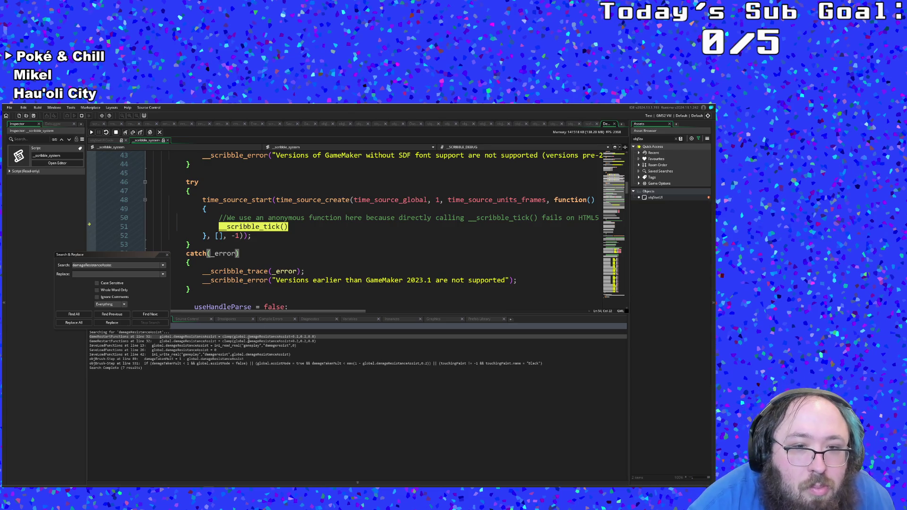
{"action": "left_click", "coordinate": [198, 346]}
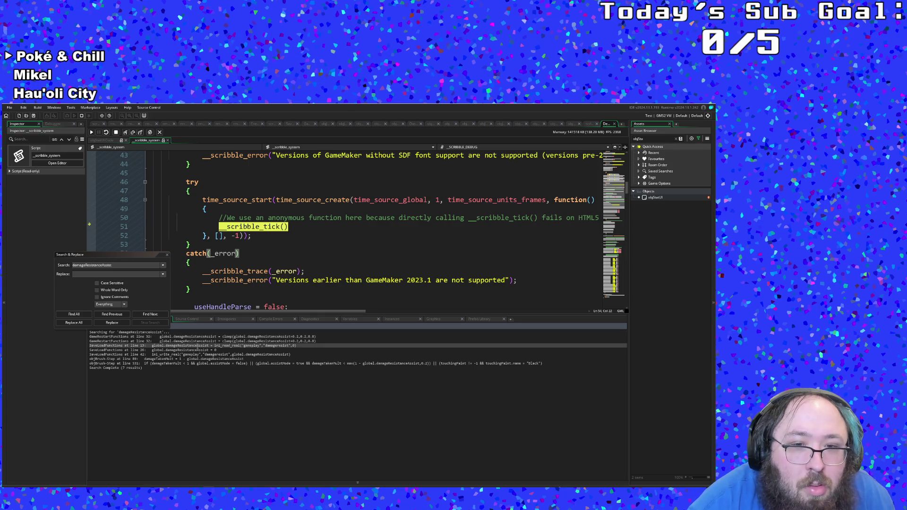
{"action": "double_click", "coordinate": [198, 347]}
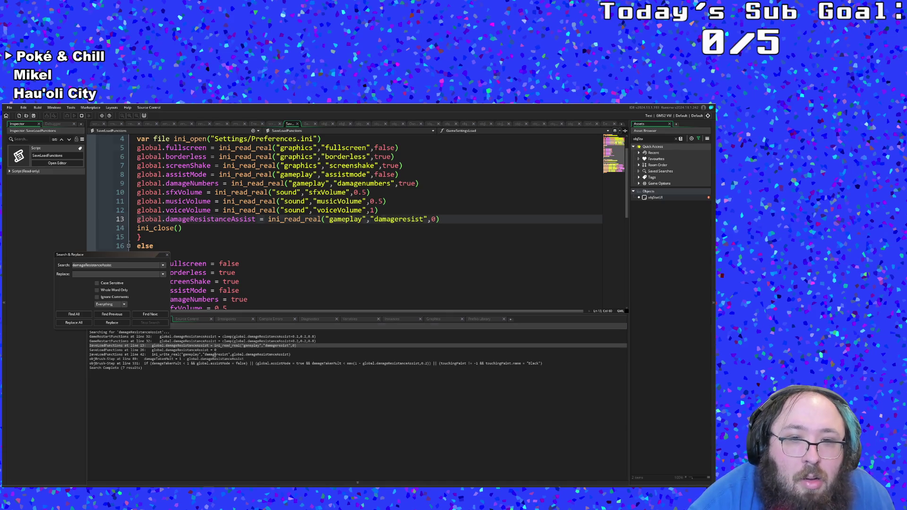
Step: Compare where damageResistanceAssist is saved and loaded, reviewing the ini_read_real volume and damageNumbers reads
{"action": "double_click", "coordinate": [215, 355]}
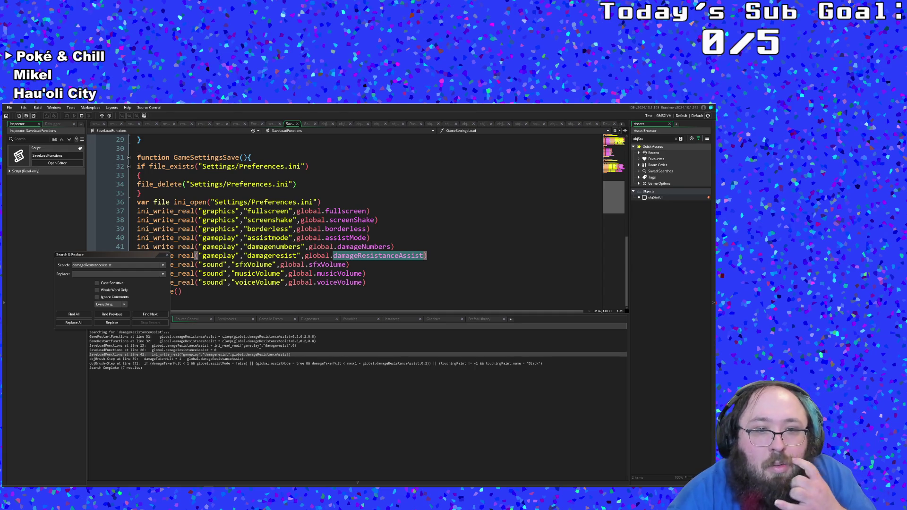
{"action": "double_click", "coordinate": [260, 346]}
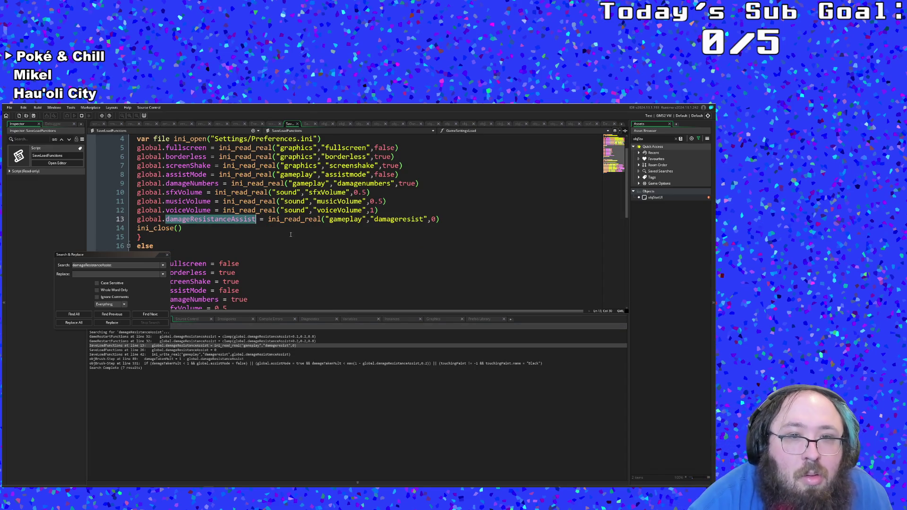
{"action": "left_click", "coordinate": [298, 219]}
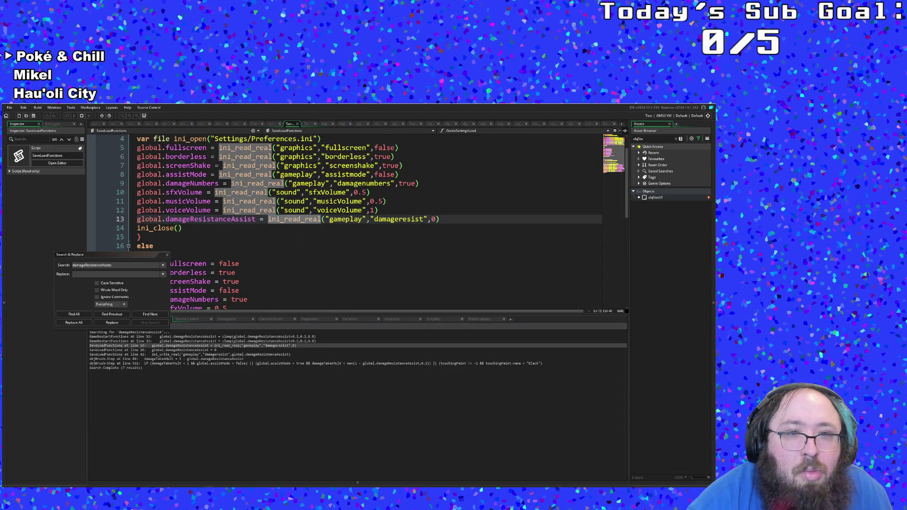
{"action": "left_click", "coordinate": [255, 210]}
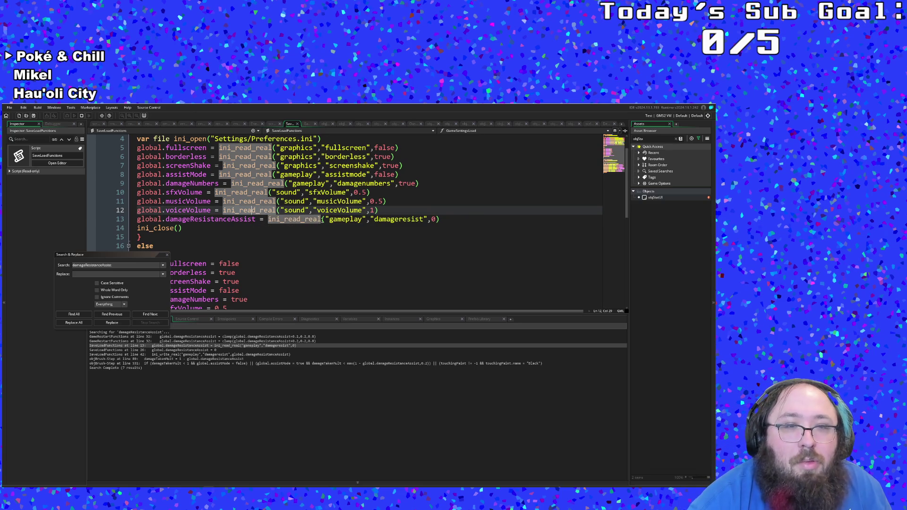
{"action": "scroll", "coordinate": [323, 219], "scroll_direction": "down", "scroll_amount": 5}
{"action": "scroll", "coordinate": [323, 217], "scroll_direction": "up", "scroll_amount": 5}
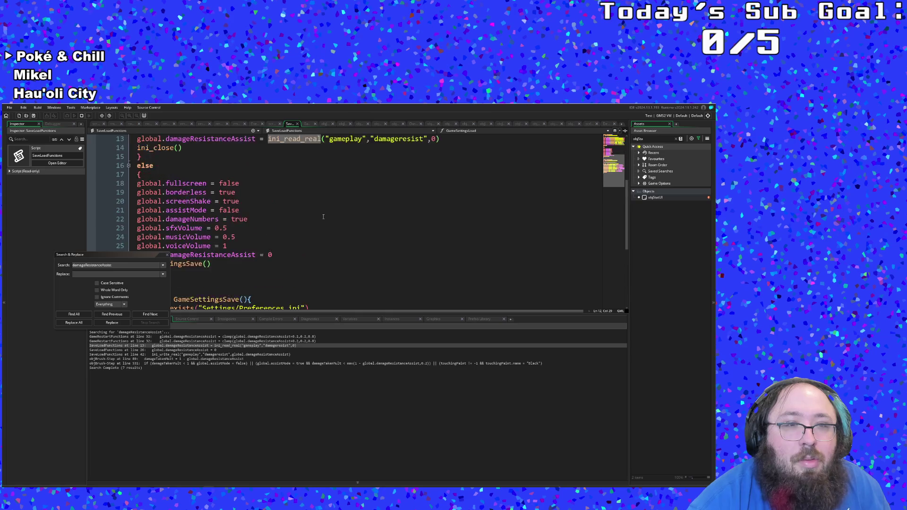
{"action": "left_click", "coordinate": [325, 201]}
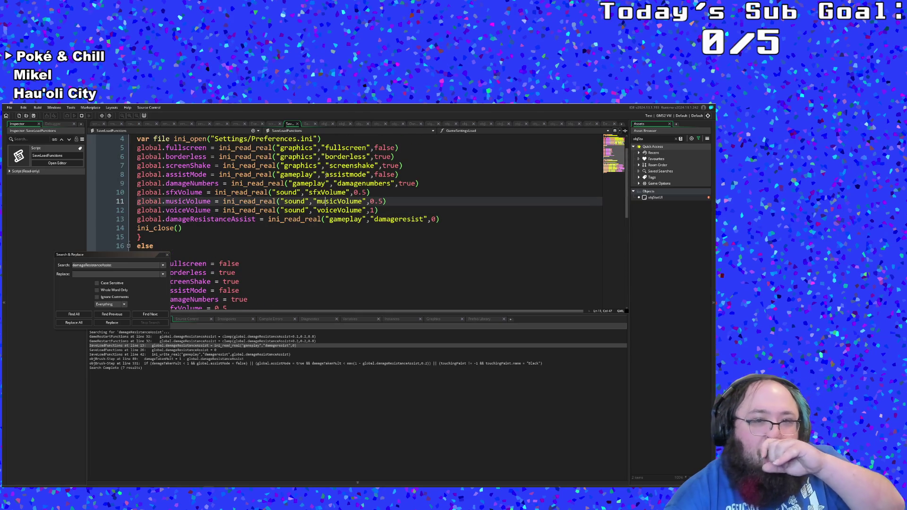
{"action": "left_click", "coordinate": [326, 183]}
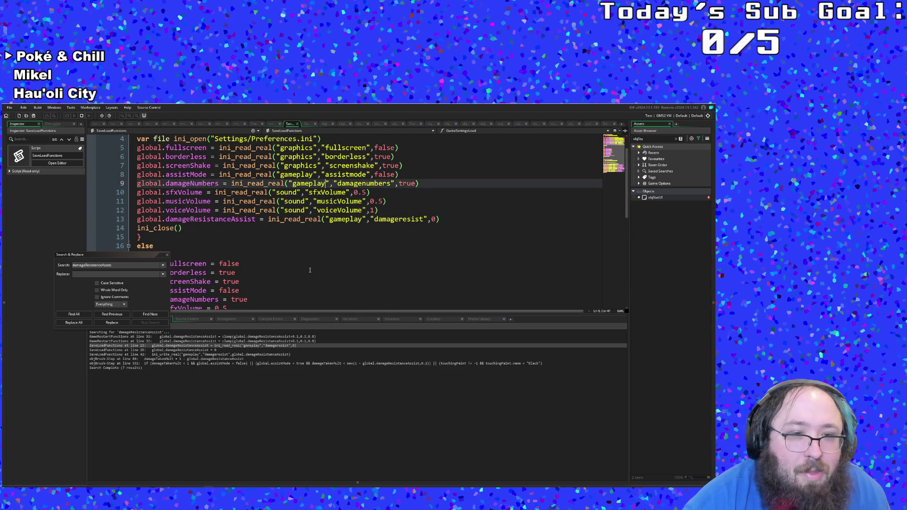
{"action": "left_click", "coordinate": [259, 234]}
{"action": "scroll", "coordinate": [259, 234], "scroll_direction": "up", "scroll_amount": 1}
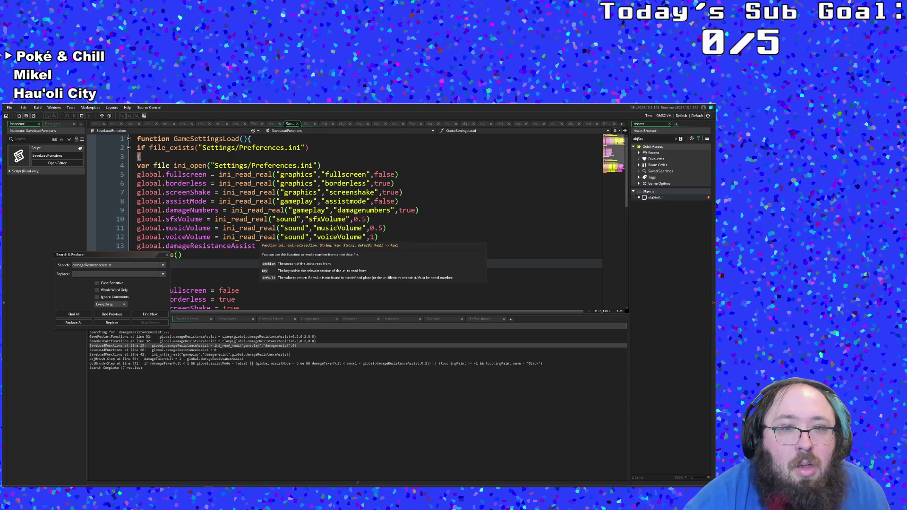
{"action": "scroll", "coordinate": [213, 244], "scroll_direction": "down", "scroll_amount": 2}
Step: Close the damageResistanceAssist search results and move from the musicVolume line to the end of the load block
{"action": "left_click", "coordinate": [167, 255]}
{"action": "left_click", "coordinate": [211, 246]}
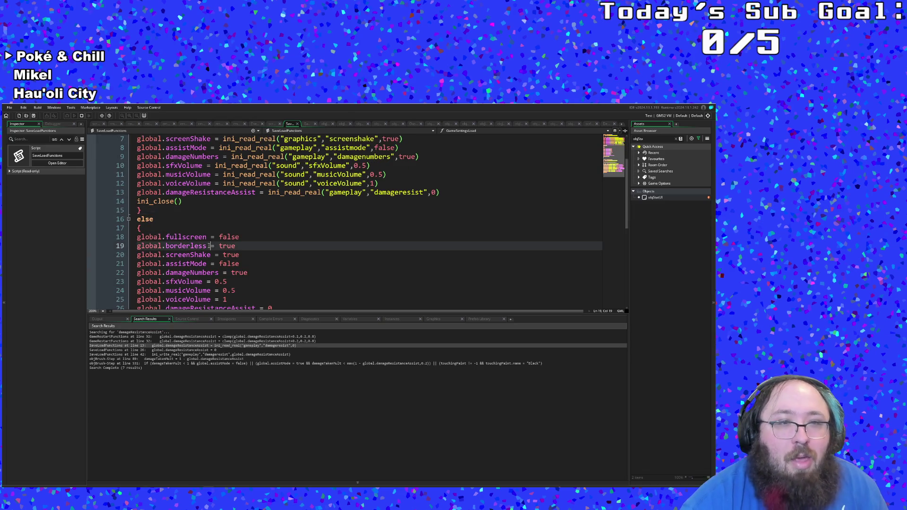
{"action": "scroll", "coordinate": [180, 176], "scroll_direction": "up", "scroll_amount": 2}
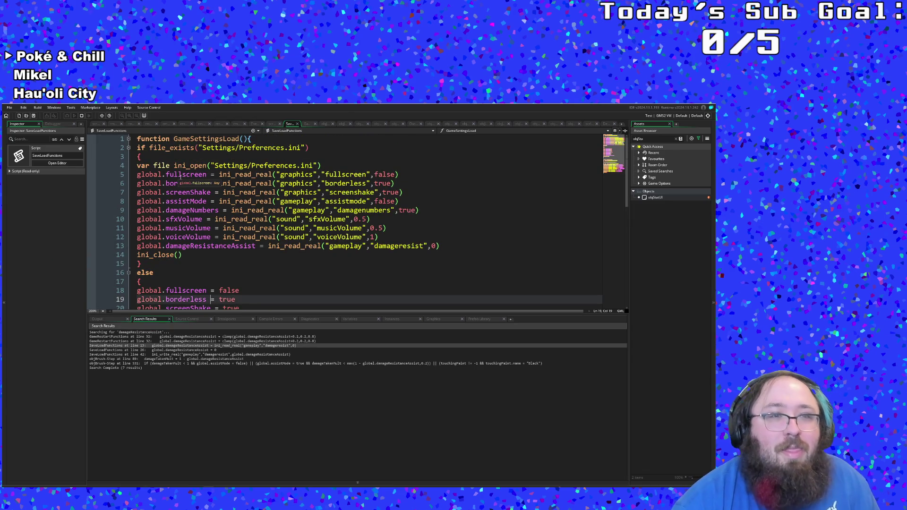
{"action": "left_click", "coordinate": [331, 228]}
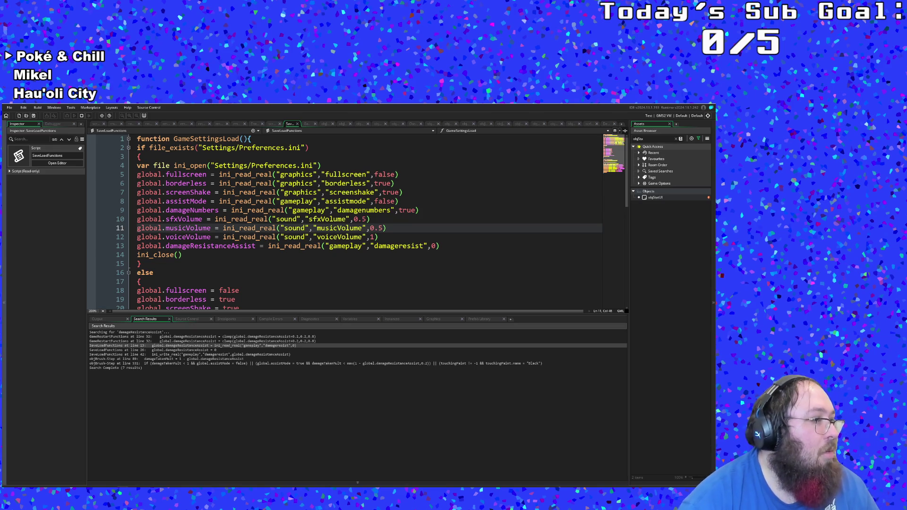
{"action": "key", "text": "Down"}
{"action": "key", "text": "Down"}
{"action": "key", "text": "Down"}
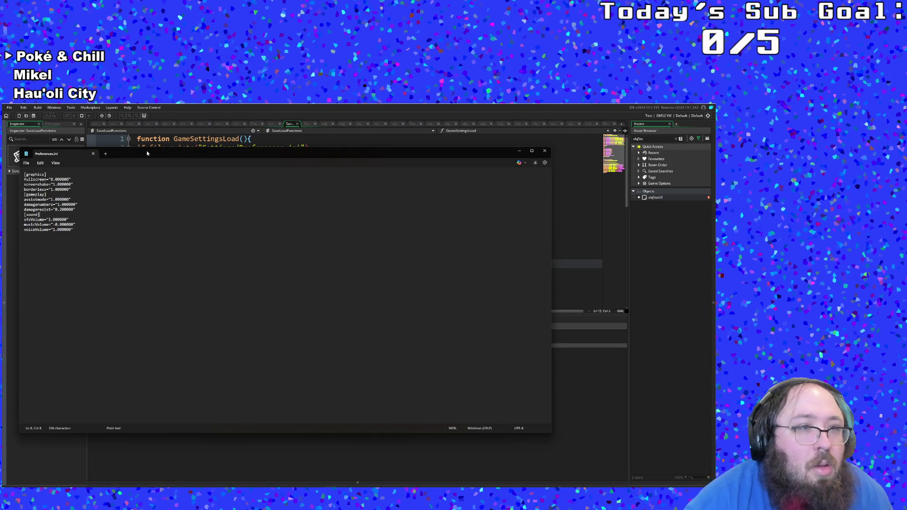
Step: Save the GameMaker project from the File menu
{"action": "left_click", "coordinate": [6, 236]}
{"action": "left_click", "coordinate": [10, 108]}
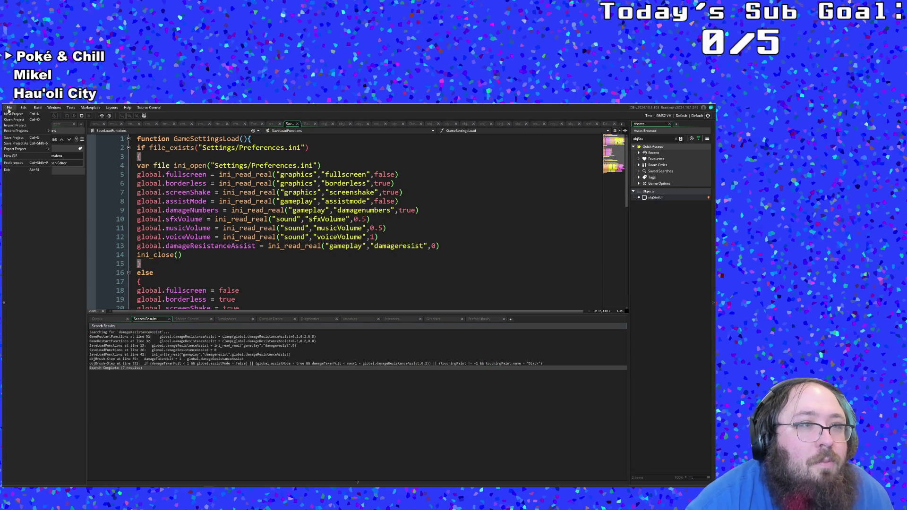
{"action": "left_click", "coordinate": [14, 137]}
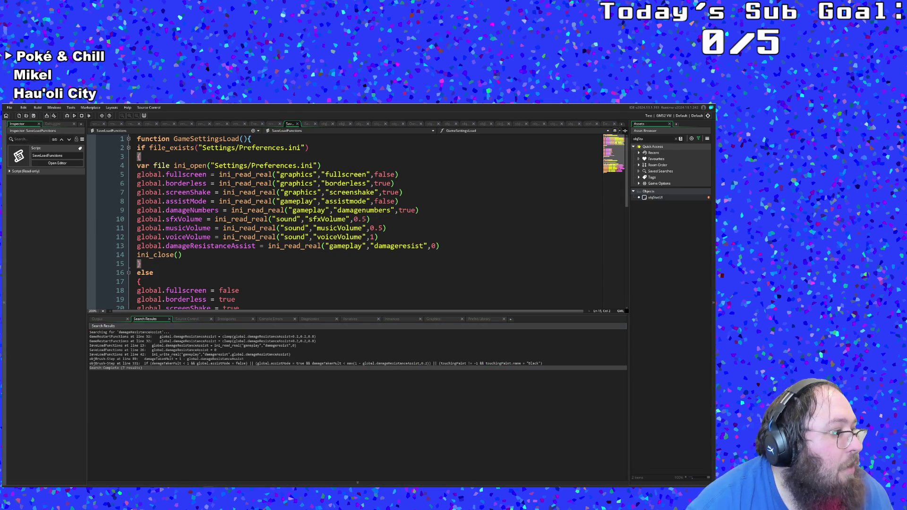
Step: Check Preferences.ini in Notepad, close it, and launch a debug run with F6
{"action": "key", "text": "alt+Tab"}
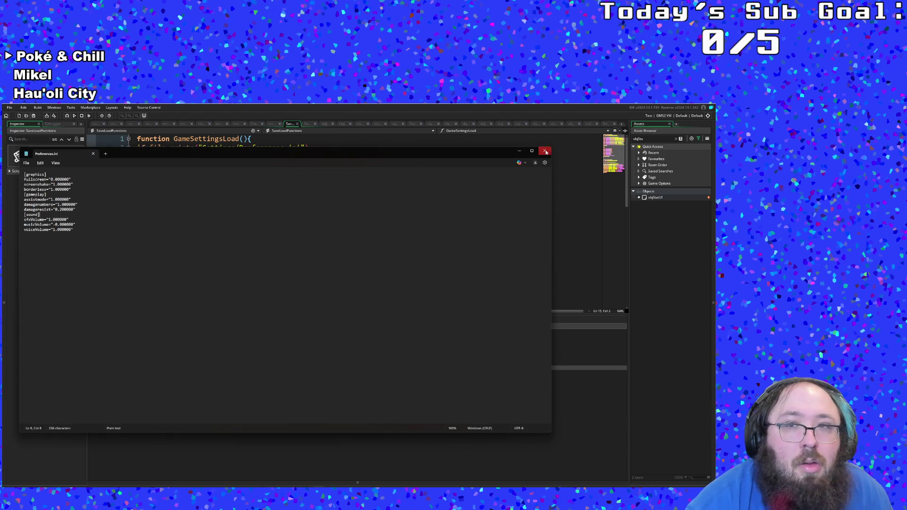
{"action": "left_click", "coordinate": [546, 151]}
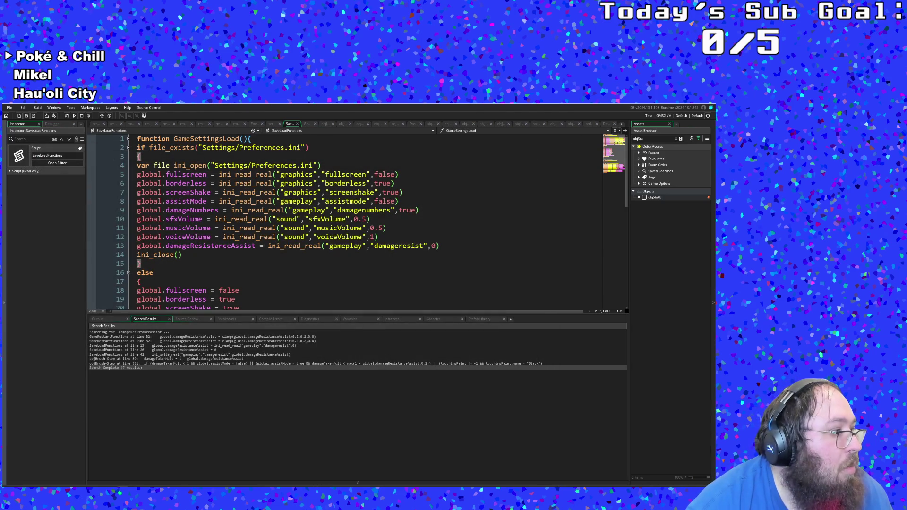
{"action": "key", "text": "alt+Tab"}
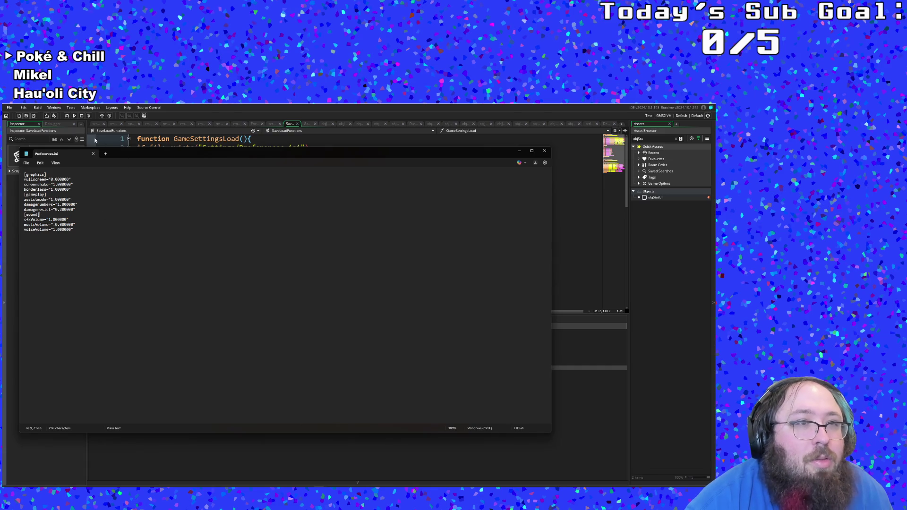
{"action": "left_click", "coordinate": [94, 140]}
{"action": "key", "text": "F6"}
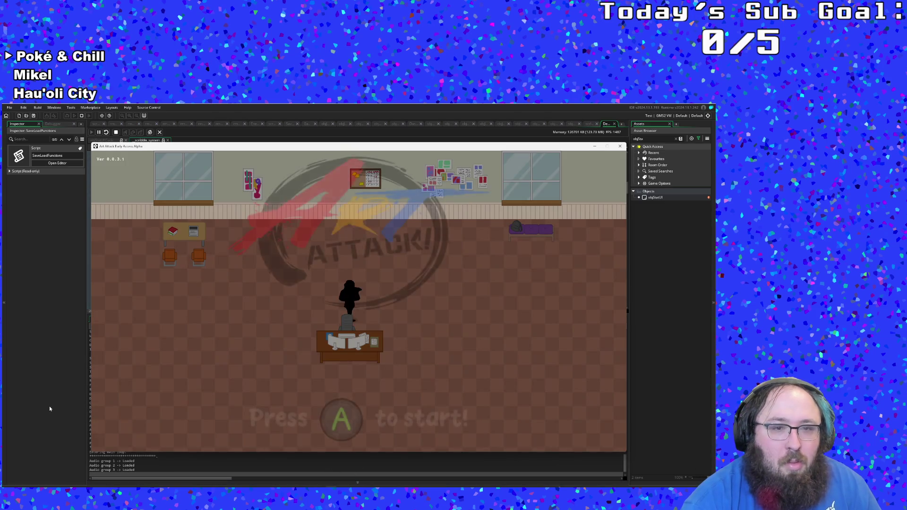
Step: Pause the debug run and scroll the Globals in the Variables tab
{"action": "left_click", "coordinate": [49, 406]}
{"action": "left_click", "coordinate": [349, 320]}
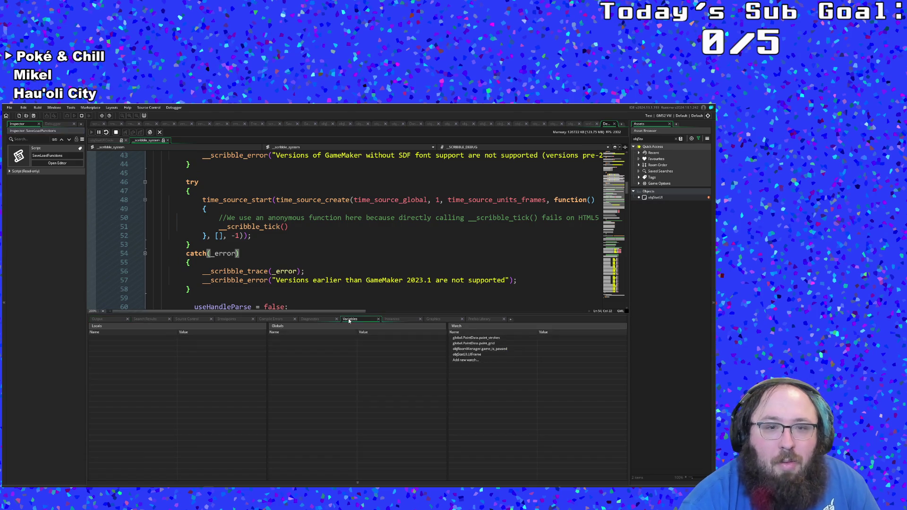
{"action": "left_click", "coordinate": [100, 133]}
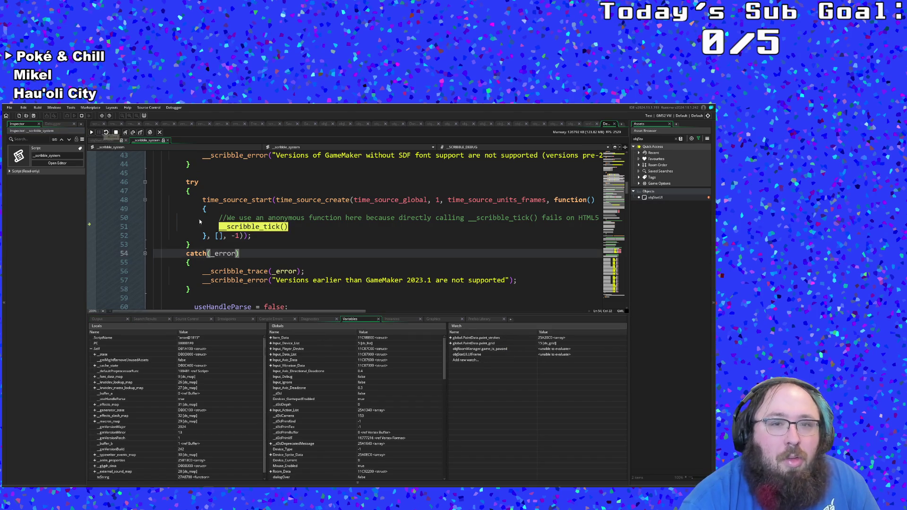
{"action": "scroll", "coordinate": [372, 387], "scroll_direction": "down", "scroll_amount": 5}
{"action": "scroll", "coordinate": [372, 387], "scroll_direction": "down", "scroll_amount": 10}
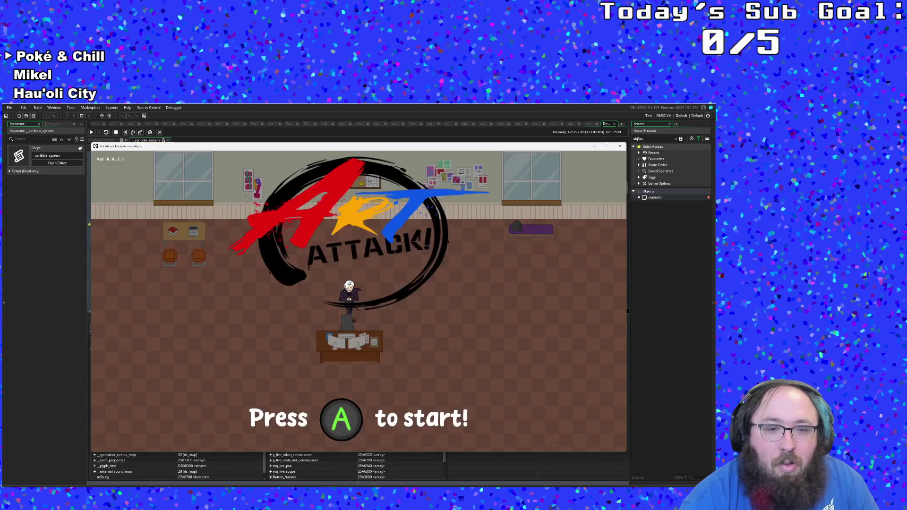
{"action": "key", "text": "F5"}
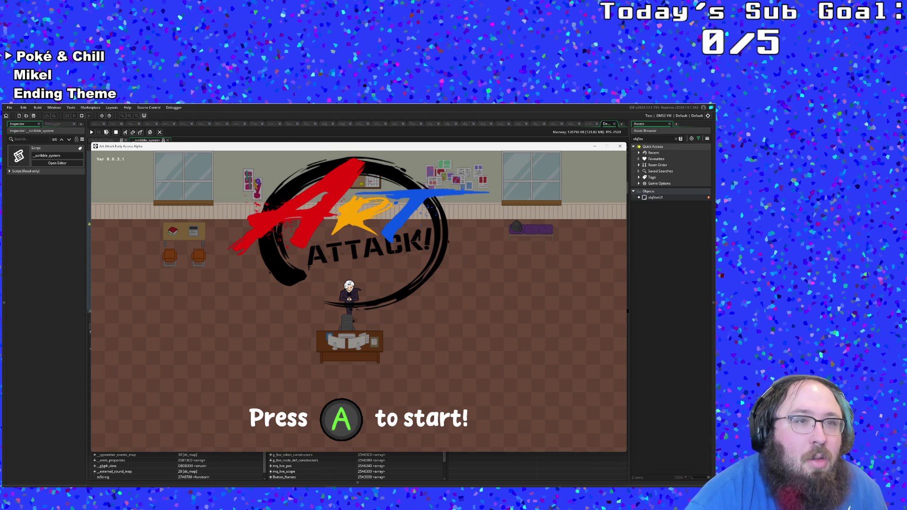
Step: Resume, start the game, and switch Tenured (Assist) Mode off in the pause Settings
{"action": "left_click", "coordinate": [91, 132]}
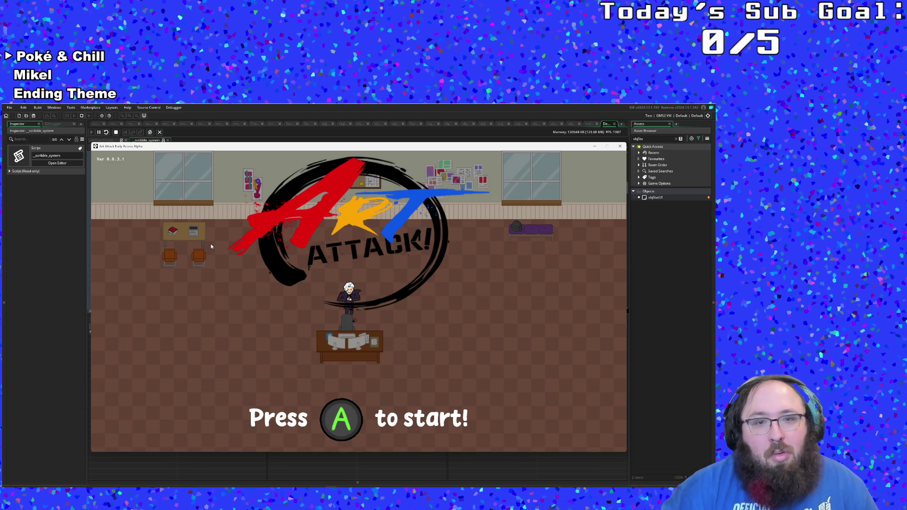
{"action": "key", "text": "Return"}
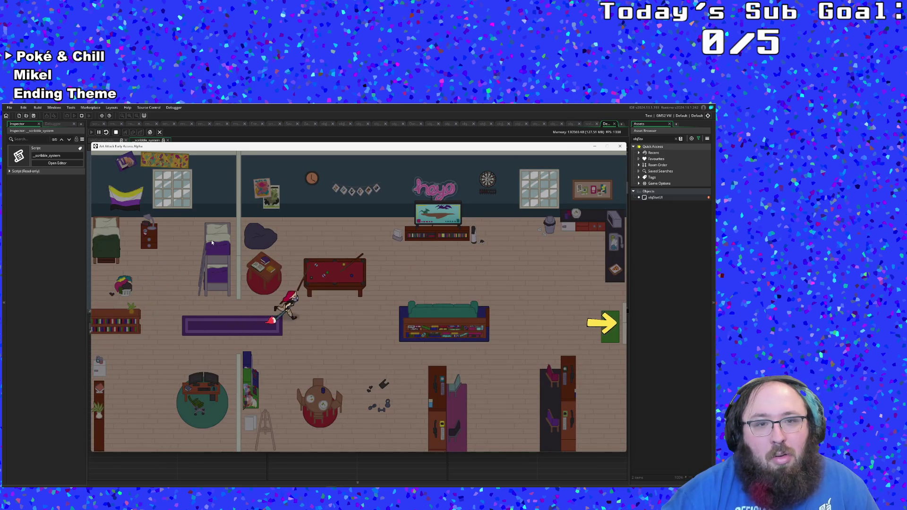
{"action": "key", "text": "Left"}
{"action": "key", "text": "Up"}
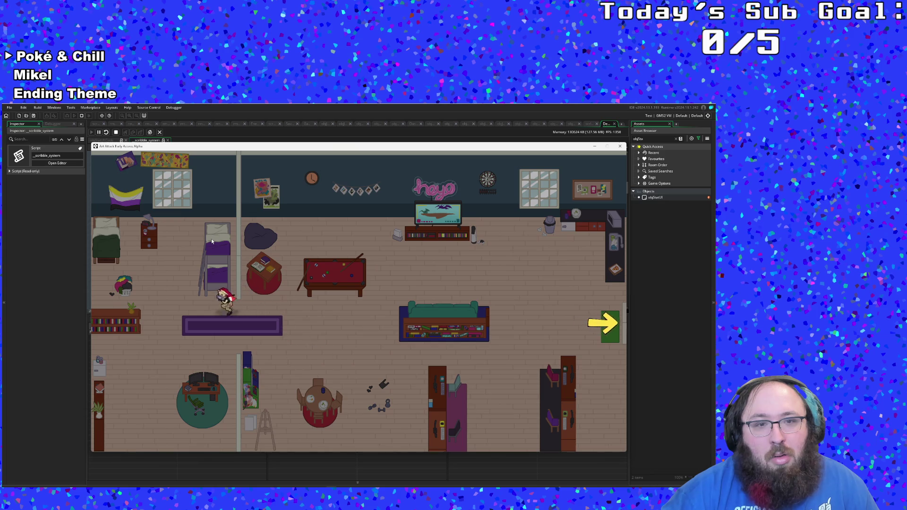
{"action": "key", "text": "Down"}
{"action": "key", "text": "Escape"}
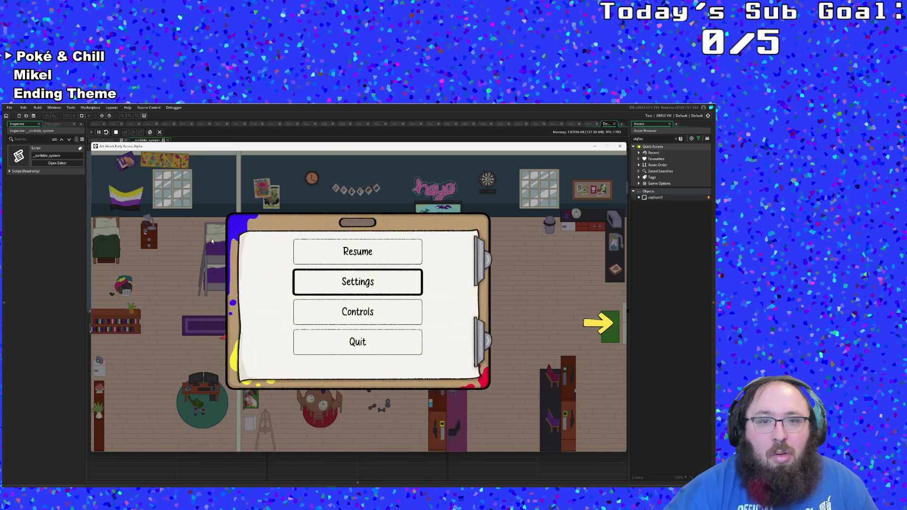
{"action": "key", "text": "Return"}
{"action": "key", "text": "Down"}
{"action": "key", "text": "Down"}
{"action": "key", "text": "Down"}
{"action": "key", "text": "Return"}
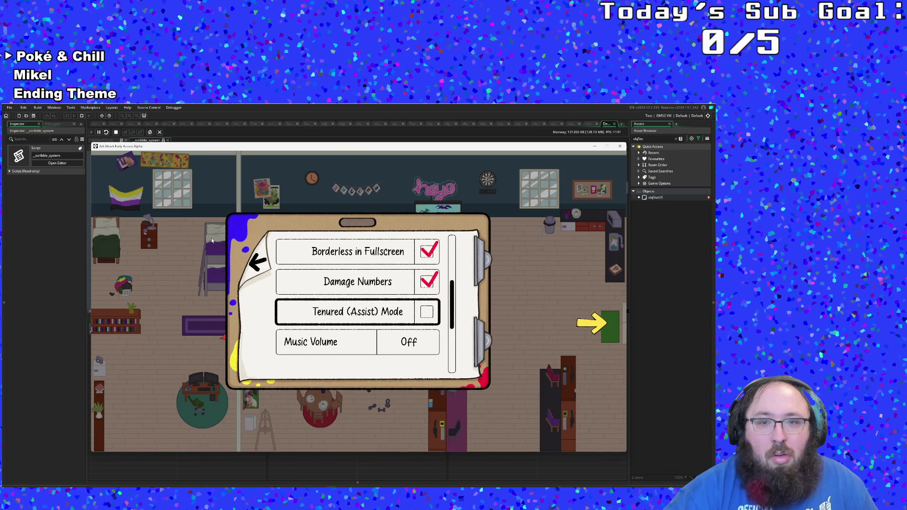
{"action": "key", "text": "Escape"}
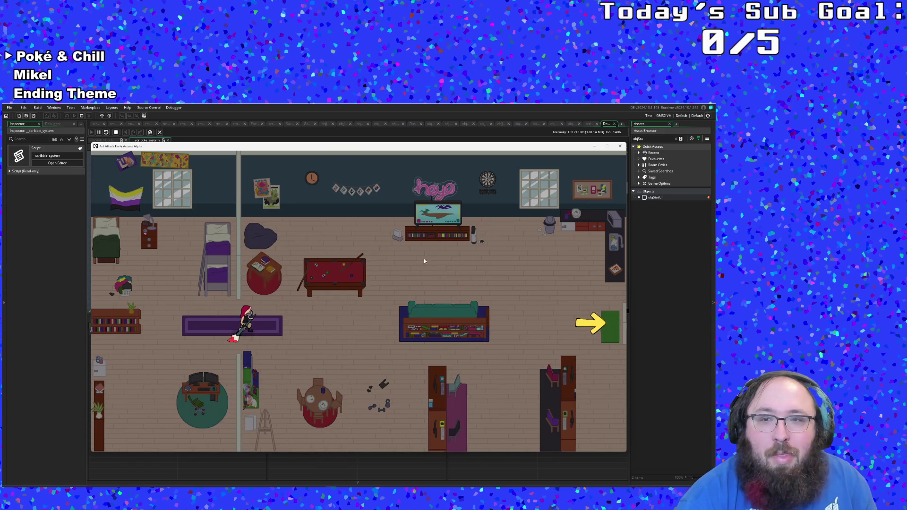
Step: Pause again in the debugger and recheck the global values after the change
{"action": "left_click", "coordinate": [633, 260]}
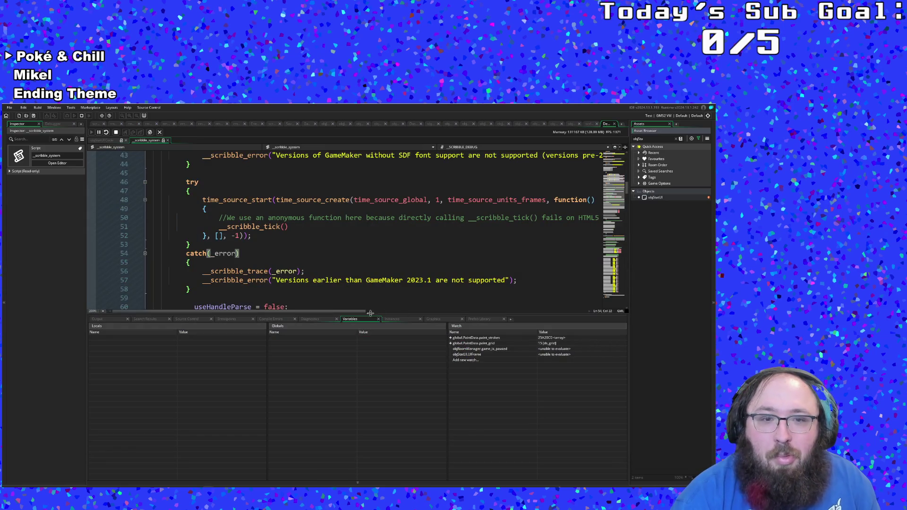
{"action": "left_click", "coordinate": [99, 133]}
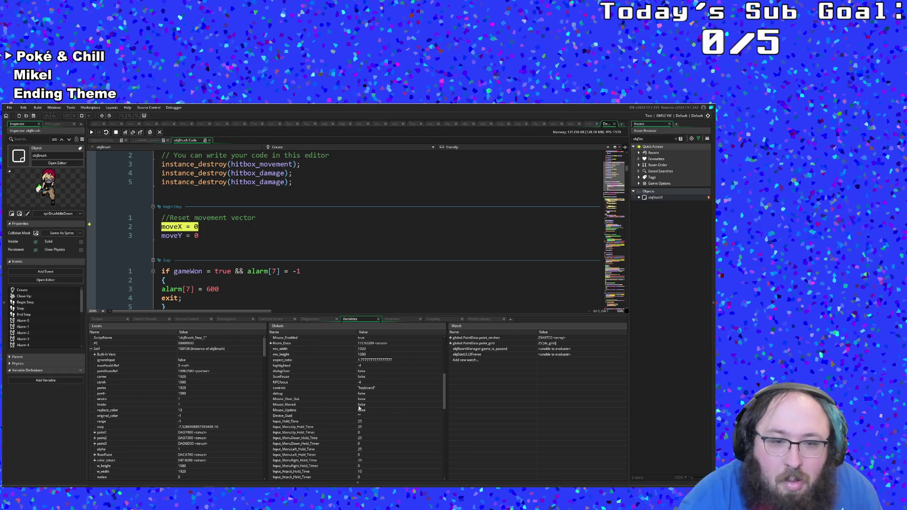
{"action": "scroll", "coordinate": [360, 410], "scroll_direction": "down", "scroll_amount": 5}
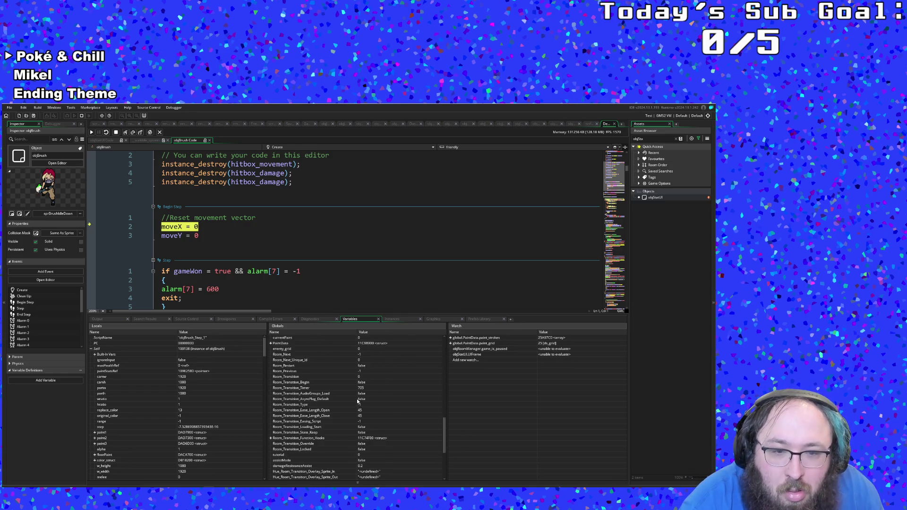
{"action": "scroll", "coordinate": [358, 401], "scroll_direction": "down", "scroll_amount": 5}
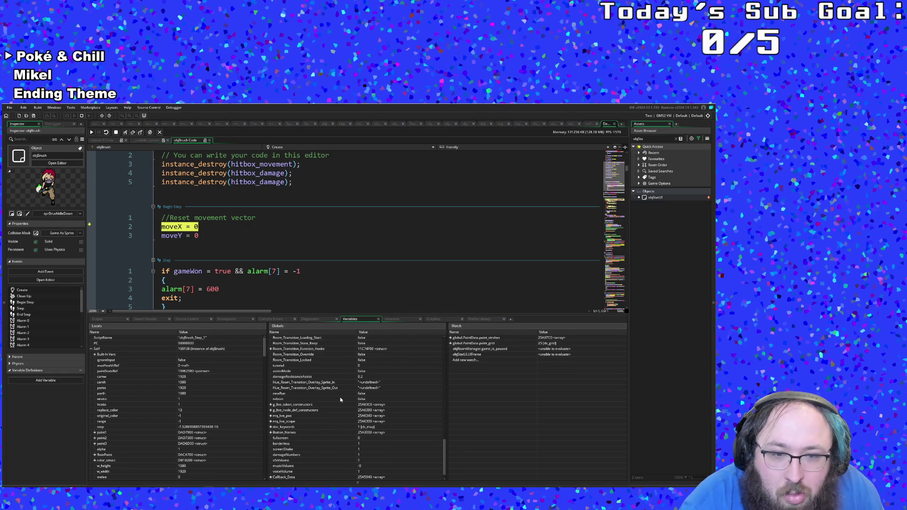
{"action": "scroll", "coordinate": [341, 399], "scroll_direction": "down", "scroll_amount": 1}
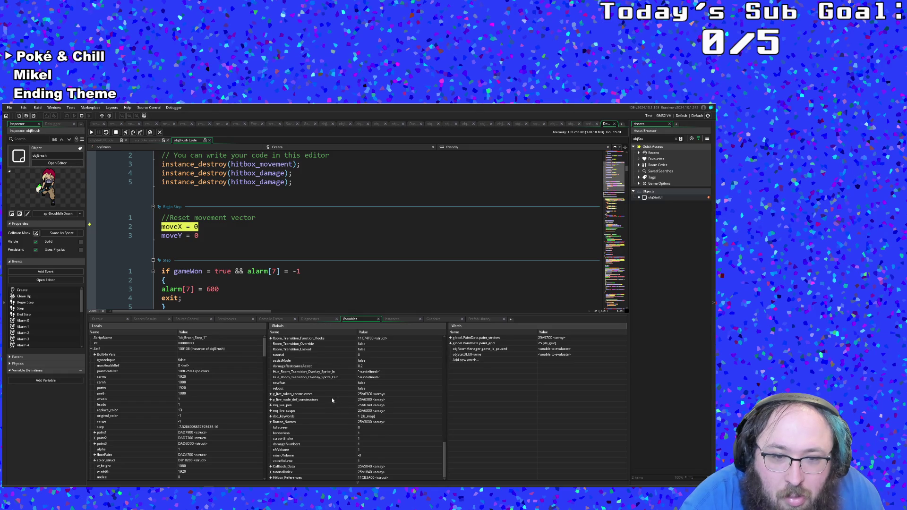
{"action": "scroll", "coordinate": [326, 414], "scroll_direction": "up", "scroll_amount": 2}
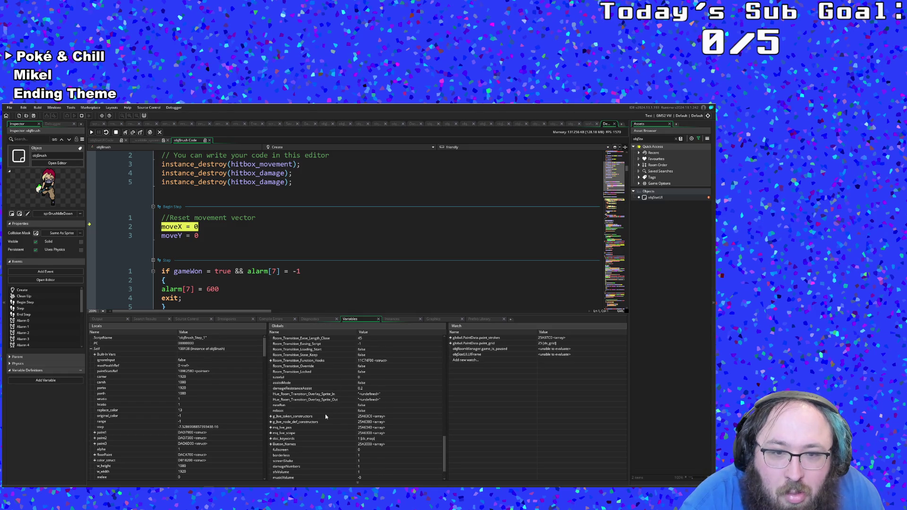
Step: Resume the game and choose Quit from the pause menu
{"action": "key", "text": "F5"}
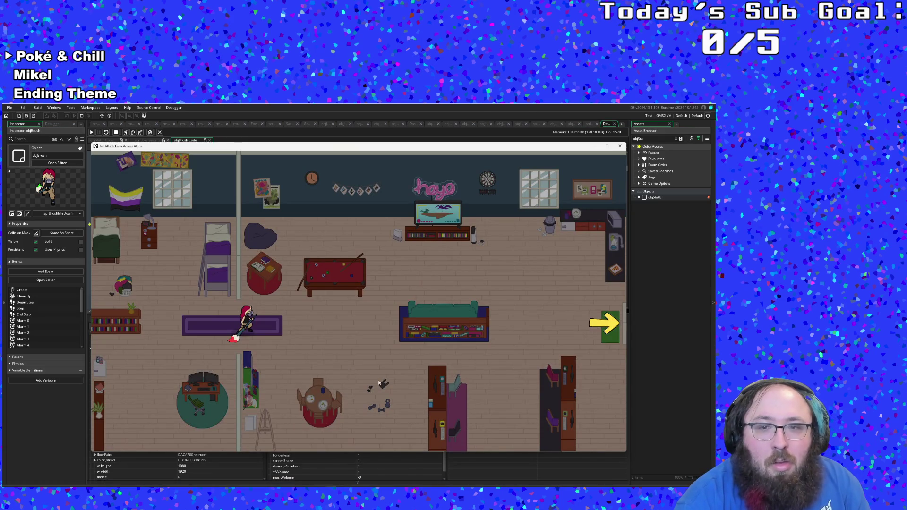
{"action": "left_click", "coordinate": [677, 402]}
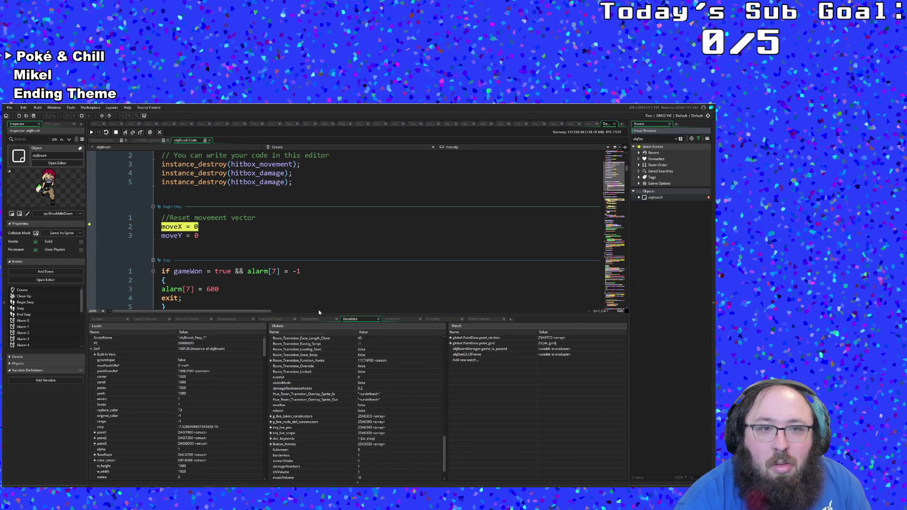
{"action": "key", "text": "F5"}
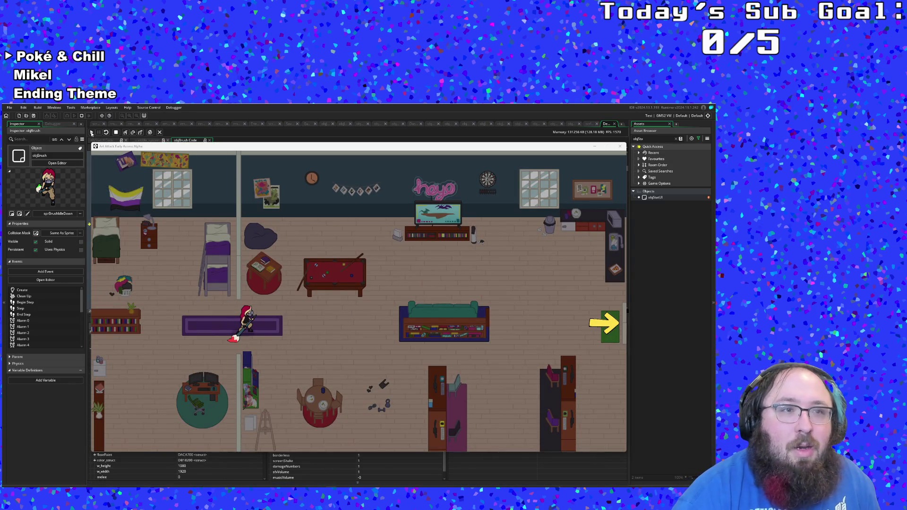
{"action": "left_click", "coordinate": [91, 133]}
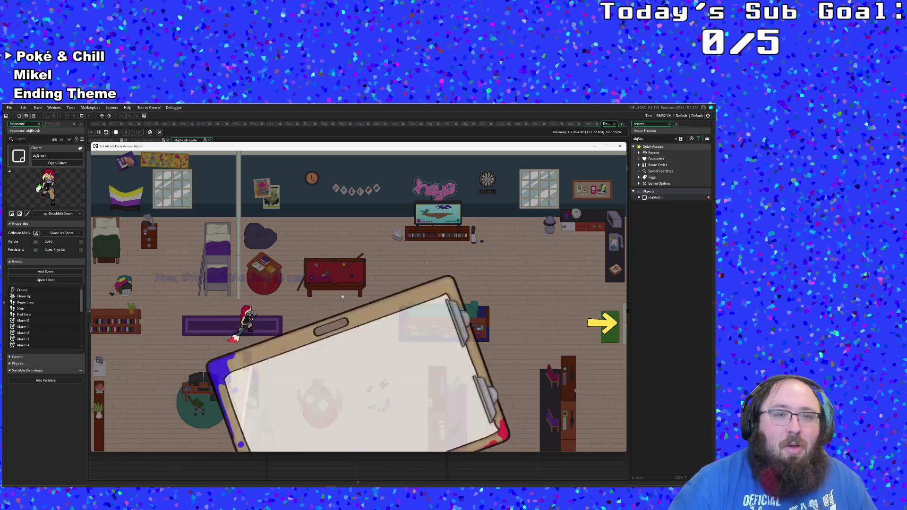
{"action": "key", "text": "Up"}
{"action": "key", "text": "Return"}
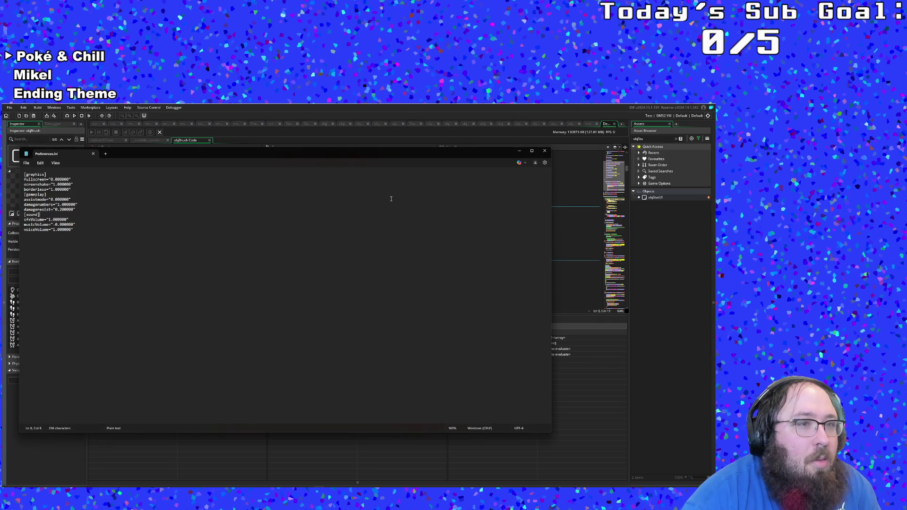
Step: Close Preferences.ini, click the hitbox_damage line in Clean Up, and start a Debug run
{"action": "left_click", "coordinate": [545, 151]}
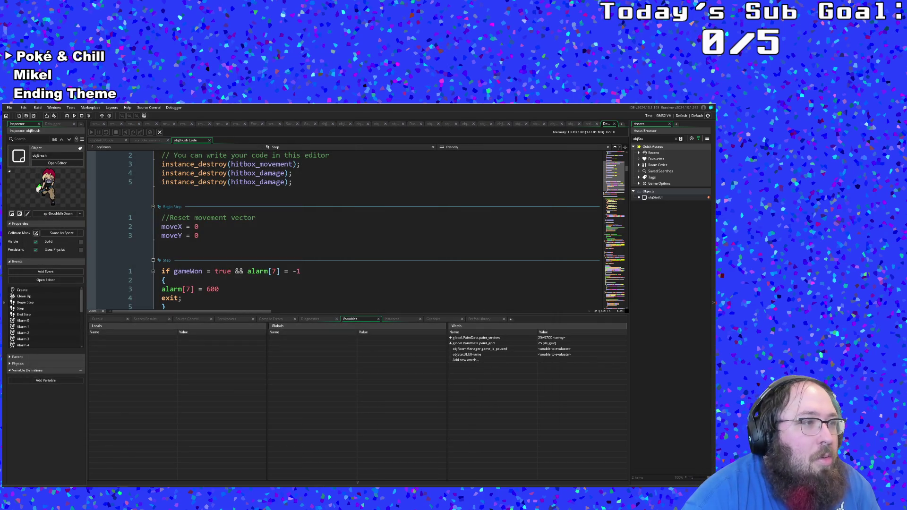
{"action": "left_click", "coordinate": [259, 182]}
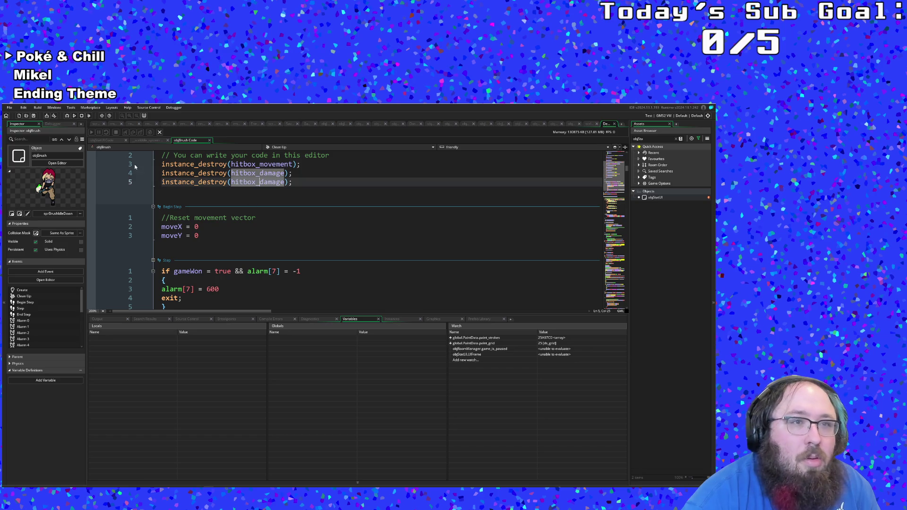
{"action": "left_click", "coordinate": [68, 118]}
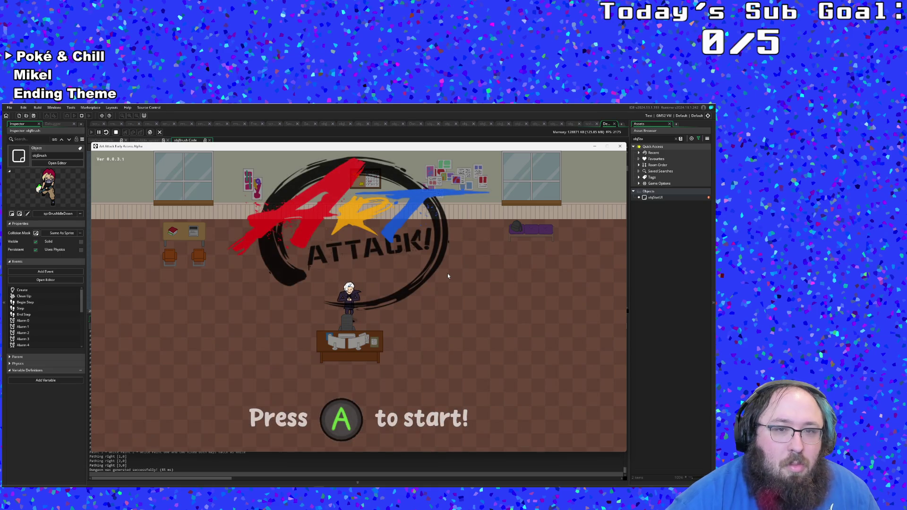
Step: Start the game, browse the pause menu's Settings page, back out, and return to the code editor
{"action": "key", "text": "Return"}
{"action": "key", "text": "Down"}
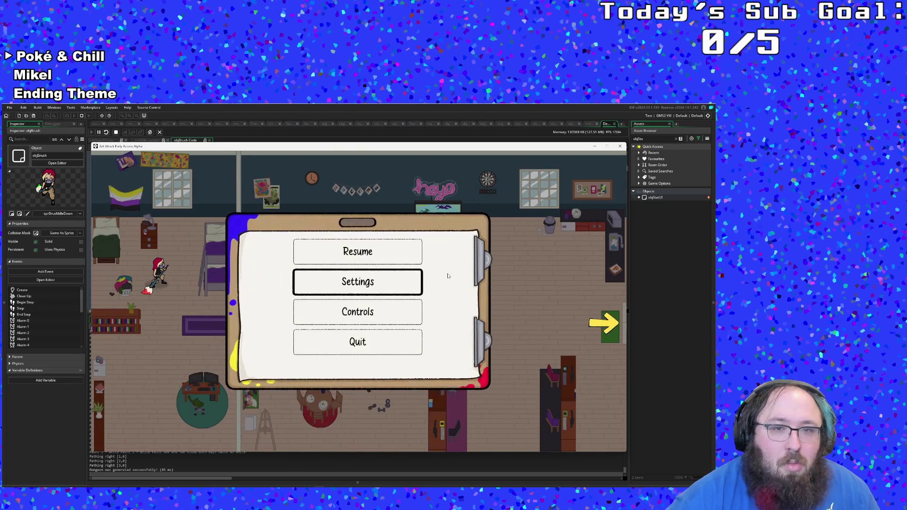
{"action": "key", "text": "Return"}
{"action": "key", "text": "Down"}
{"action": "key", "text": "Down"}
{"action": "key", "text": "Down"}
{"action": "key", "text": "Up"}
{"action": "key", "text": "Escape"}
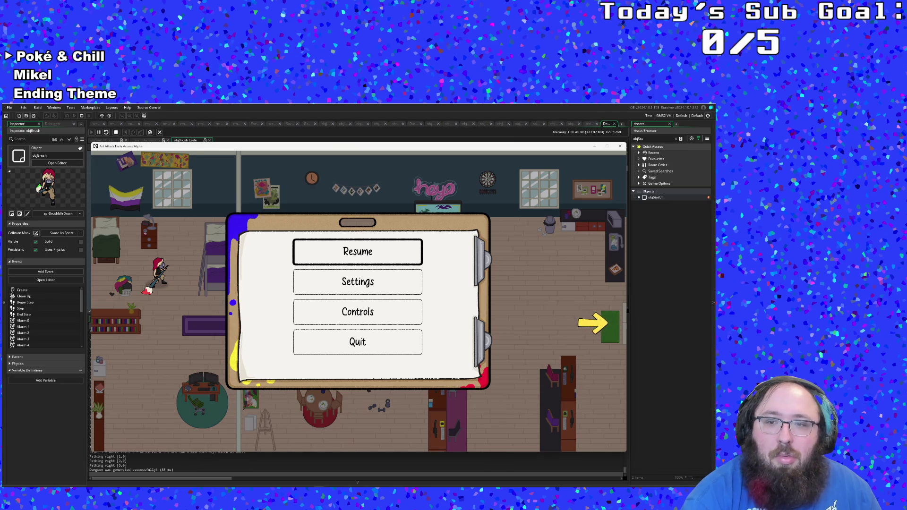
{"action": "left_click", "coordinate": [632, 360]}
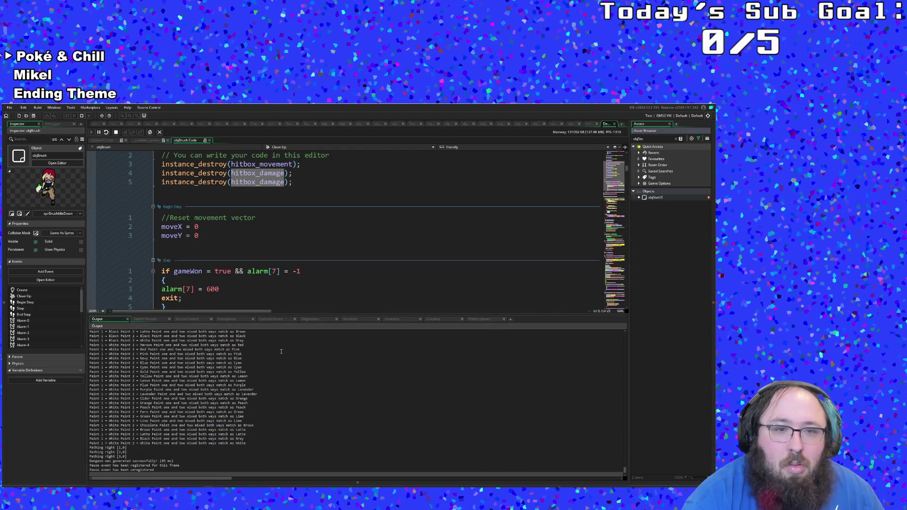
Step: Pause the game in objBrush's Begin Step, scroll through the Globals list, then return to the game
{"action": "left_click", "coordinate": [350, 320]}
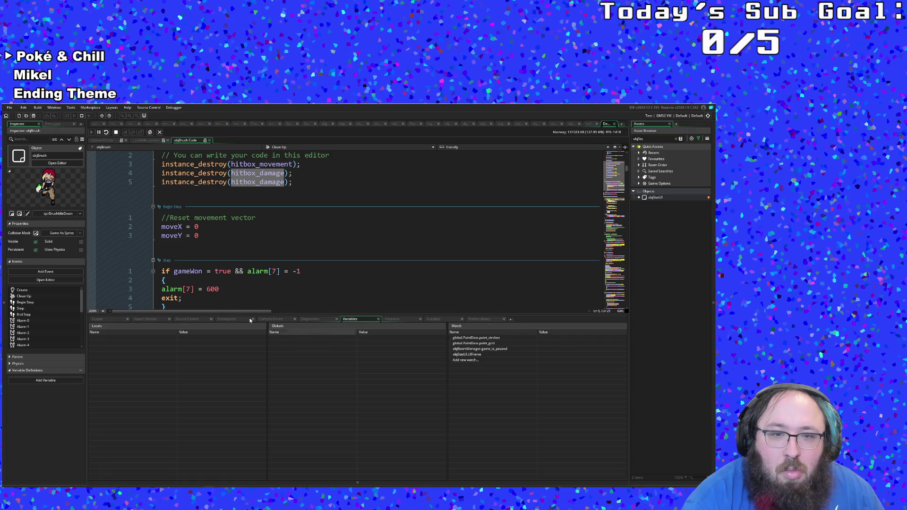
{"action": "left_click", "coordinate": [98, 132]}
{"action": "scroll", "coordinate": [341, 451], "scroll_direction": "down", "scroll_amount": 10}
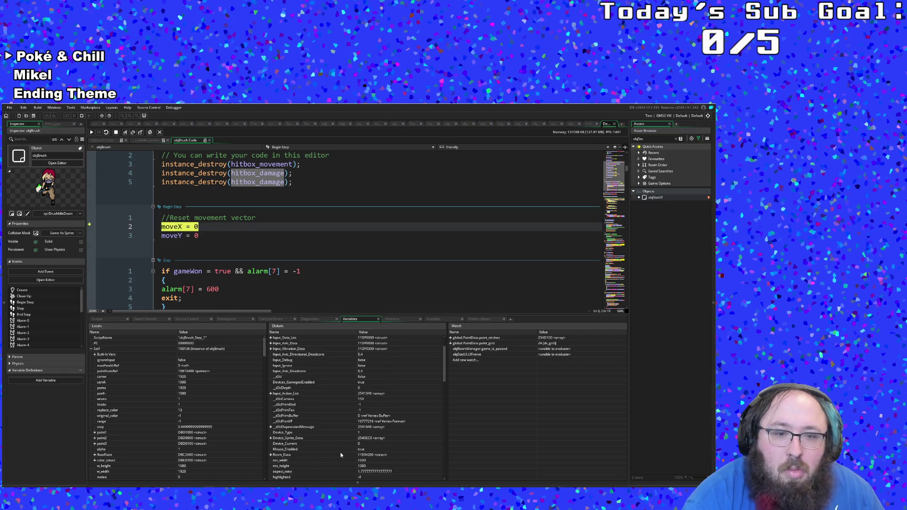
{"action": "scroll", "coordinate": [342, 447], "scroll_direction": "down", "scroll_amount": 5}
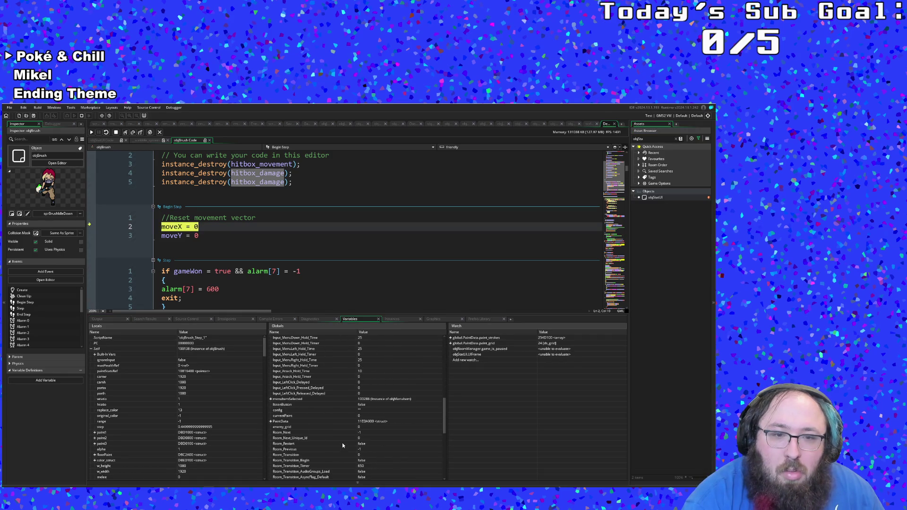
{"action": "scroll", "coordinate": [318, 444], "scroll_direction": "down", "scroll_amount": 5}
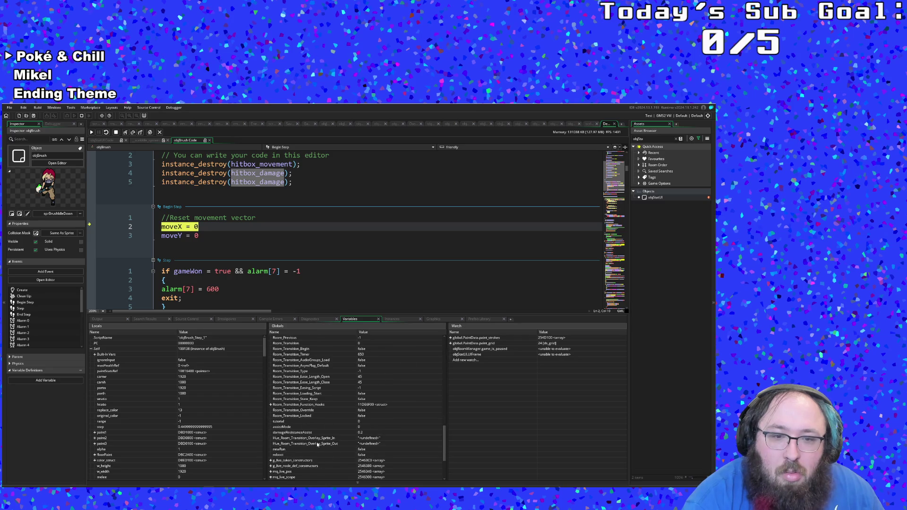
{"action": "scroll", "coordinate": [318, 444], "scroll_direction": "down", "scroll_amount": 1}
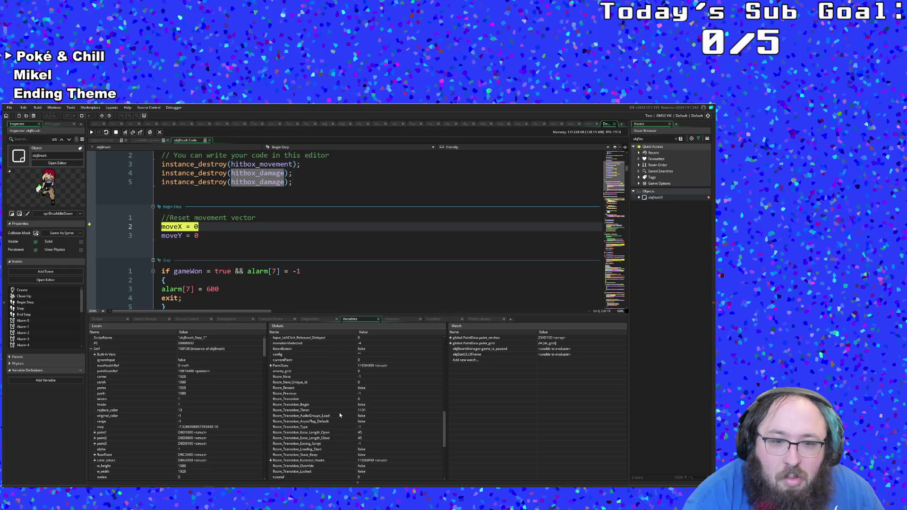
{"action": "scroll", "coordinate": [339, 415], "scroll_direction": "up", "scroll_amount": 1}
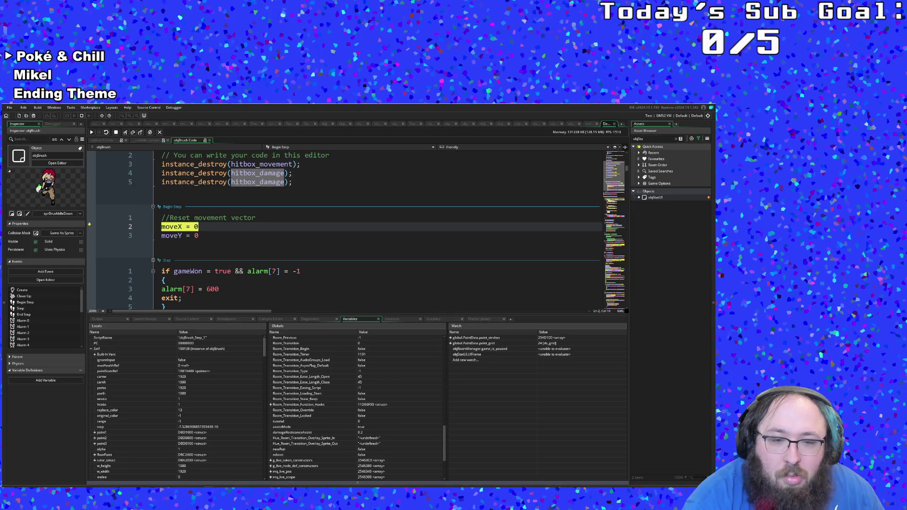
{"action": "key", "text": "F5"}
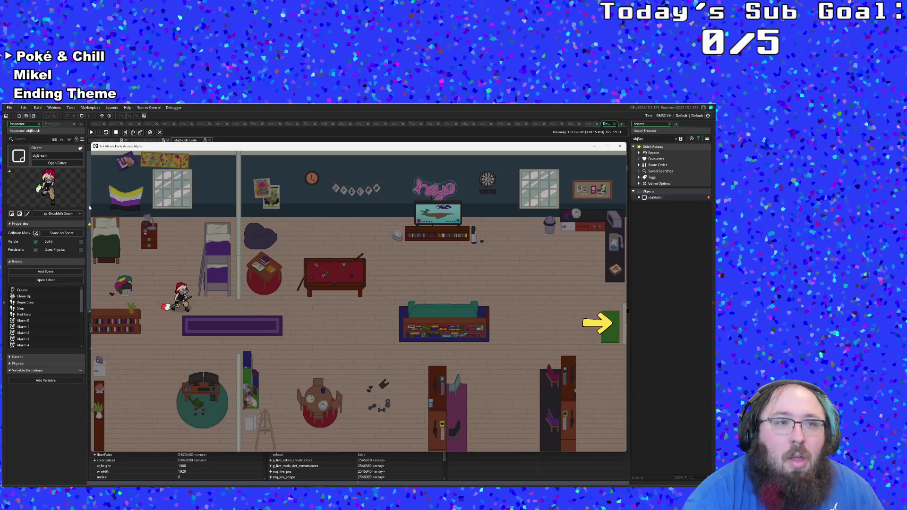
Step: Walk from the starting room into the plaza and talk to the NPC through the paint tutorial
{"action": "key", "text": "Down"}
{"action": "key", "text": "Right"}
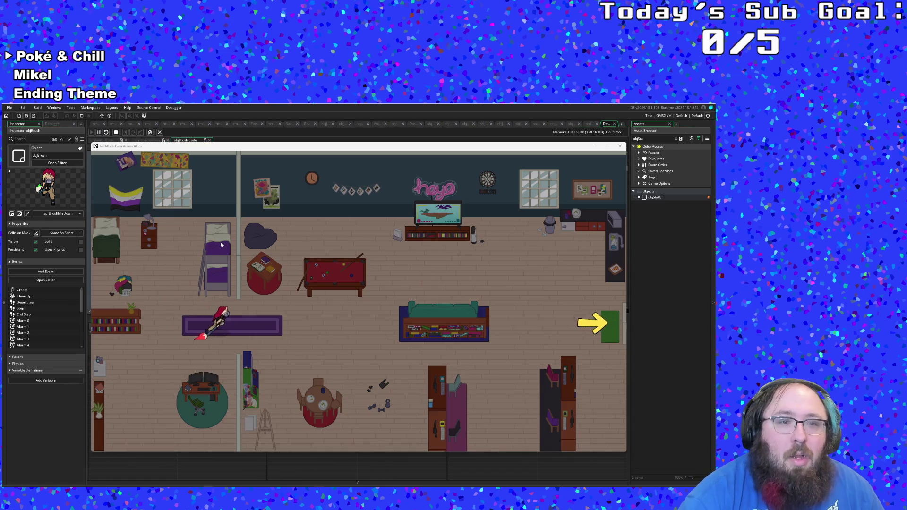
{"action": "key", "text": "Right"}
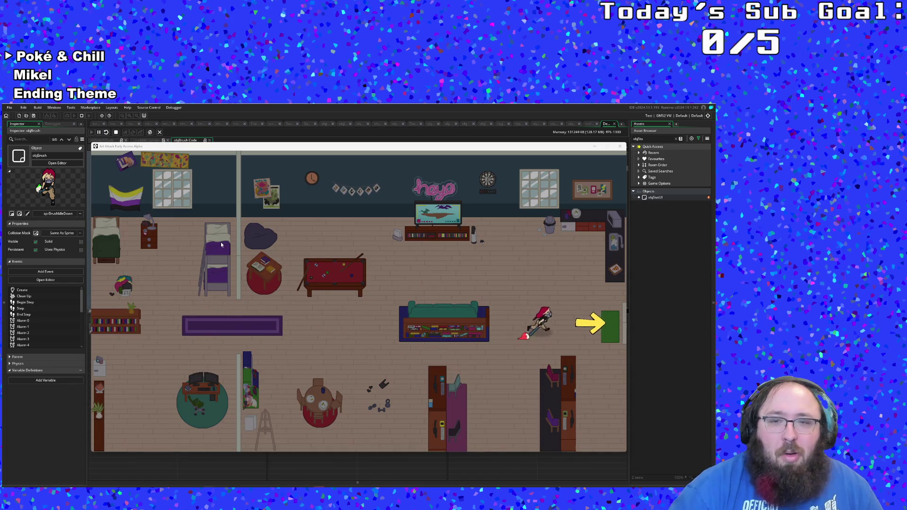
{"action": "key", "text": "Left"}
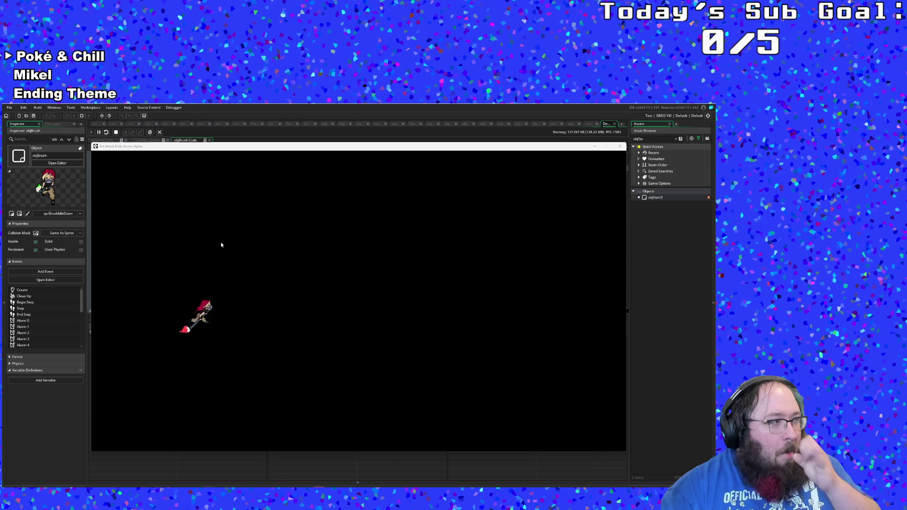
{"action": "key", "text": "Right"}
{"action": "key", "text": "Up"}
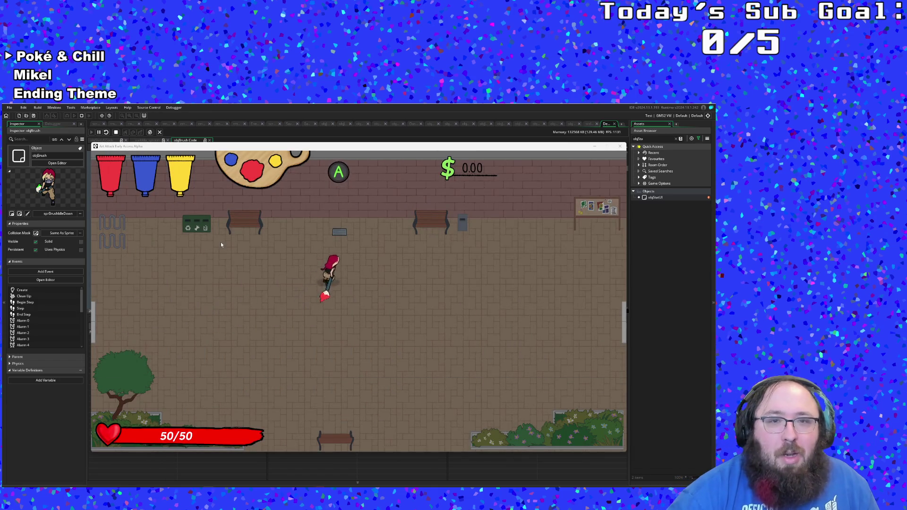
{"action": "key", "text": "Up"}
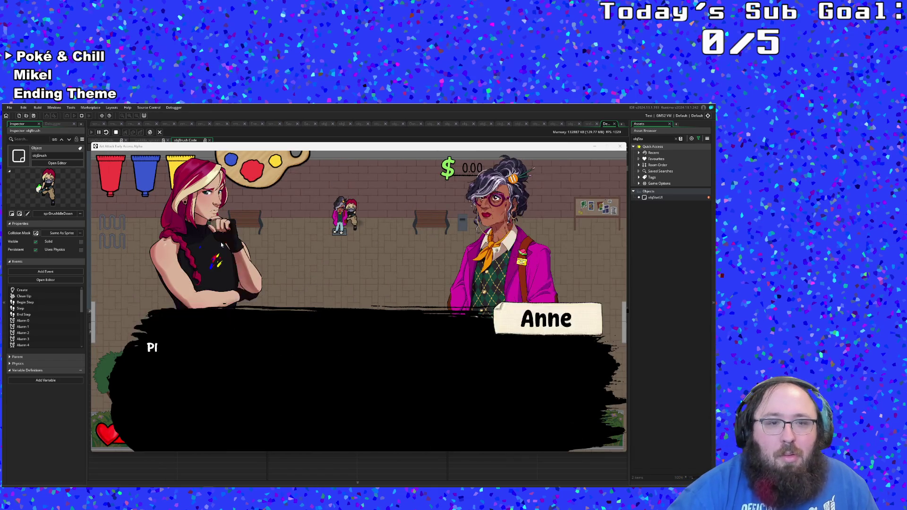
{"action": "key", "text": "Return"}
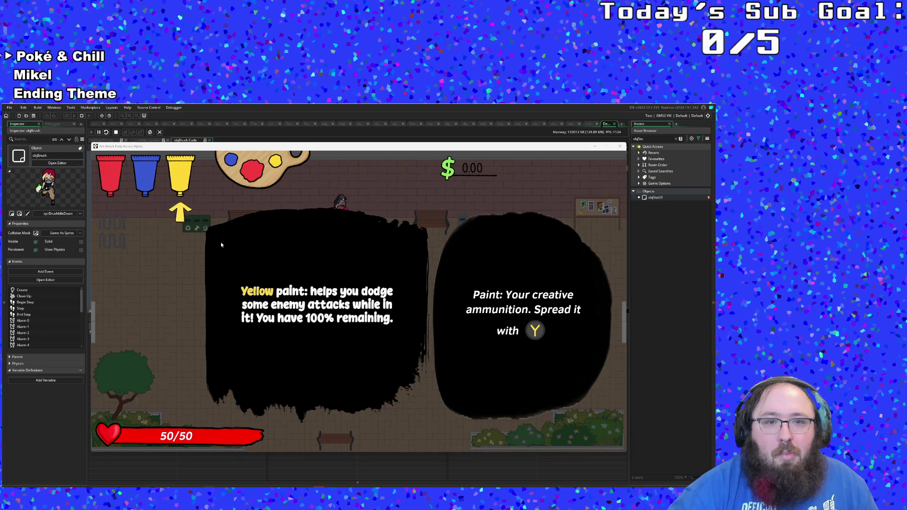
Step: Leave through the plaza's right exit, come back, and talk to the NPC again twice
{"action": "key", "text": "Down"}
{"action": "key", "text": "Right"}
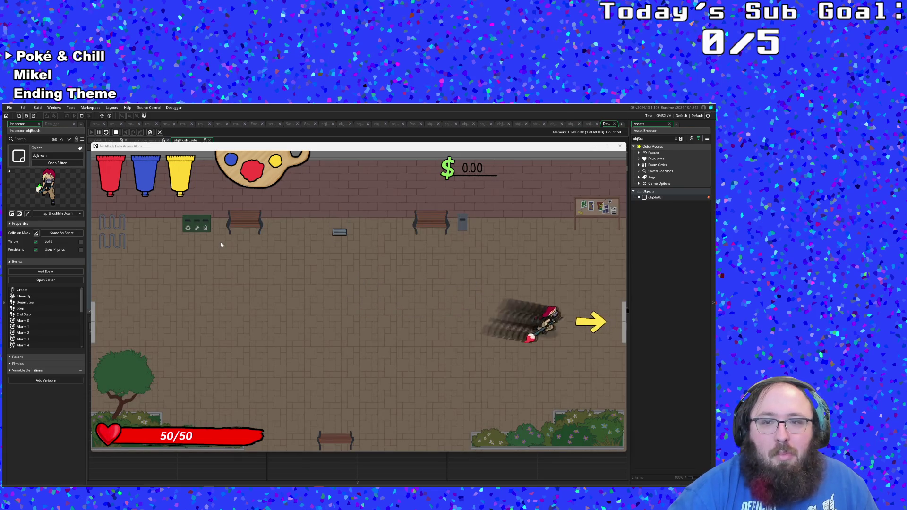
{"action": "key", "text": "Left"}
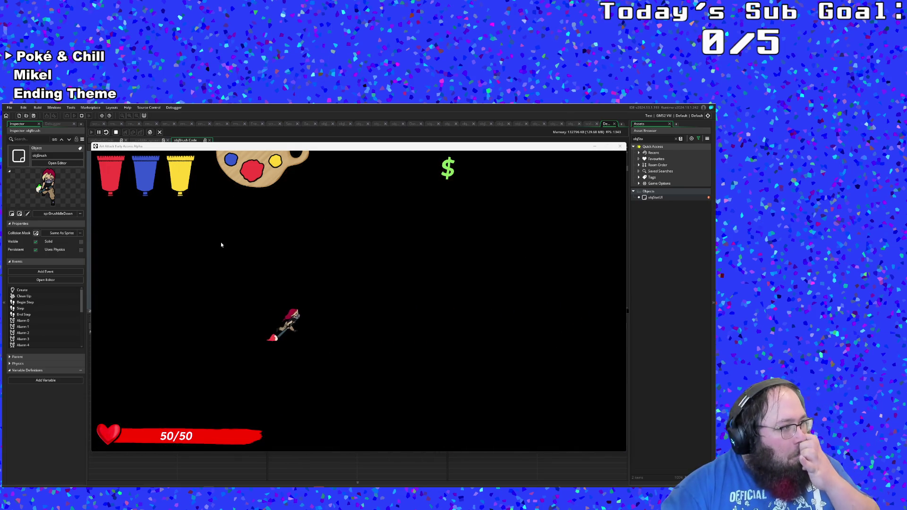
{"action": "key", "text": "Right"}
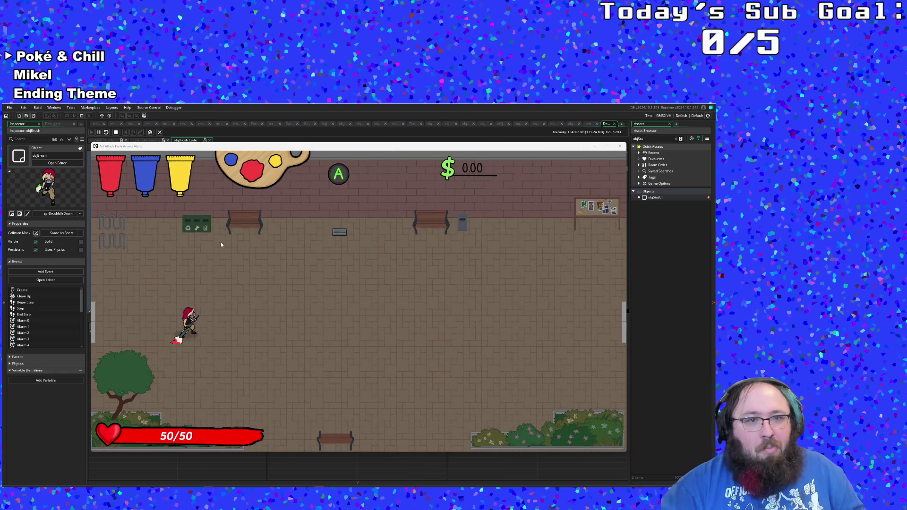
{"action": "key", "text": "Right"}
{"action": "key", "text": "Up"}
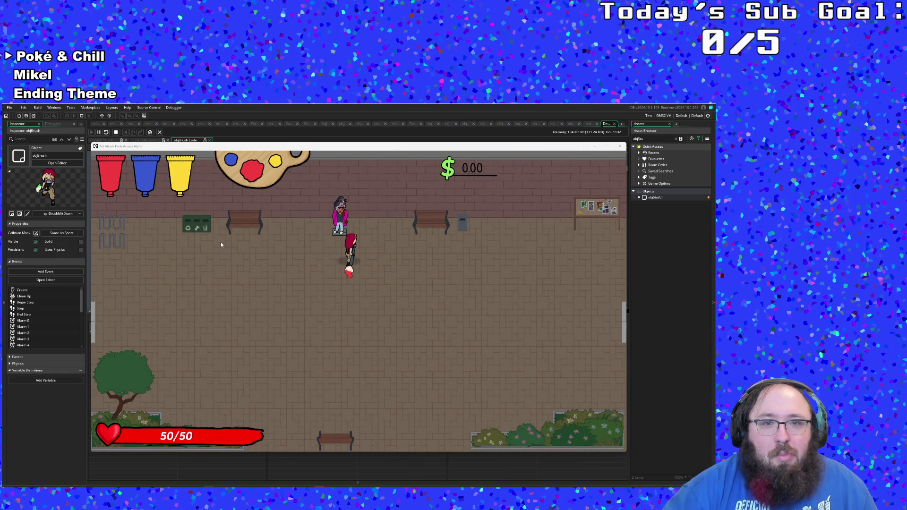
{"action": "key", "text": "space"}
{"action": "key", "text": "space"}
{"action": "key", "text": "Down"}
{"action": "key", "text": "Right"}
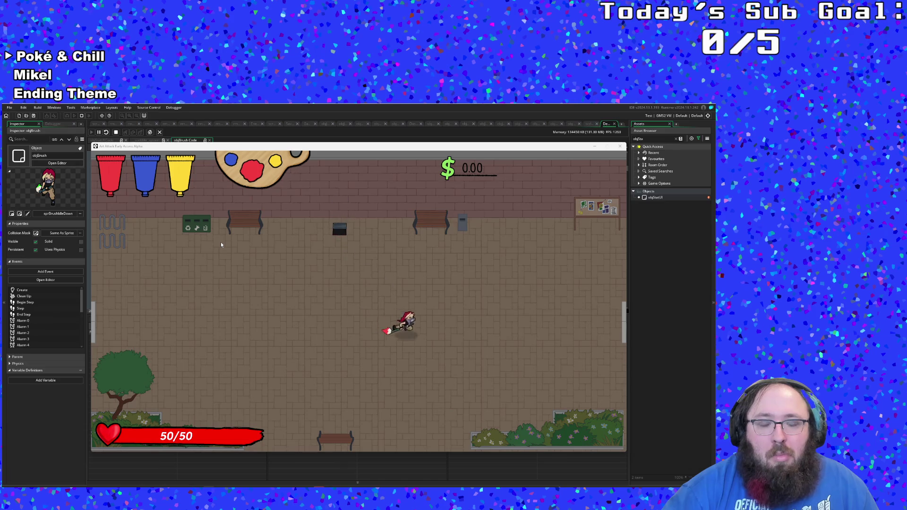
{"action": "key", "text": "Right"}
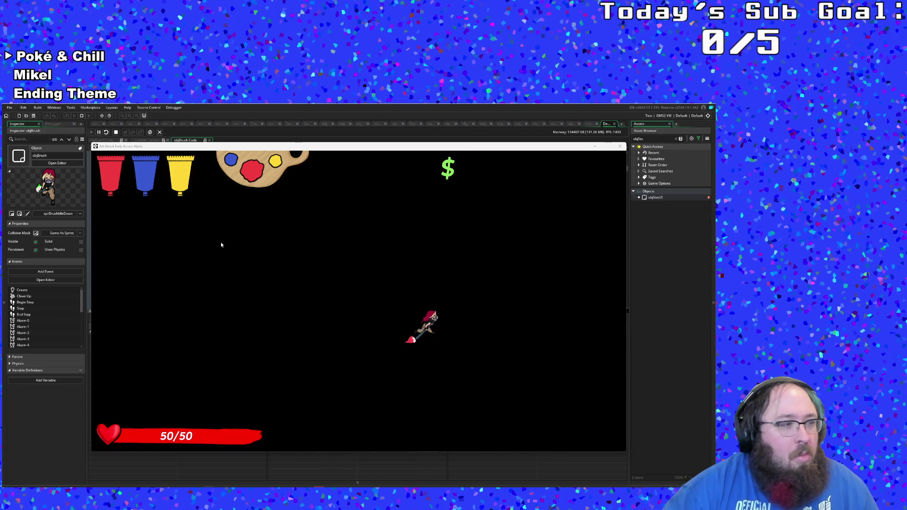
{"action": "key", "text": "Left"}
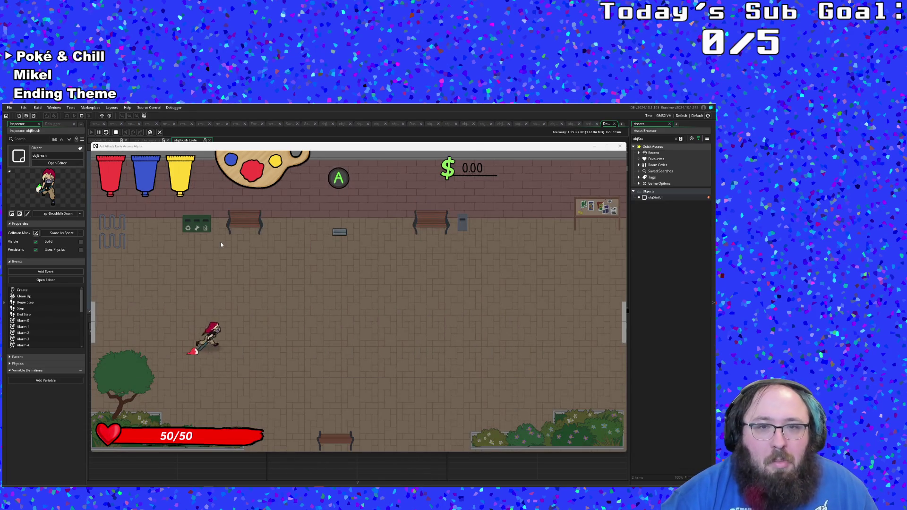
{"action": "key", "text": "Up"}
{"action": "key", "text": "Right"}
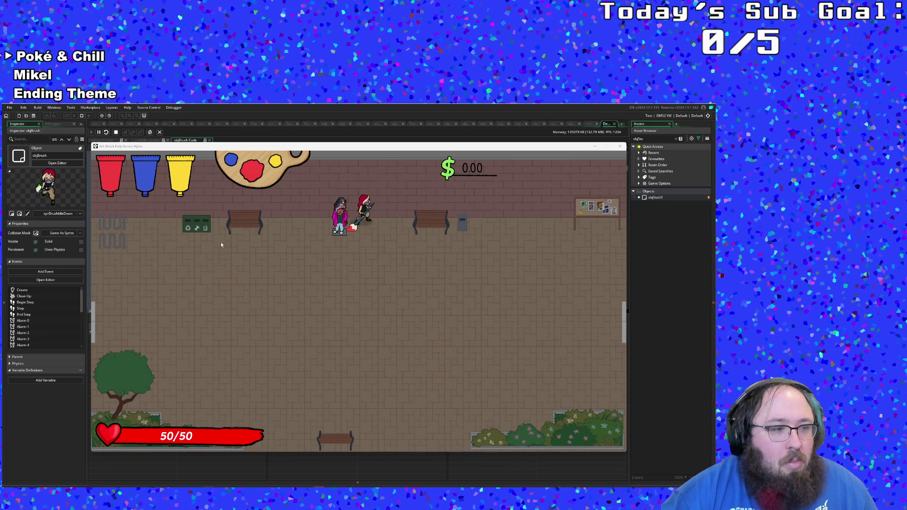
{"action": "key", "text": "space"}
Step: Dismiss the dialogue and attack the goon until it is knocked down
{"action": "key", "text": "Right"}
{"action": "key", "text": "Down"}
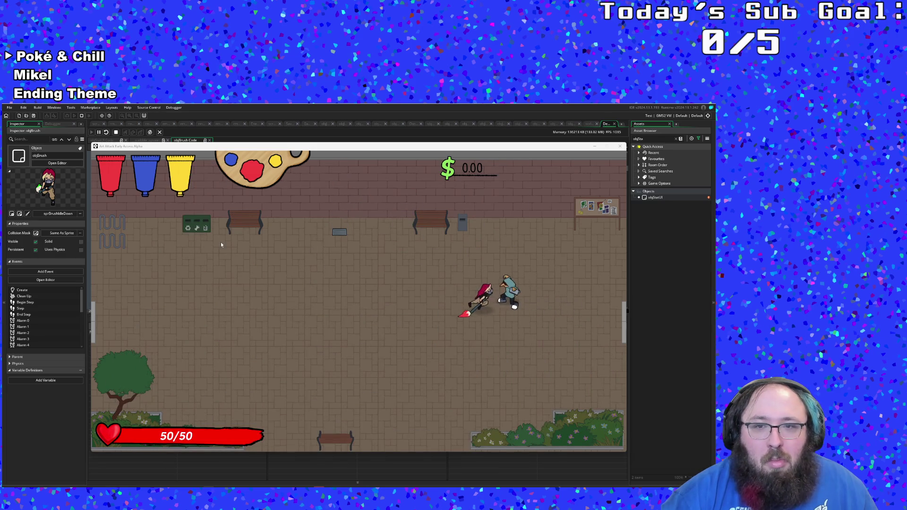
{"action": "key", "text": "Right"}
{"action": "key", "text": "space"}
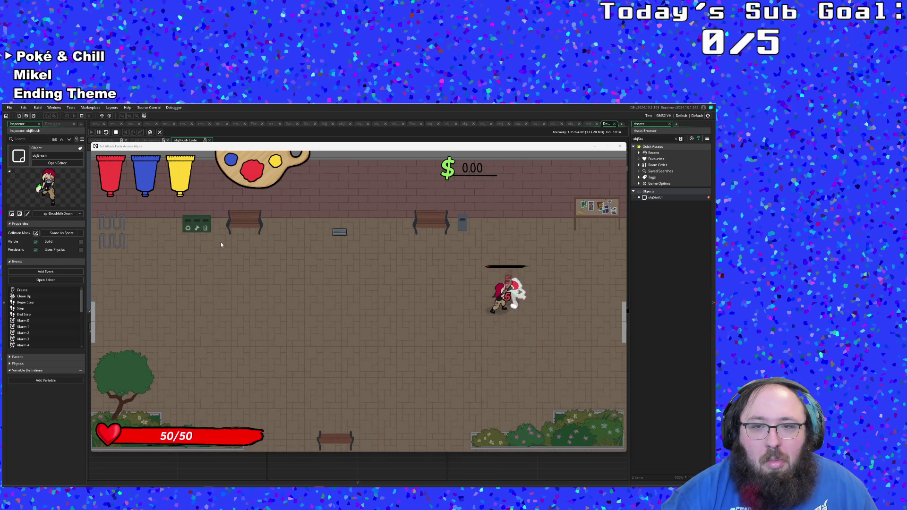
{"action": "key", "text": "Right"}
{"action": "key", "text": "Down"}
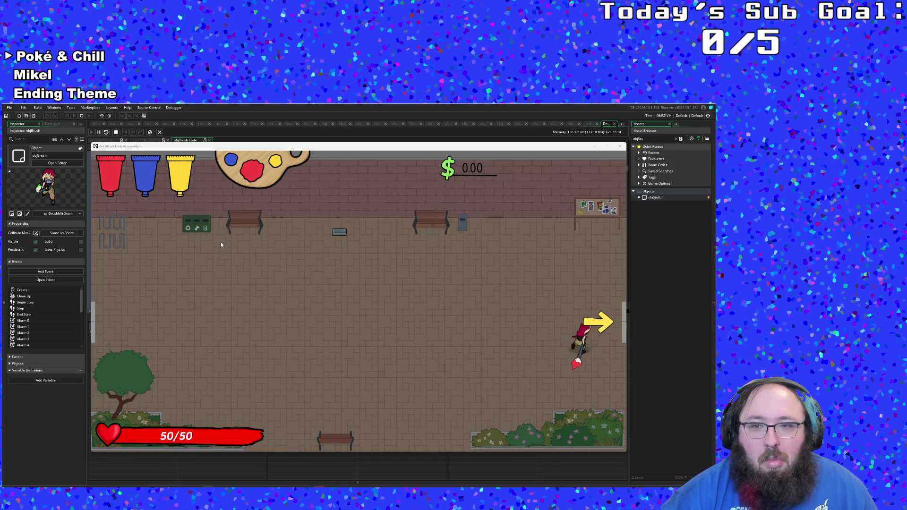
Step: Walk into the next room, pick up the Nightshade flower, and dismiss the tutorial panels
{"action": "key", "text": "Left"}
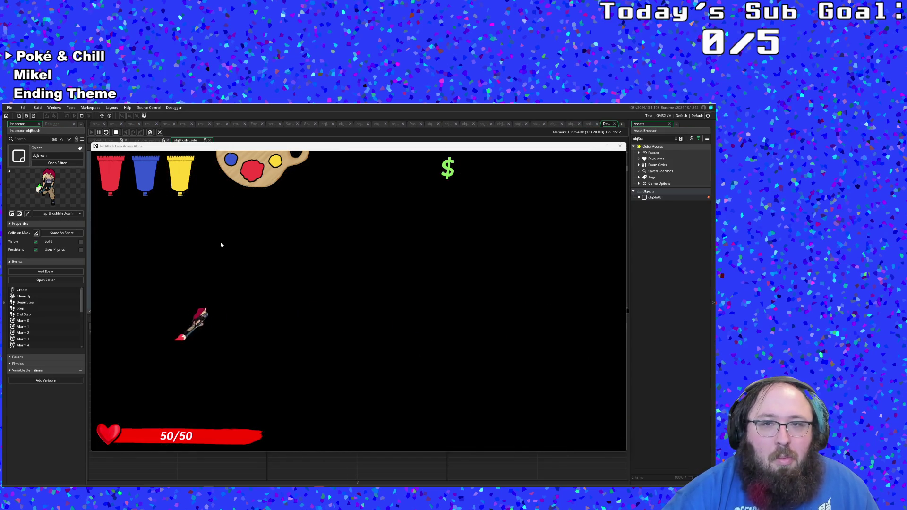
{"action": "key", "text": "Right"}
{"action": "key", "text": "Down"}
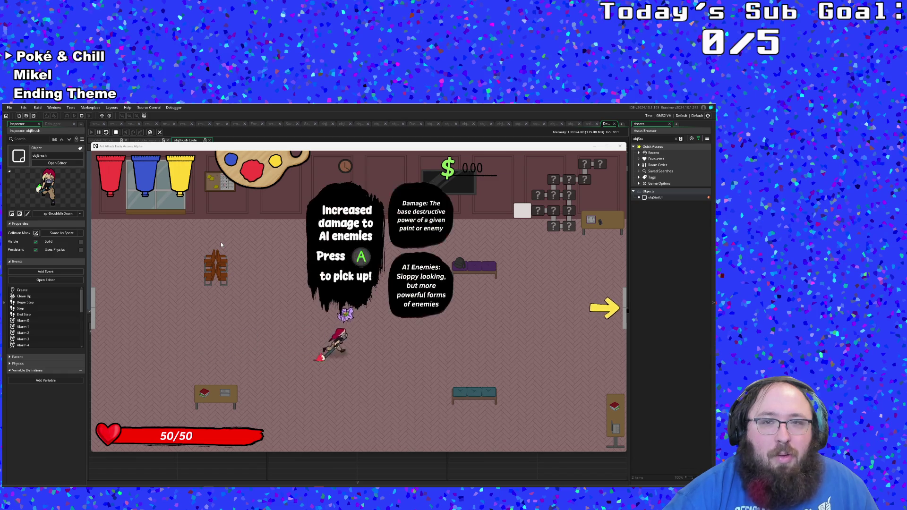
{"action": "key", "text": "Up"}
{"action": "key", "text": "a"}
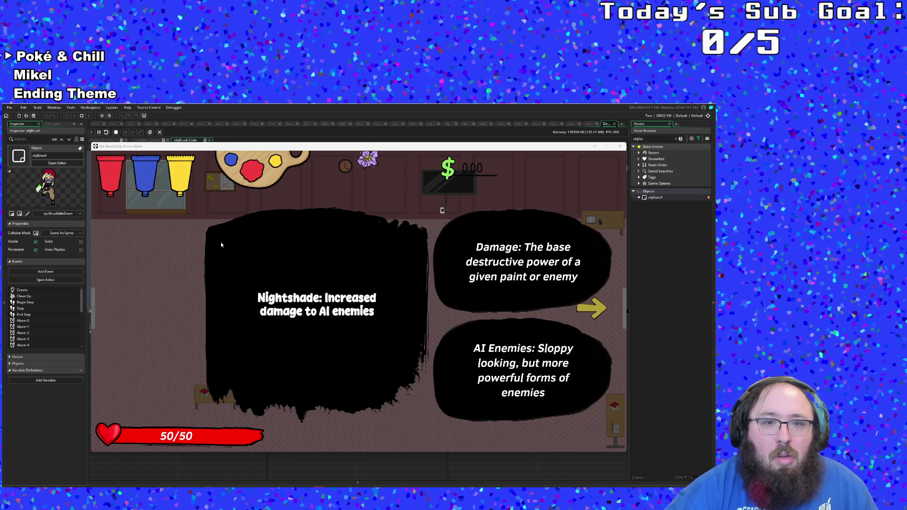
{"action": "key", "text": "Return"}
{"action": "key", "text": "Return"}
{"action": "key", "text": "Return"}
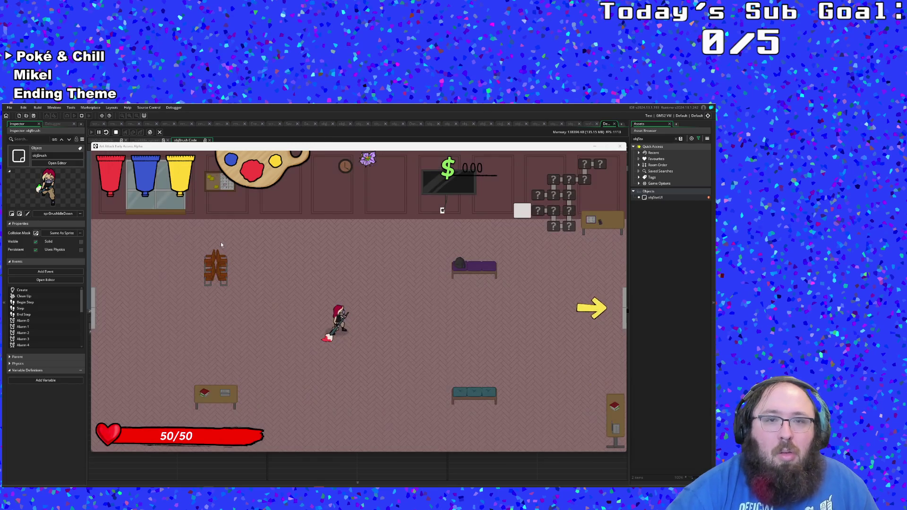
Step: Walk around the room and exit through the arrow into the next room
{"action": "key", "text": "Right"}
{"action": "key", "text": "Left"}
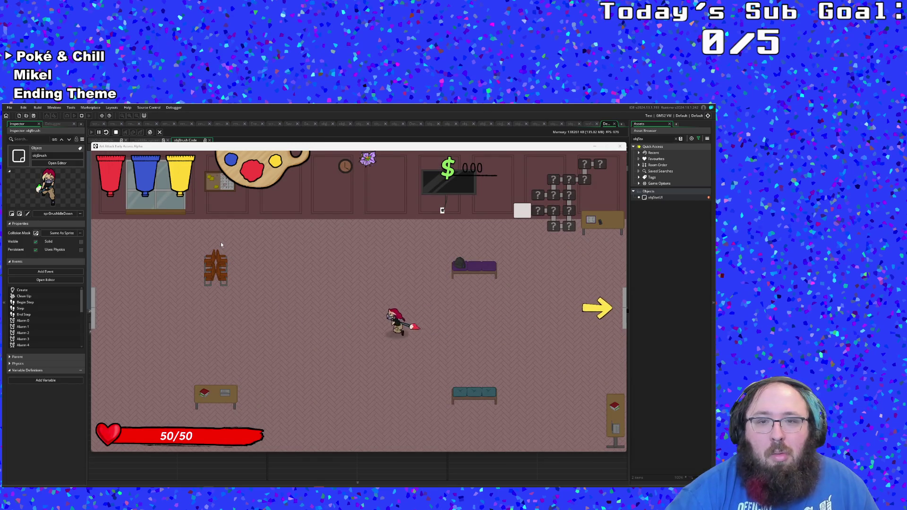
{"action": "key", "text": "Left"}
{"action": "key", "text": "Down"}
{"action": "key", "text": "Right"}
{"action": "key", "text": "Up"}
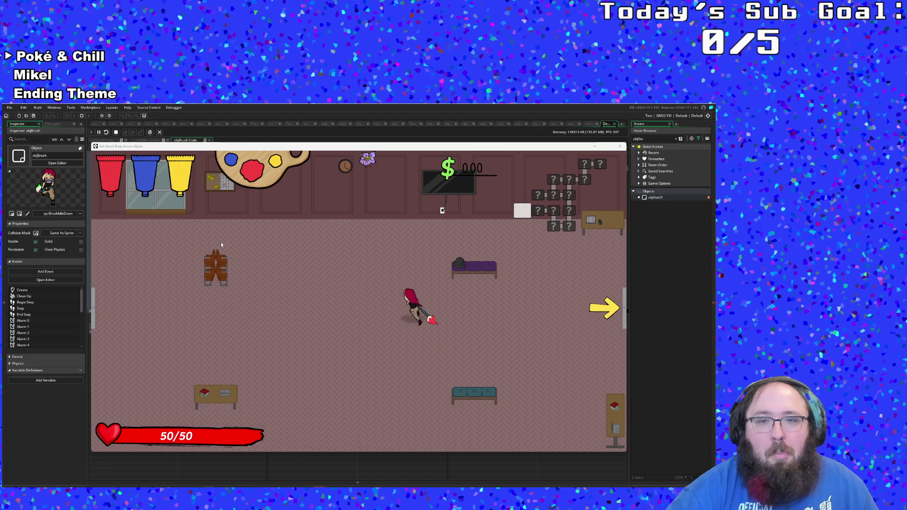
{"action": "key", "text": "Left"}
{"action": "key", "text": "Down"}
{"action": "key", "text": "Right"}
{"action": "key", "text": "Up"}
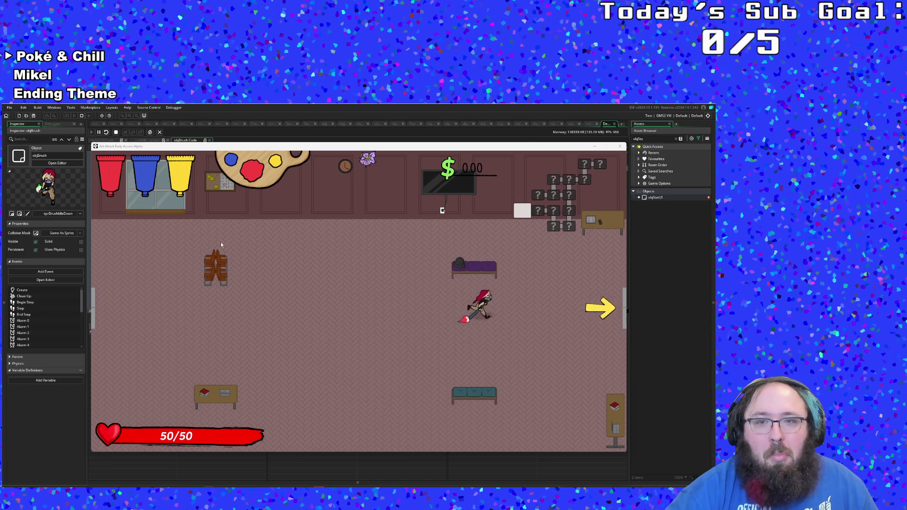
{"action": "key", "text": "Right"}
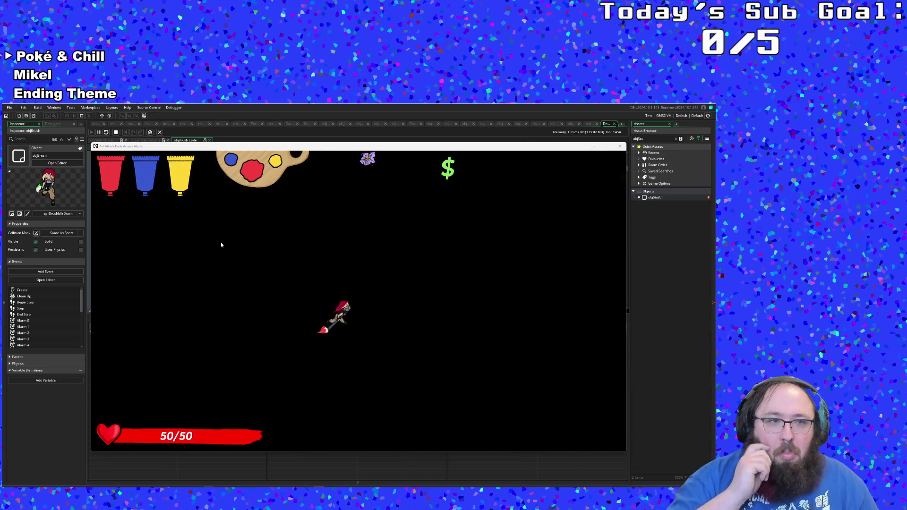
Step: Pick up the red paint in the room centre, then return to the scrInventory script
{"action": "key", "text": "Left"}
{"action": "key", "text": "Down"}
{"action": "key", "text": "Right"}
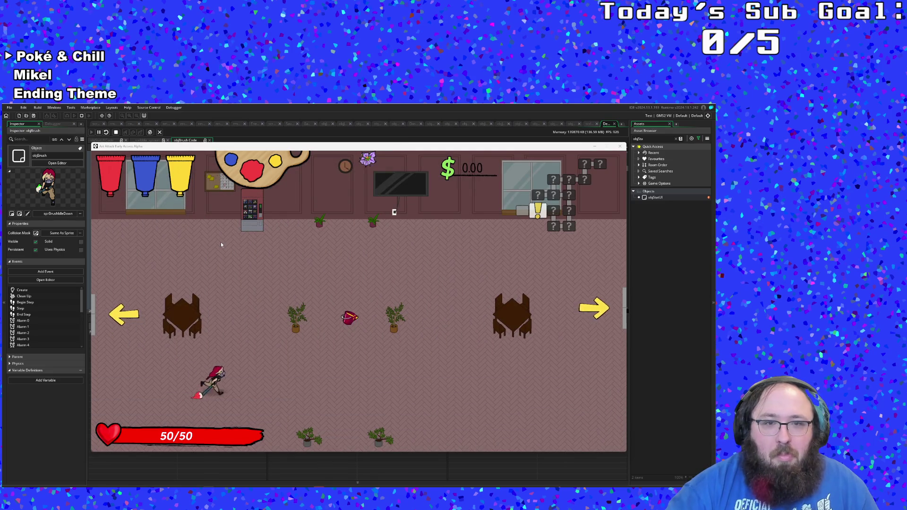
{"action": "key", "text": "Right"}
{"action": "key", "text": "Up"}
{"action": "key", "text": "a"}
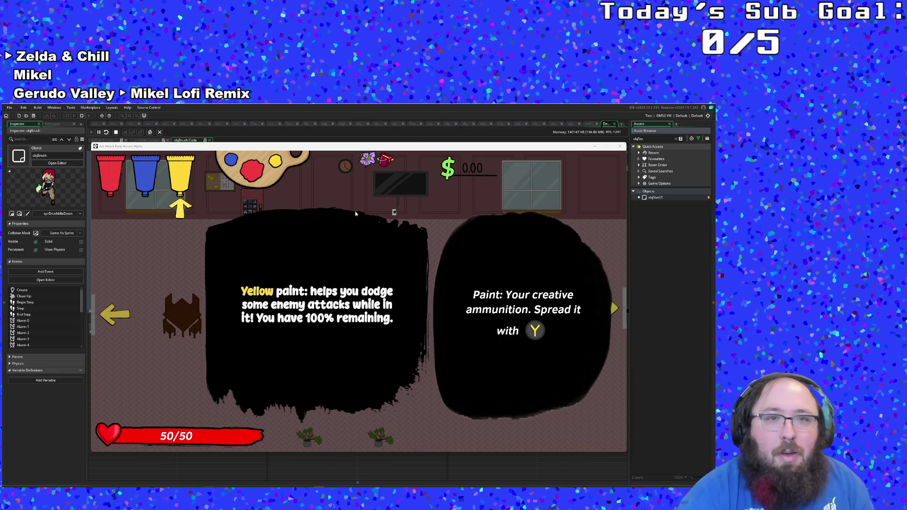
{"action": "left_click", "coordinate": [588, 124]}
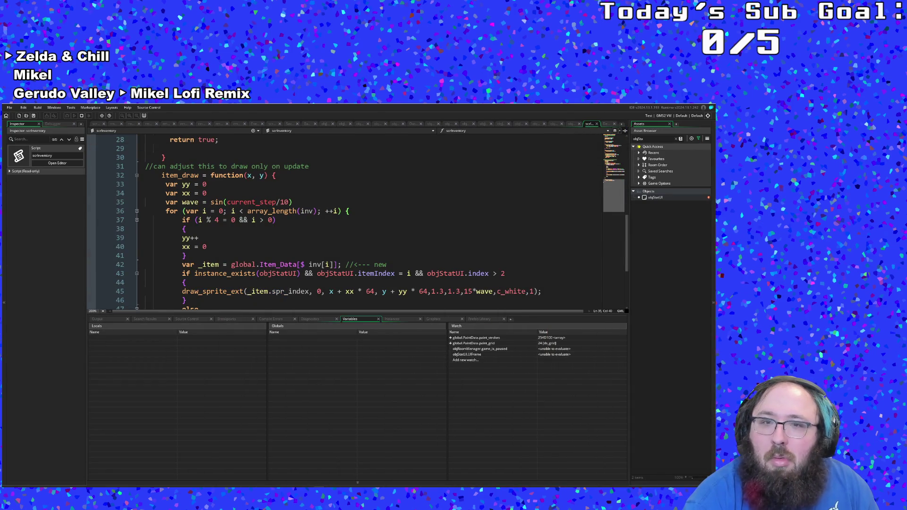
Step: Review objPaintBucket's Draw GUI End code around line 62, close it, and go to line 51
{"action": "scroll", "coordinate": [453, 142], "scroll_direction": "down", "scroll_amount": 4}
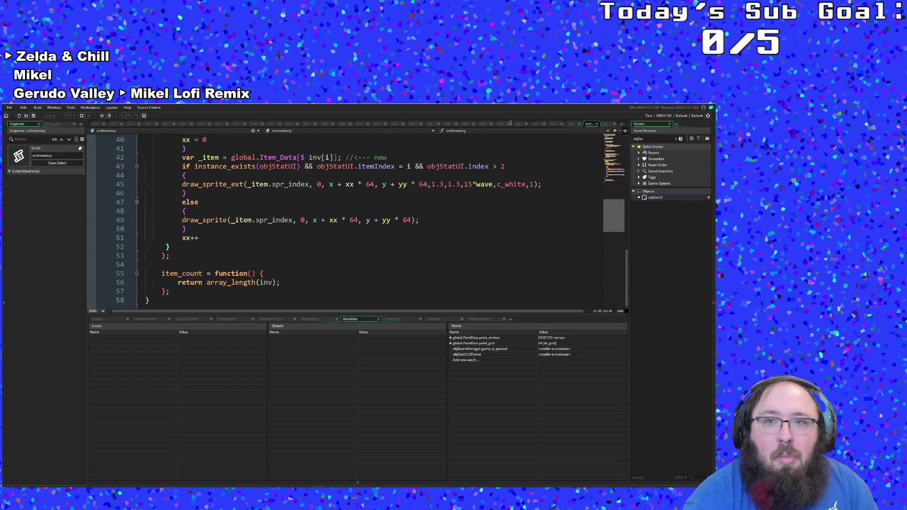
{"action": "left_click", "coordinate": [570, 123]}
{"action": "left_click", "coordinate": [441, 210]}
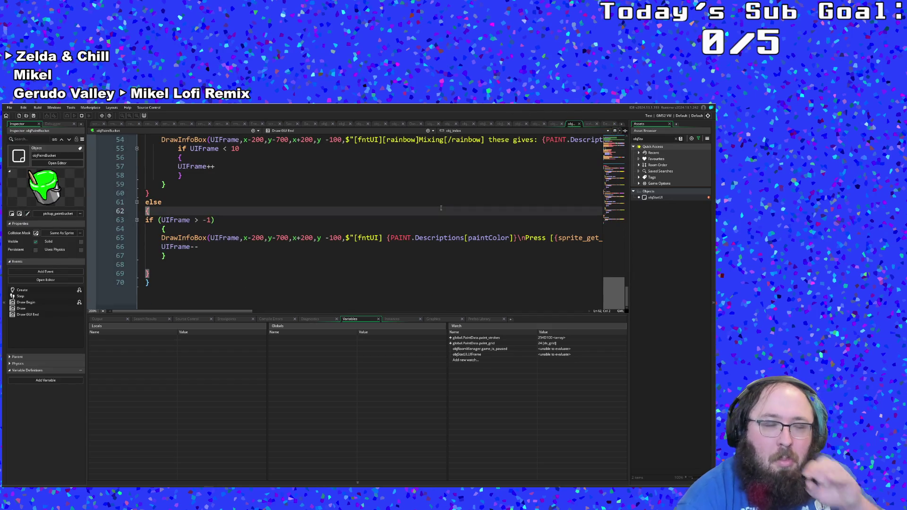
{"action": "scroll", "coordinate": [461, 196], "scroll_direction": "up", "scroll_amount": 15}
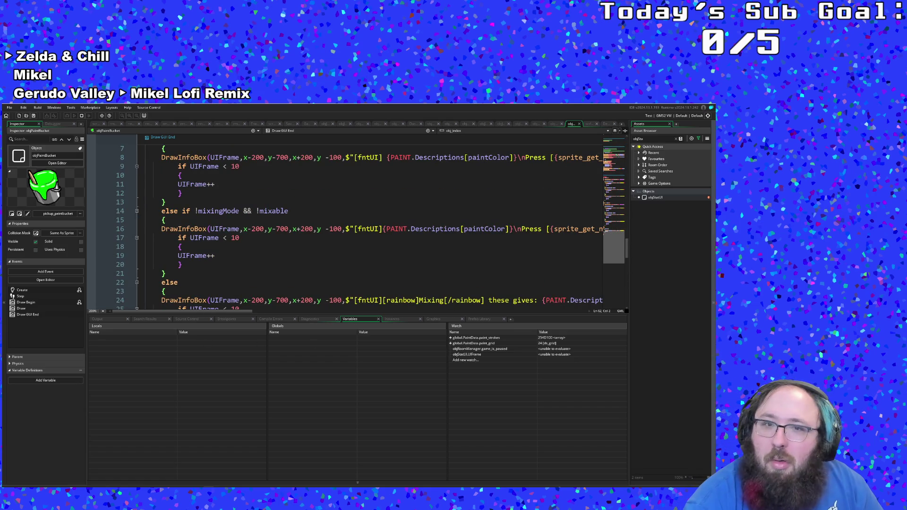
{"action": "scroll", "coordinate": [282, 202], "scroll_direction": "down", "scroll_amount": 6}
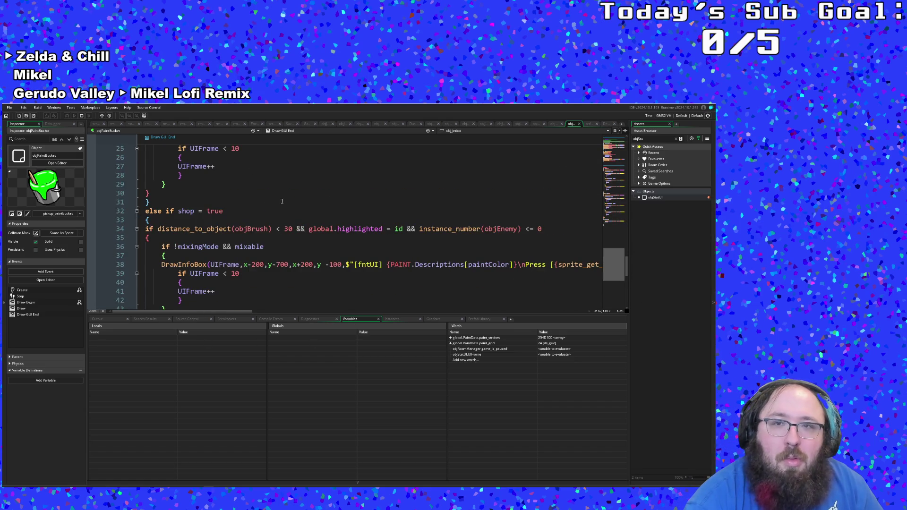
{"action": "left_click", "coordinate": [580, 124]}
{"action": "left_click", "coordinate": [326, 238]}
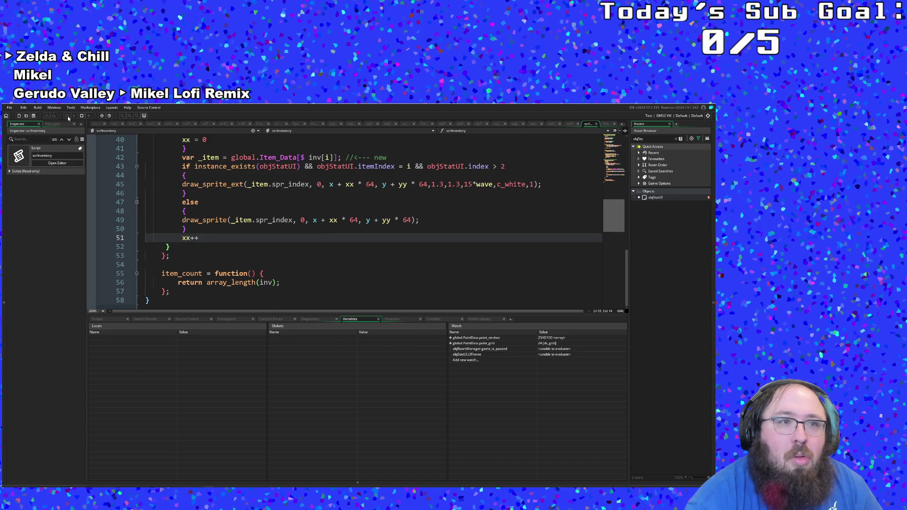
Step: Pause the game in the debugger and browse objRoomManager Create, scrInventory and objStatUI Draw GUI code
{"action": "left_click", "coordinate": [607, 124]}
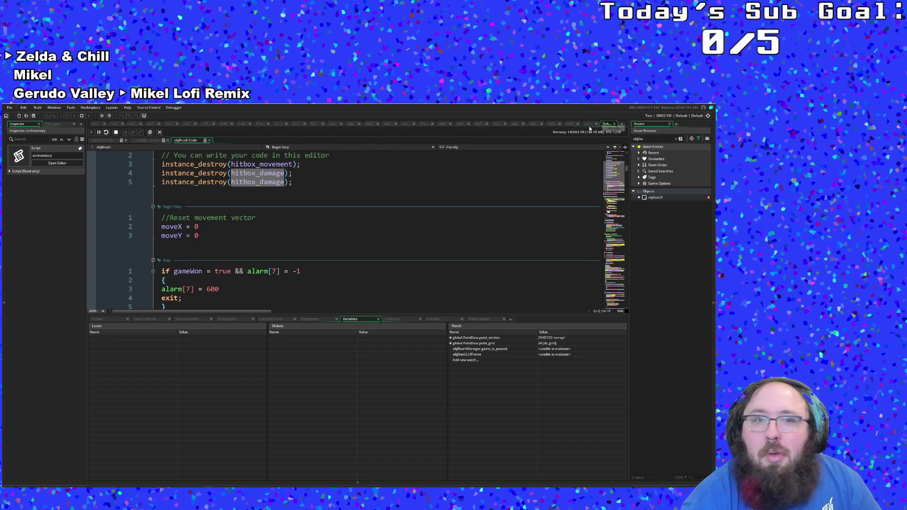
{"action": "left_click", "coordinate": [99, 133]}
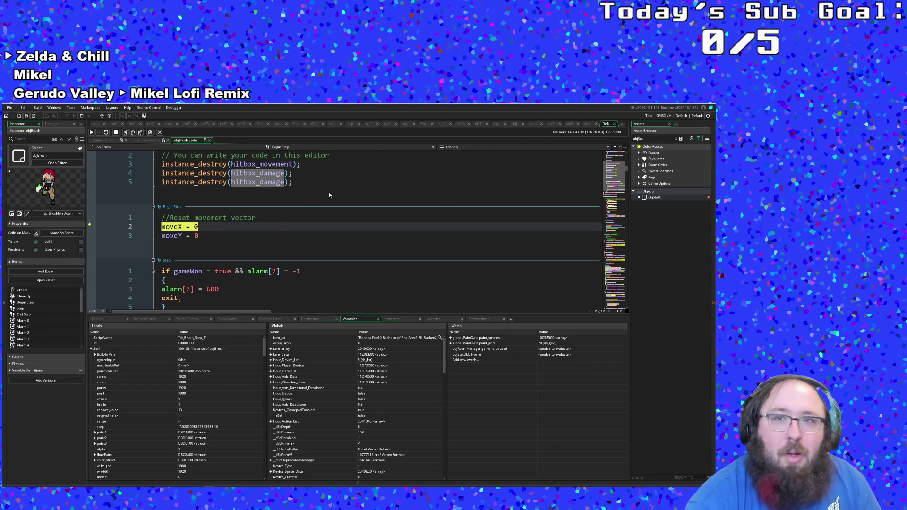
{"action": "left_click", "coordinate": [567, 125]}
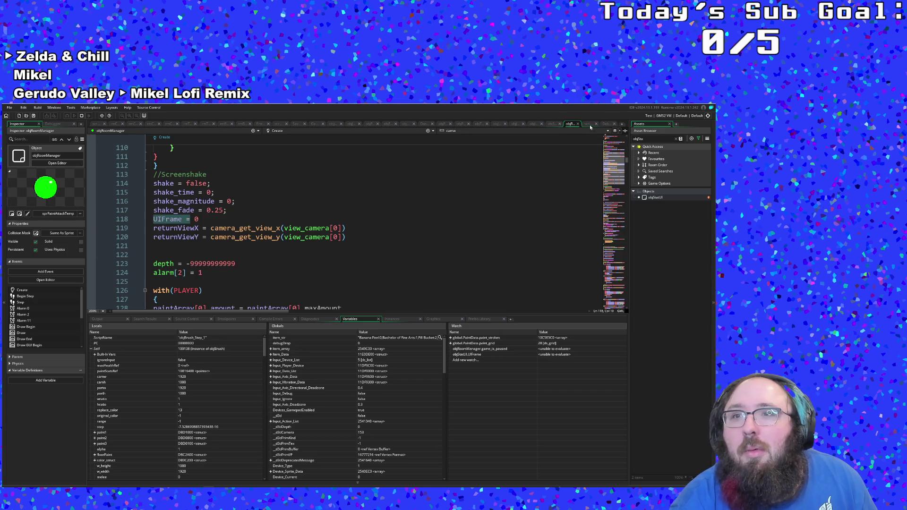
{"action": "left_click", "coordinate": [589, 124]}
{"action": "left_click", "coordinate": [551, 125]}
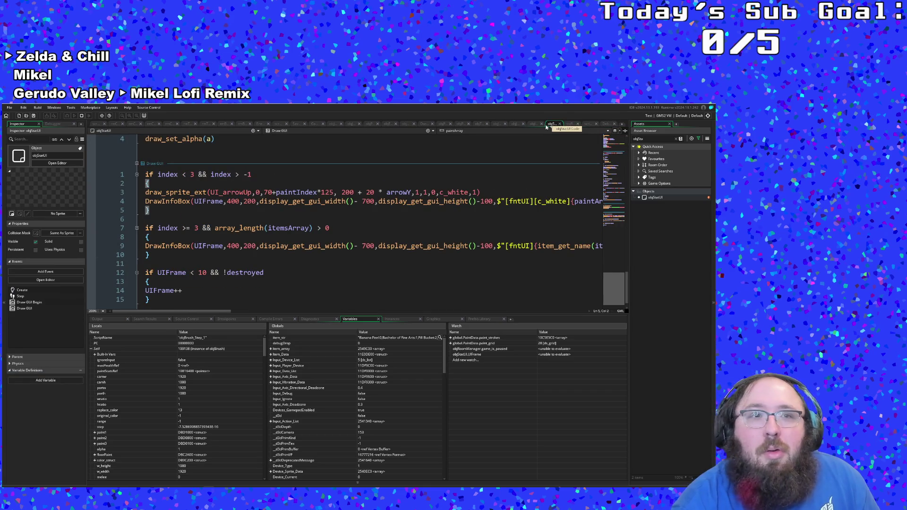
{"action": "scroll", "coordinate": [470, 200], "scroll_direction": "up", "scroll_amount": 15}
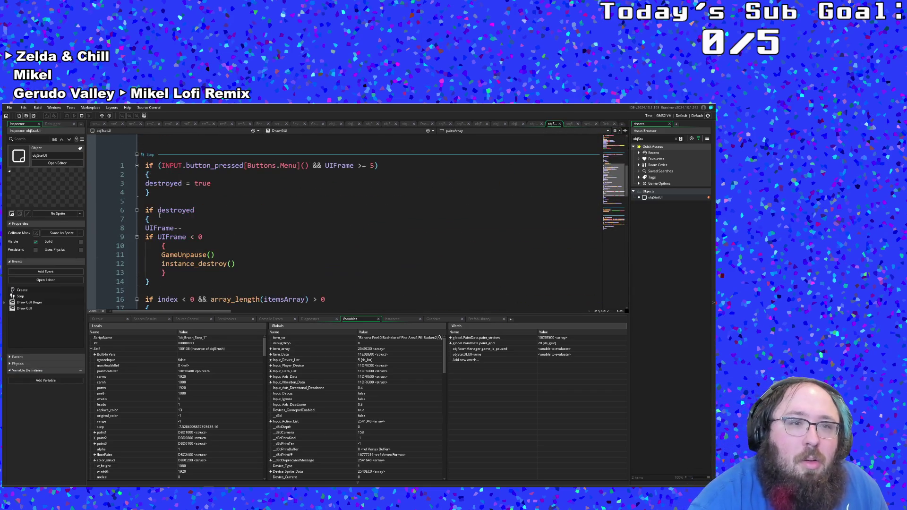
{"action": "left_click", "coordinate": [605, 123]}
Step: Resume to the objStatUI Step breakpoint and read the code around lines 48–54
{"action": "left_click", "coordinate": [92, 132]}
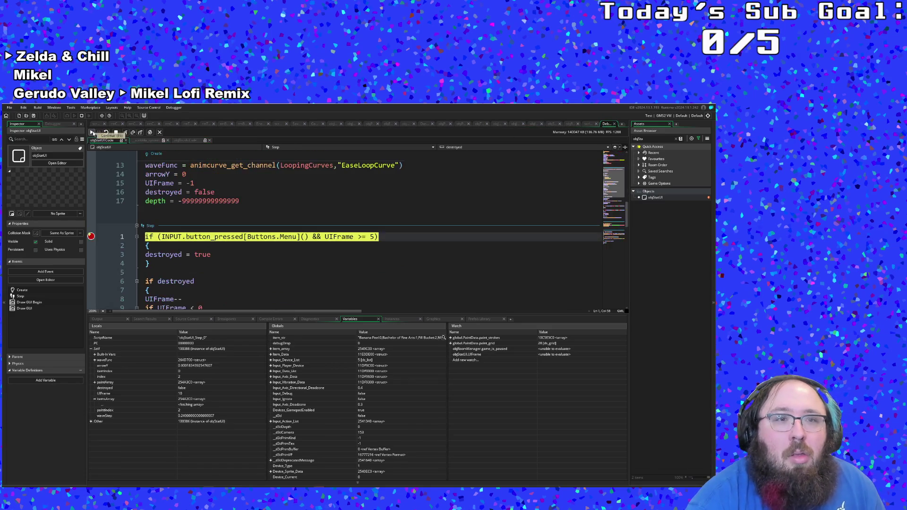
{"action": "scroll", "coordinate": [226, 223], "scroll_direction": "down", "scroll_amount": 15}
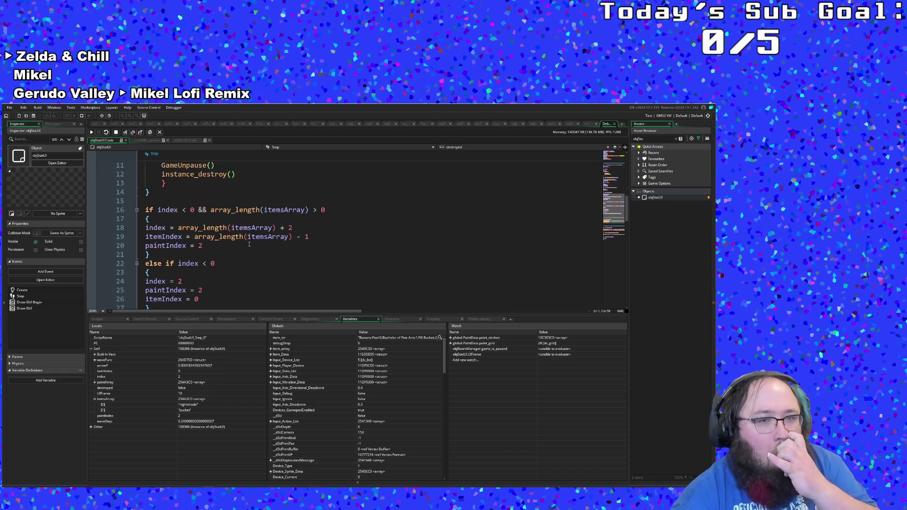
{"action": "scroll", "coordinate": [249, 245], "scroll_direction": "down", "scroll_amount": 2}
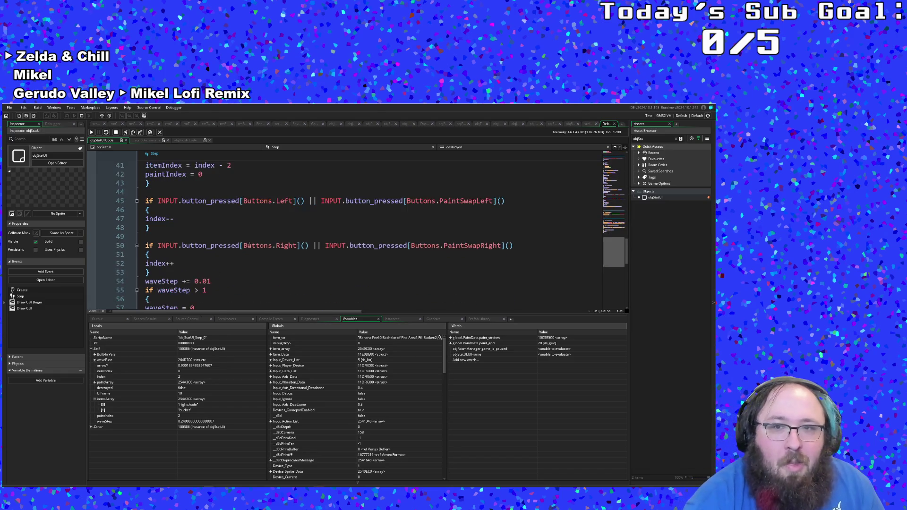
{"action": "left_click", "coordinate": [257, 236]}
{"action": "left_click", "coordinate": [256, 227]}
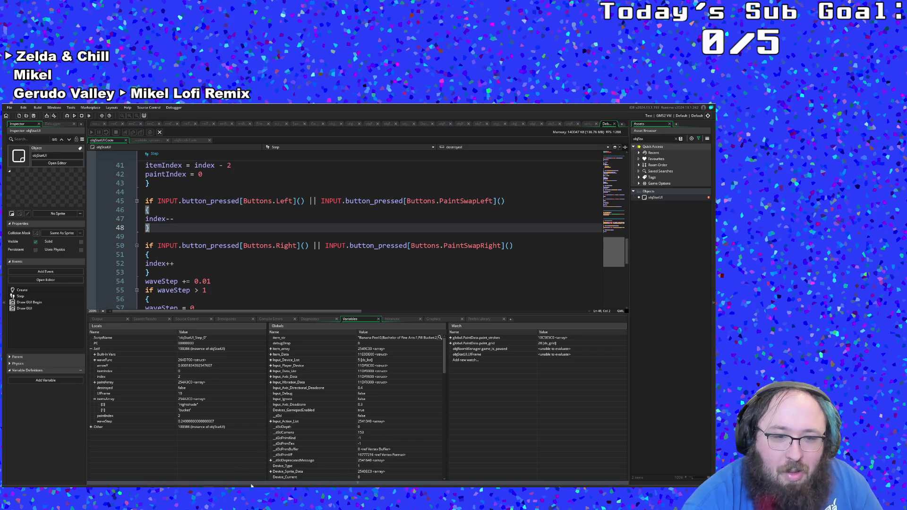
{"action": "left_click", "coordinate": [275, 280]}
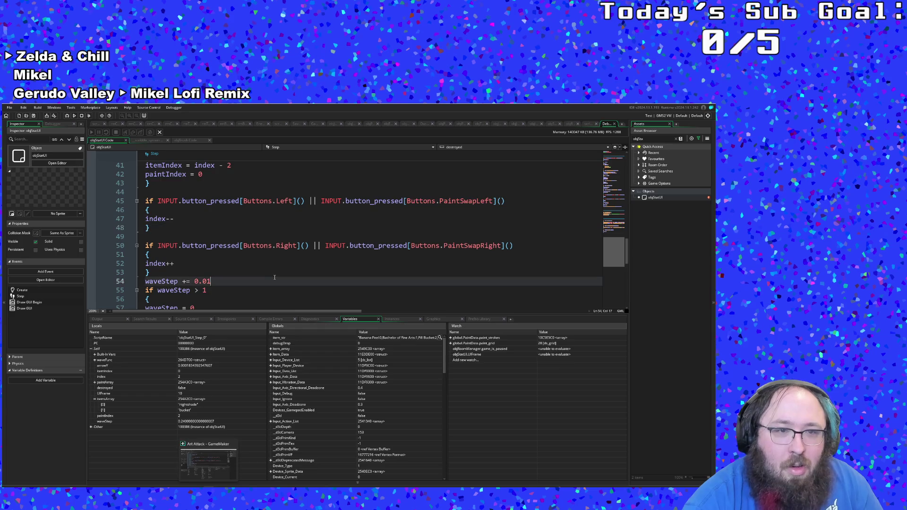
{"action": "scroll", "coordinate": [276, 278], "scroll_direction": "down", "scroll_amount": 4}
{"action": "scroll", "coordinate": [275, 278], "scroll_direction": "up", "scroll_amount": 4}
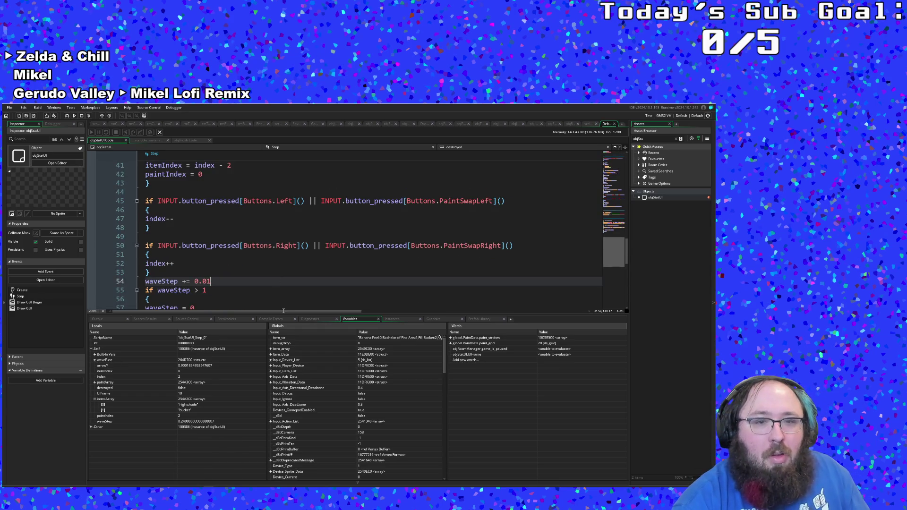
Step: Inspect itemsArray's bucket entry and the paintIndex local, then stop debugging and rebuild with F5
{"action": "left_click", "coordinate": [138, 411]}
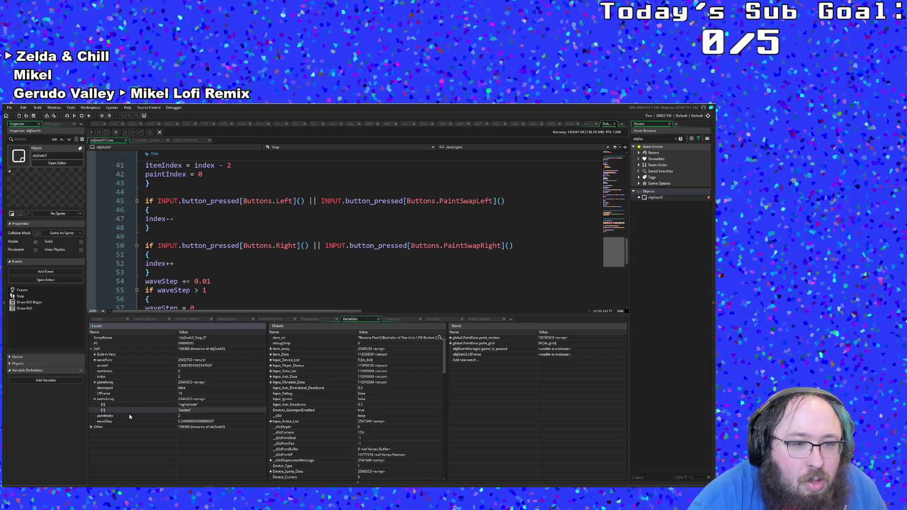
{"action": "left_click", "coordinate": [129, 415]}
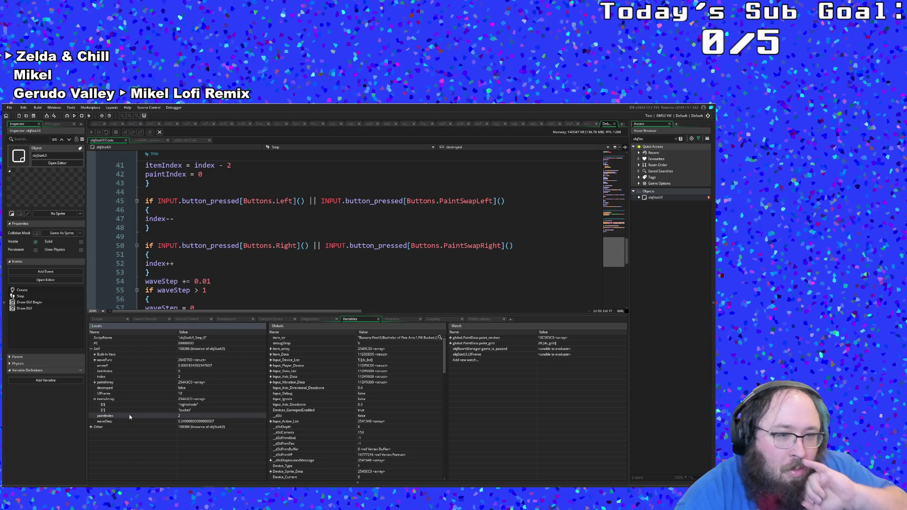
{"action": "left_click", "coordinate": [150, 228]}
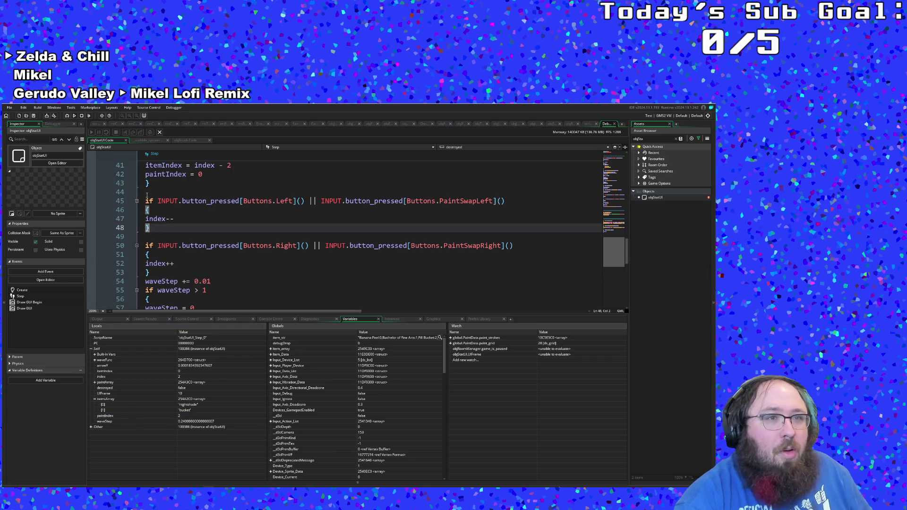
{"action": "key", "text": "F5"}
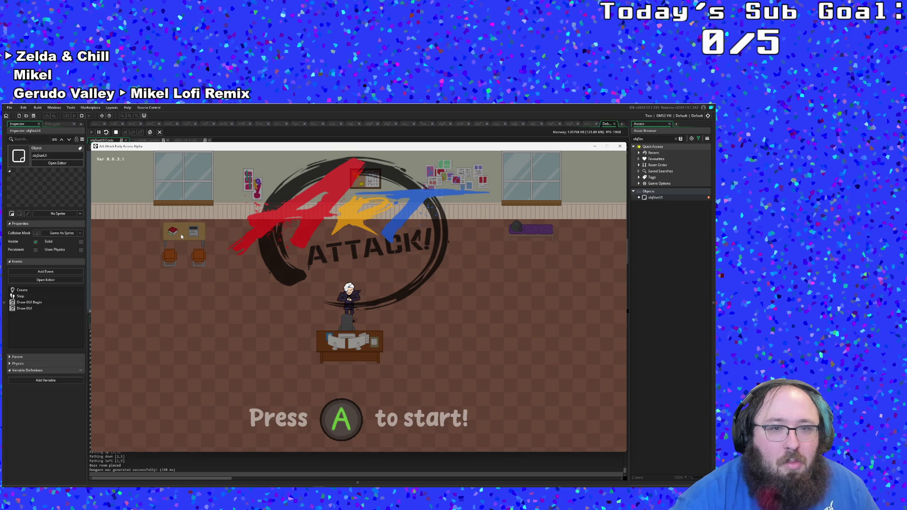
Step: Start the game, walk into the next level, and pick up the Scope Creep item
{"action": "key", "text": "Return"}
{"action": "key", "text": "d"}
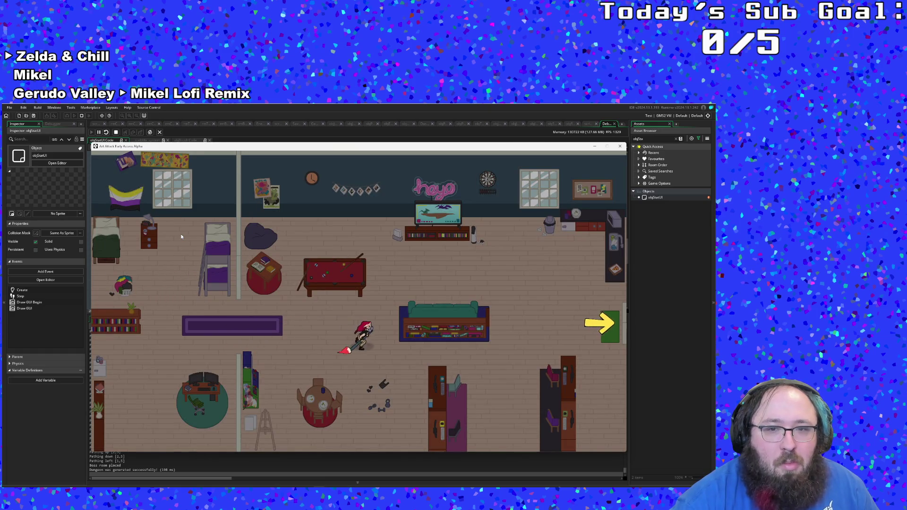
{"action": "key", "text": "d"}
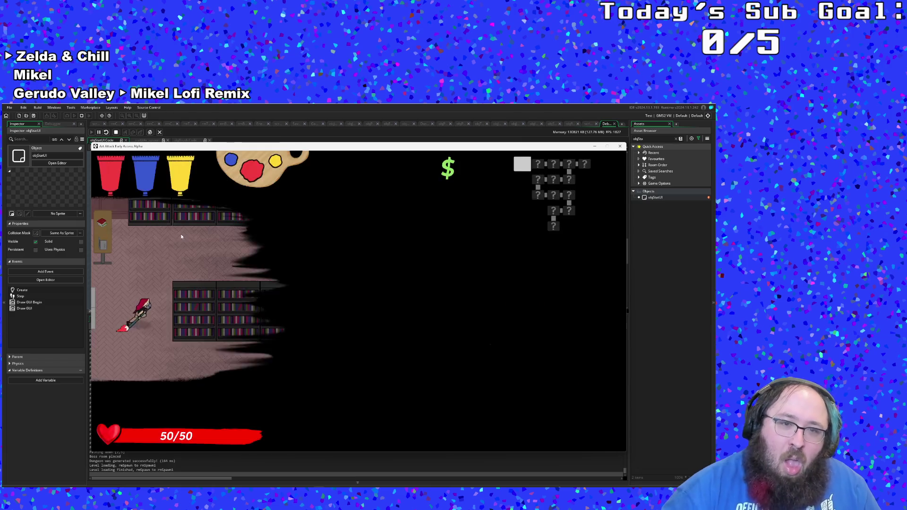
{"action": "key", "text": "d"}
{"action": "key", "text": "s"}
{"action": "key", "text": "w"}
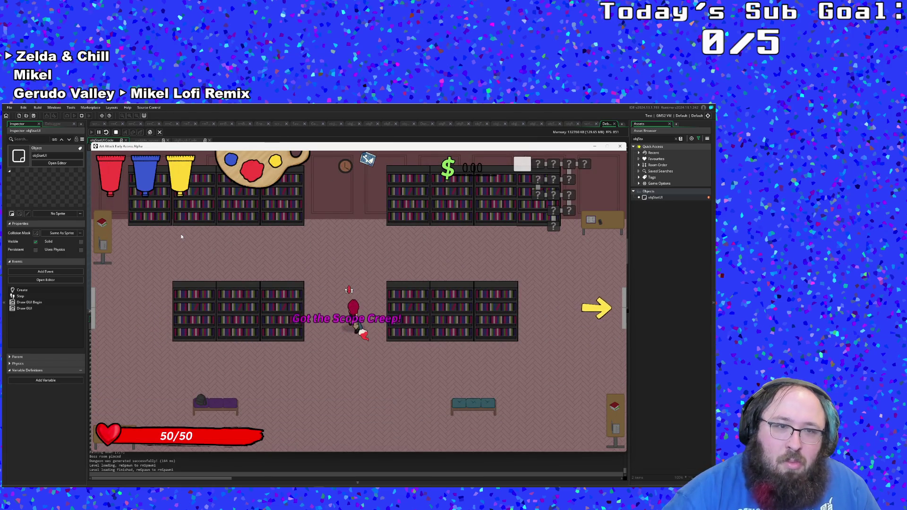
Step: Use the F1 debug overlay to drop items including Fill Bucket and Sponge, then collect them
{"action": "key", "text": "F1"}
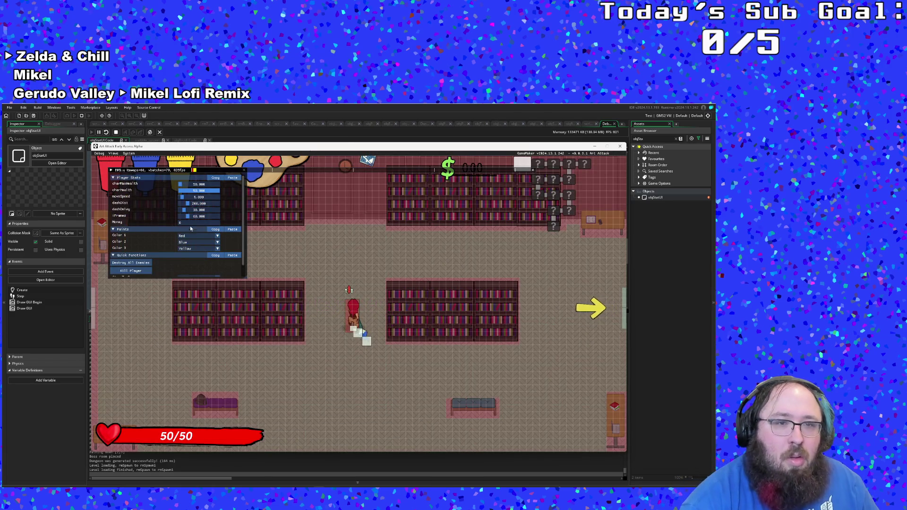
{"action": "scroll", "coordinate": [185, 255], "scroll_direction": "down", "scroll_amount": 1}
{"action": "left_click", "coordinate": [142, 273]}
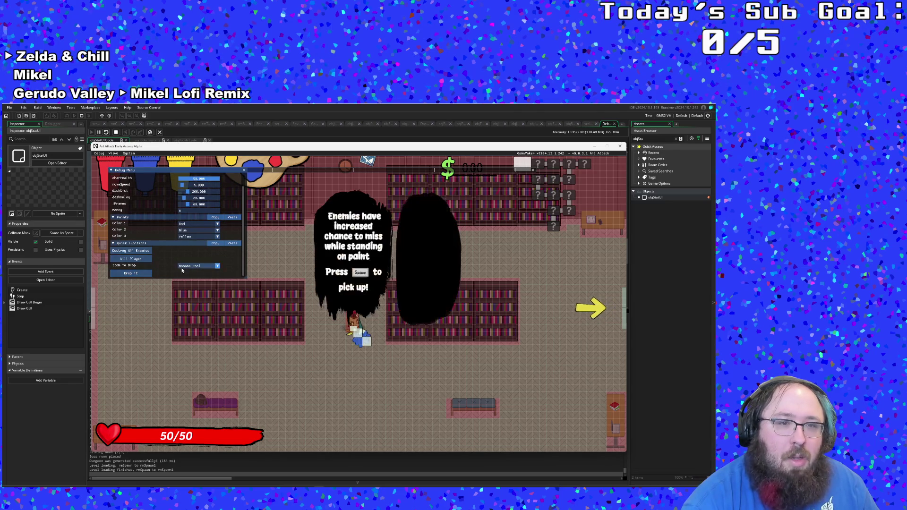
{"action": "left_click", "coordinate": [198, 266]}
{"action": "left_click", "coordinate": [194, 279]}
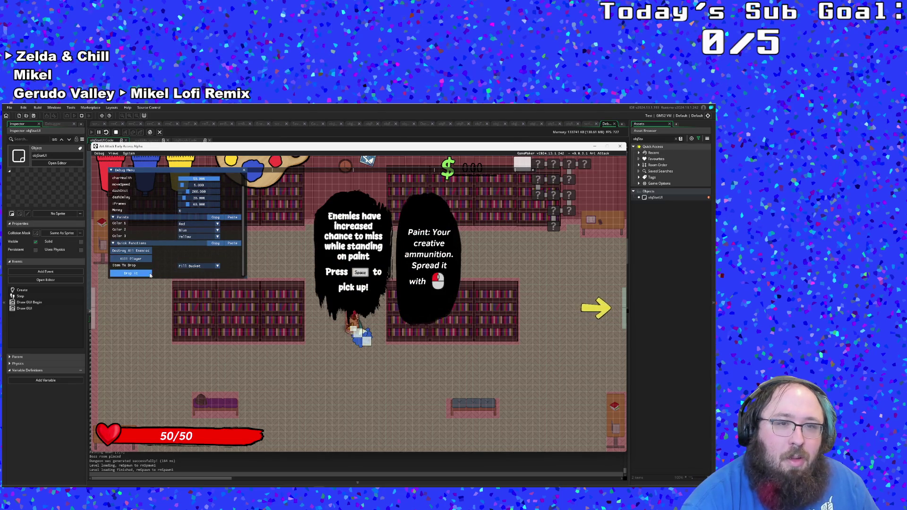
{"action": "left_click", "coordinate": [191, 266]}
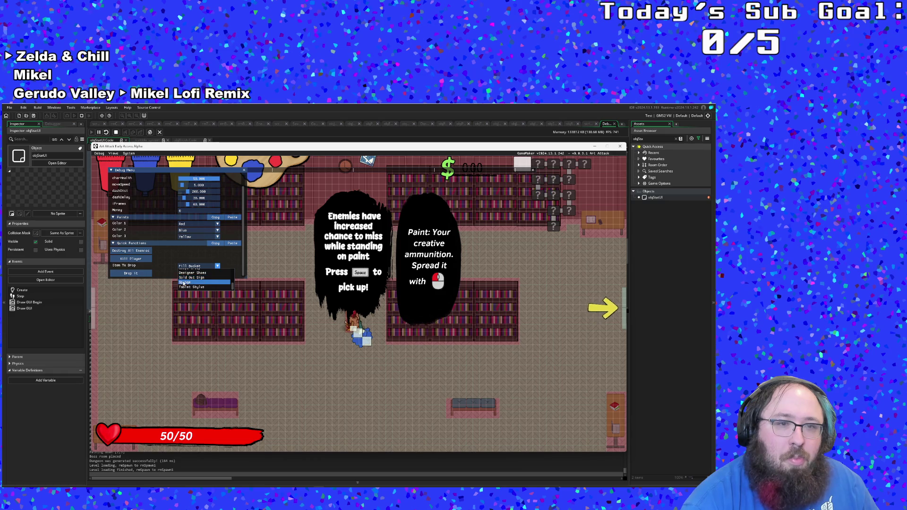
{"action": "left_click", "coordinate": [185, 282]}
{"action": "key", "text": "grave"}
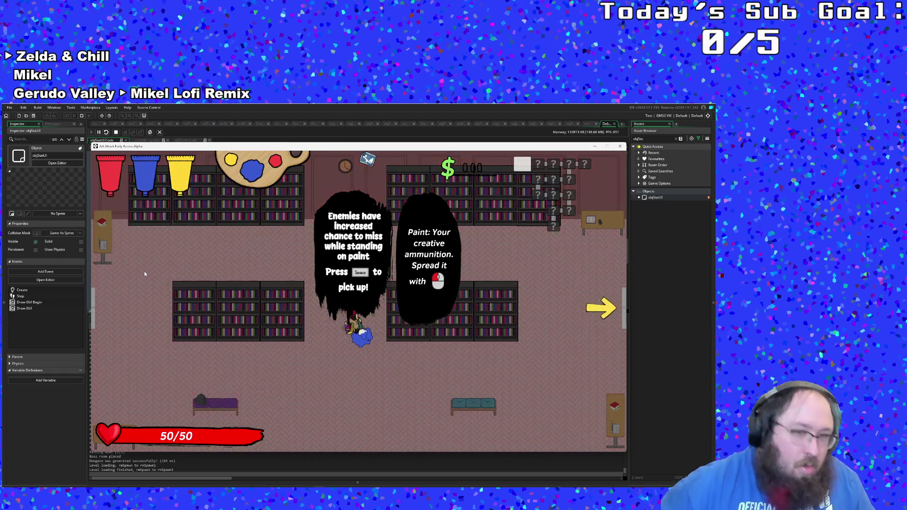
{"action": "key", "text": "w"}
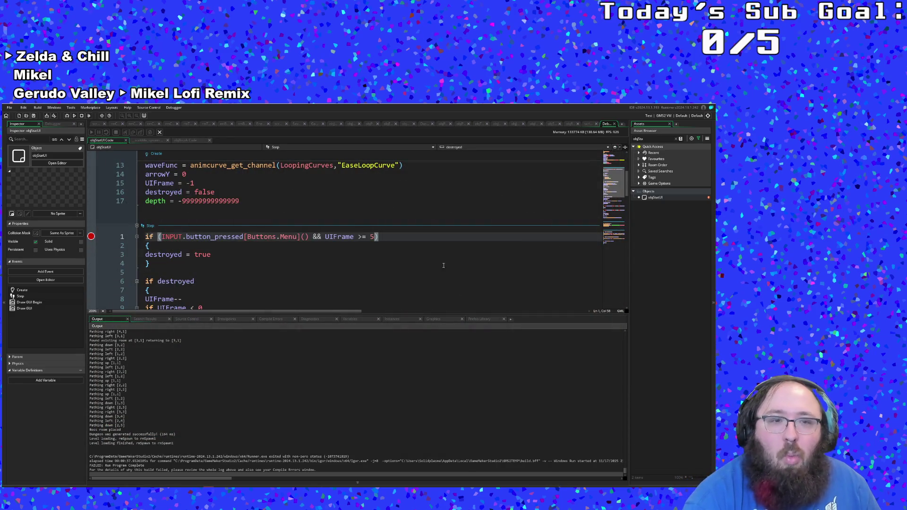
{"action": "left_click", "coordinate": [443, 265]}
{"action": "left_click", "coordinate": [371, 257]}
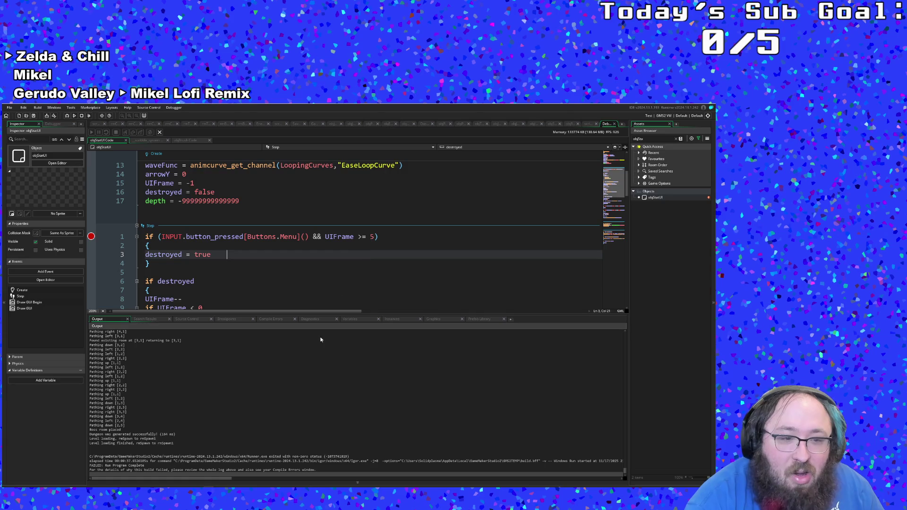
{"action": "left_click", "coordinate": [289, 459]}
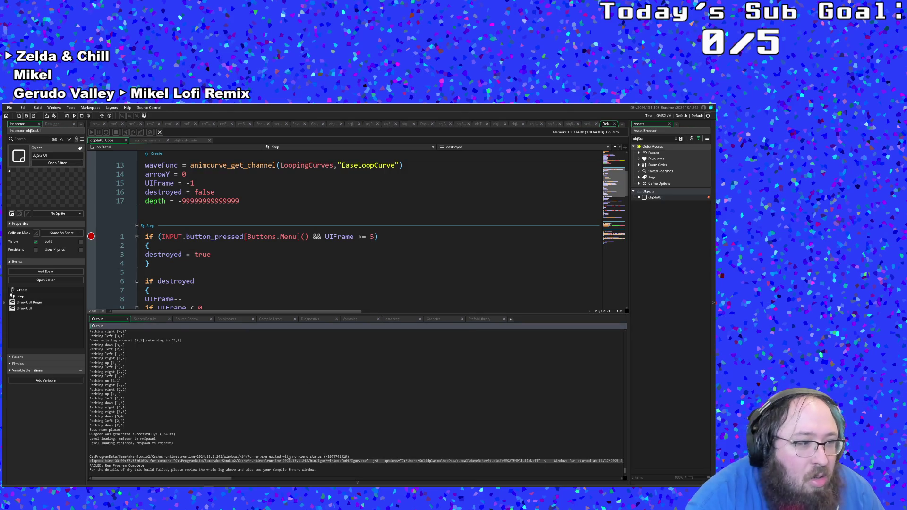
{"action": "scroll", "coordinate": [289, 460], "scroll_direction": "down", "scroll_amount": 1}
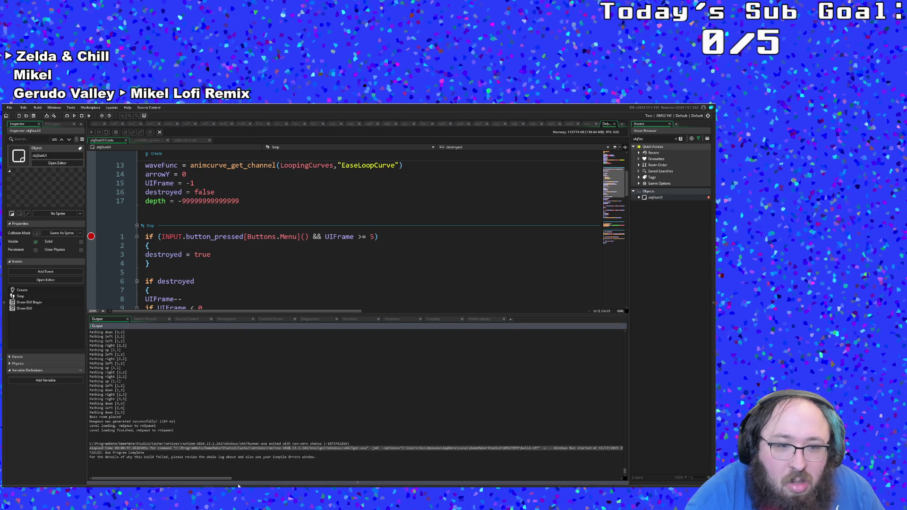
{"action": "mouse_move", "coordinate": [229, 479]}
{"action": "left_mouse_down"}
{"action": "mouse_move", "coordinate": [617, 479]}
{"action": "mouse_move", "coordinate": [227, 479]}
{"action": "left_mouse_up"}
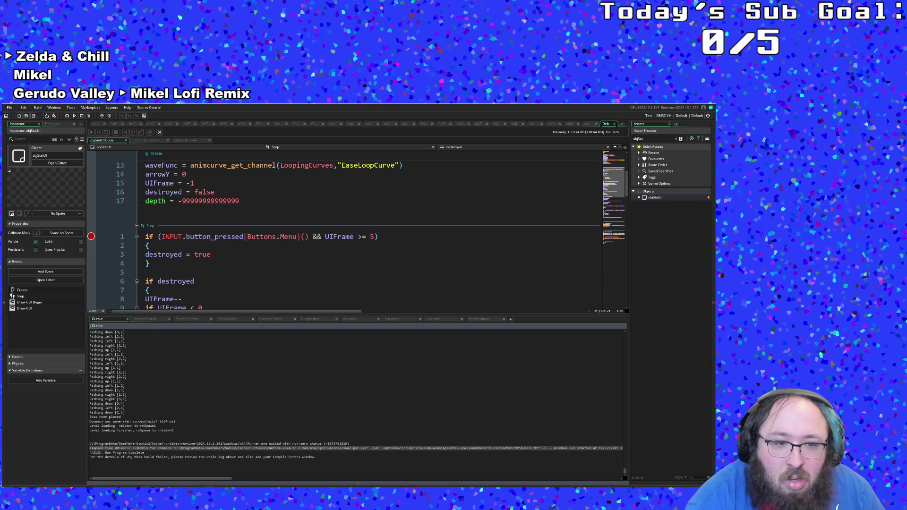
{"action": "triple_click", "coordinate": [156, 452]}
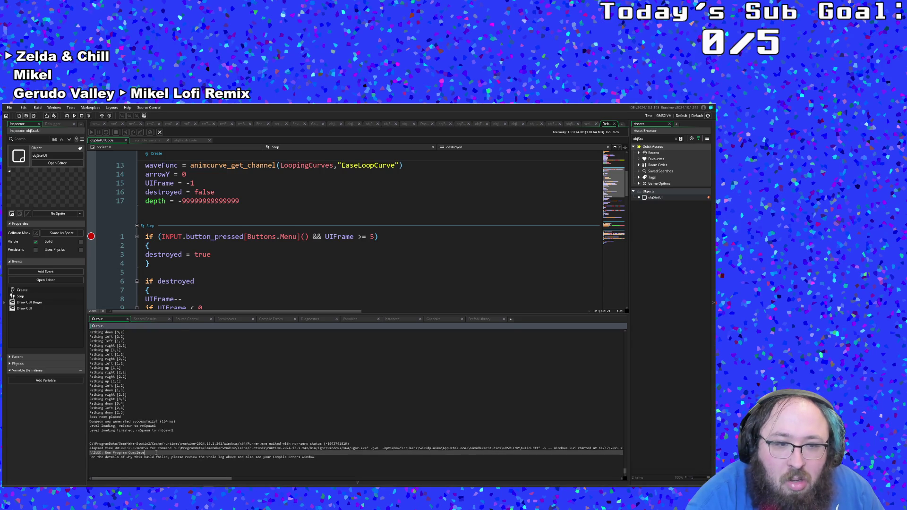
{"action": "left_click", "coordinate": [156, 447]}
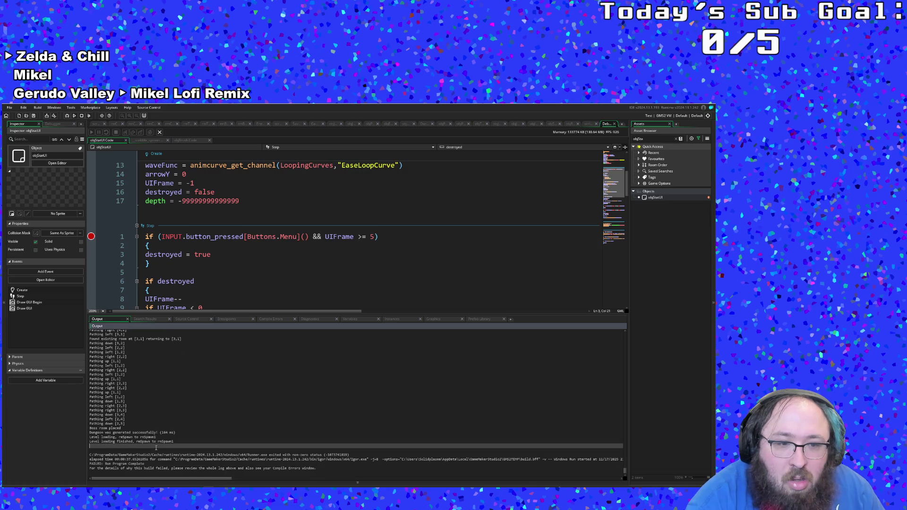
{"action": "left_click", "coordinate": [193, 292]}
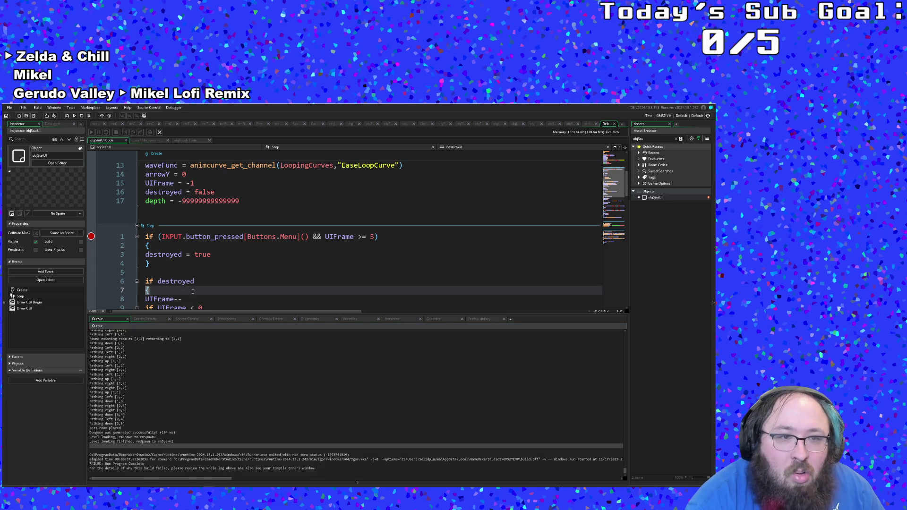
{"action": "left_click", "coordinate": [9, 108]}
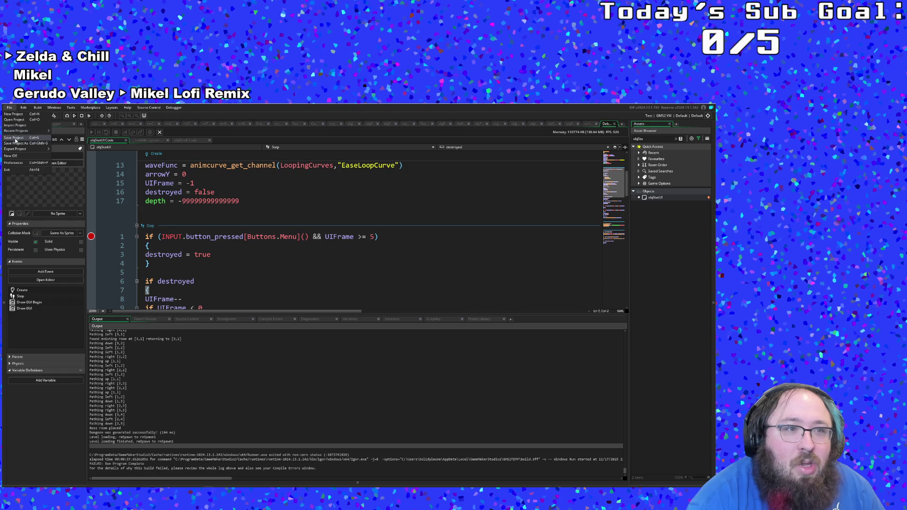
Step: Clean the build cache, review the destroyed = true lines in objStatUI Step, and run again
{"action": "left_click", "coordinate": [64, 125]}
{"action": "left_click", "coordinate": [89, 116]}
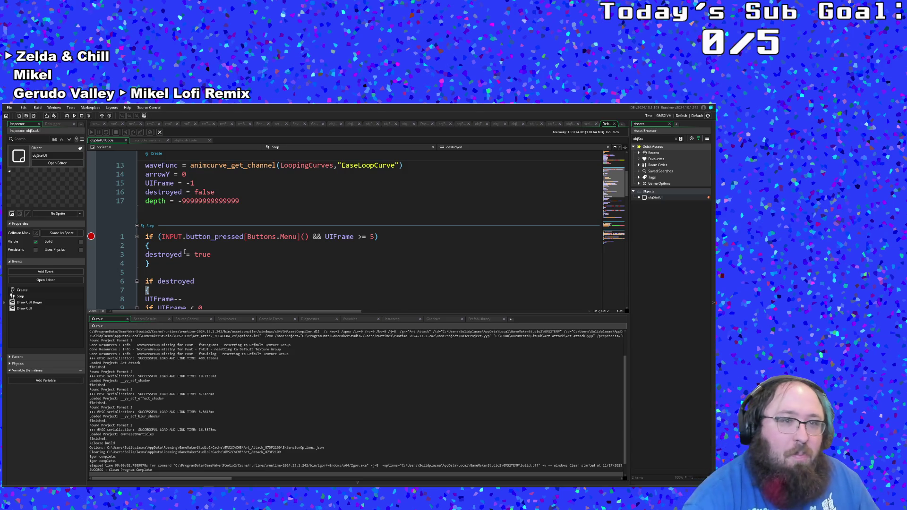
{"action": "left_click", "coordinate": [186, 254]}
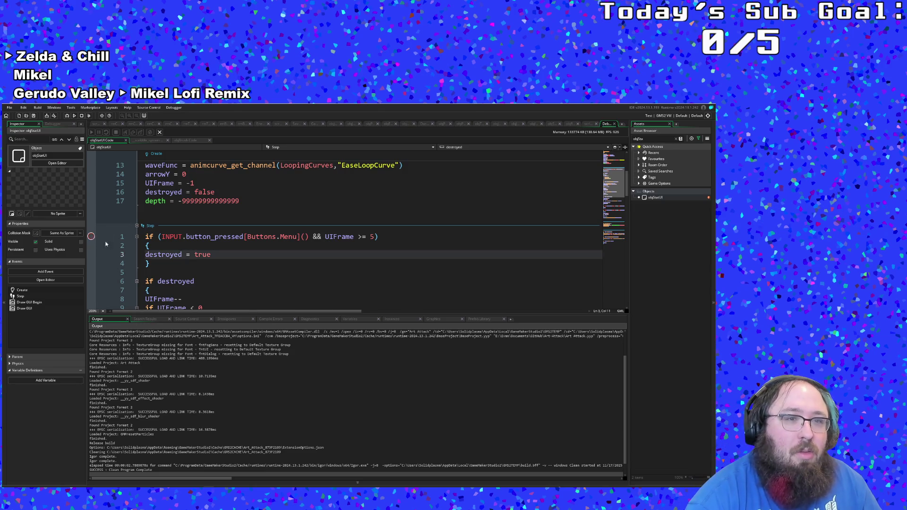
{"action": "key", "text": "Left"}
{"action": "key", "text": "Left"}
{"action": "key", "text": "Left"}
{"action": "scroll", "coordinate": [115, 256], "scroll_direction": "down", "scroll_amount": 2}
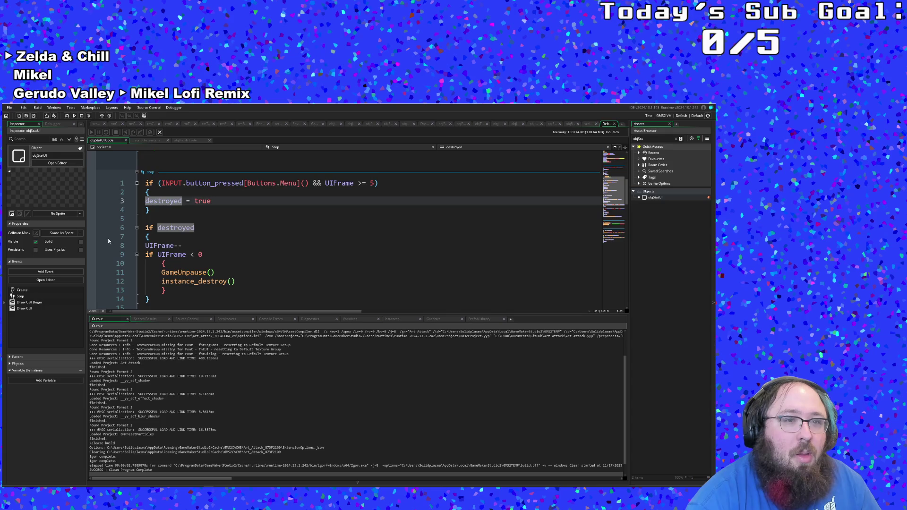
{"action": "scroll", "coordinate": [105, 235], "scroll_direction": "down", "scroll_amount": 15}
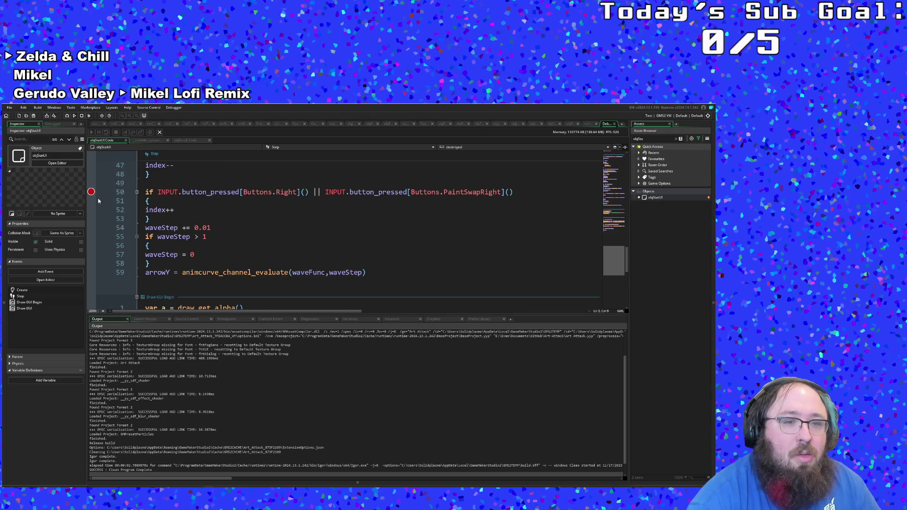
{"action": "left_click", "coordinate": [190, 264]}
{"action": "left_click", "coordinate": [74, 116]}
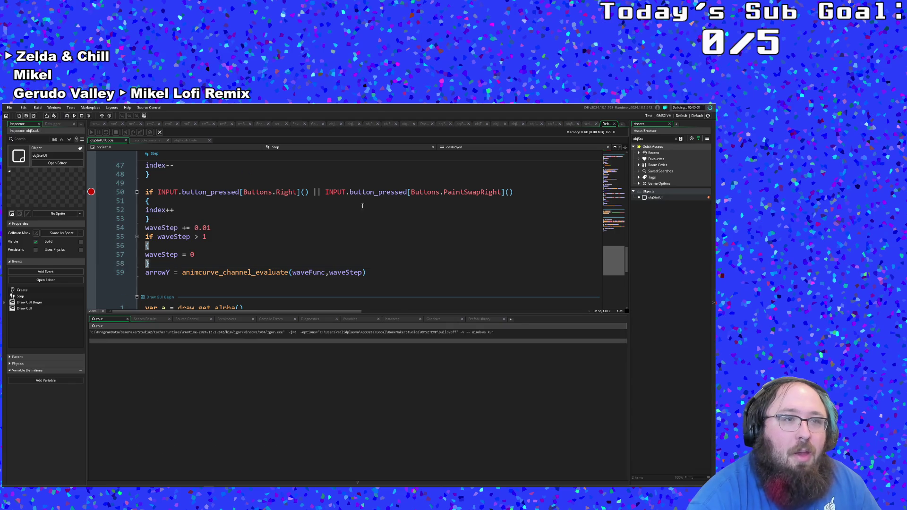
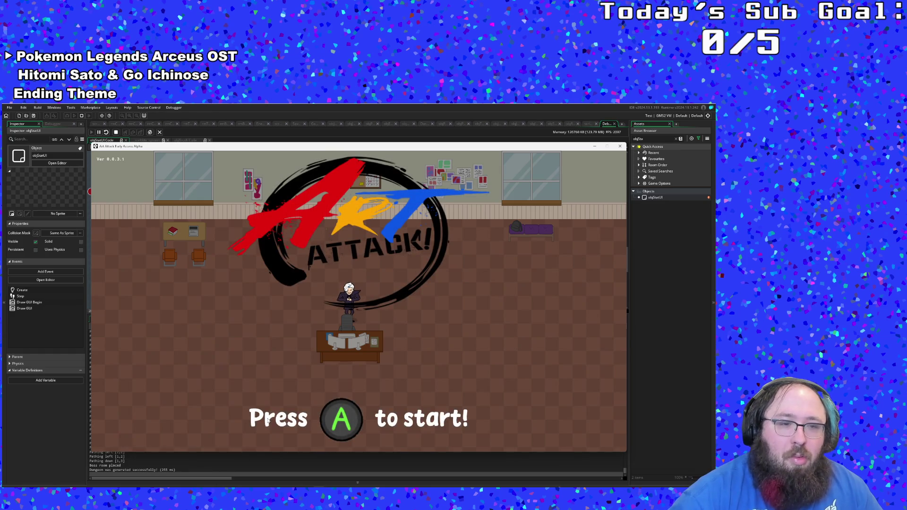
Step: Start Art Attack from the title screen and move into the first room
{"action": "key", "text": "Return"}
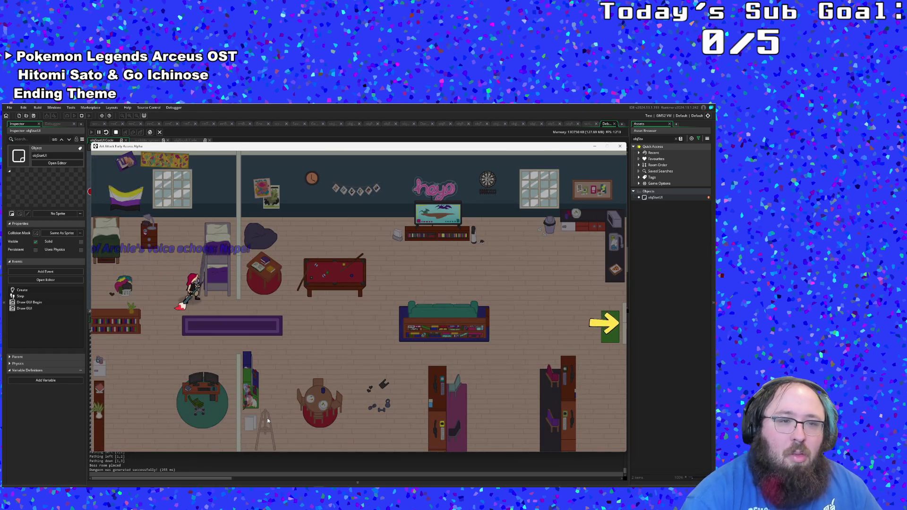
{"action": "key", "text": "Escape"}
{"action": "scroll", "coordinate": [253, 265], "scroll_direction": "down", "scroll_amount": 10}
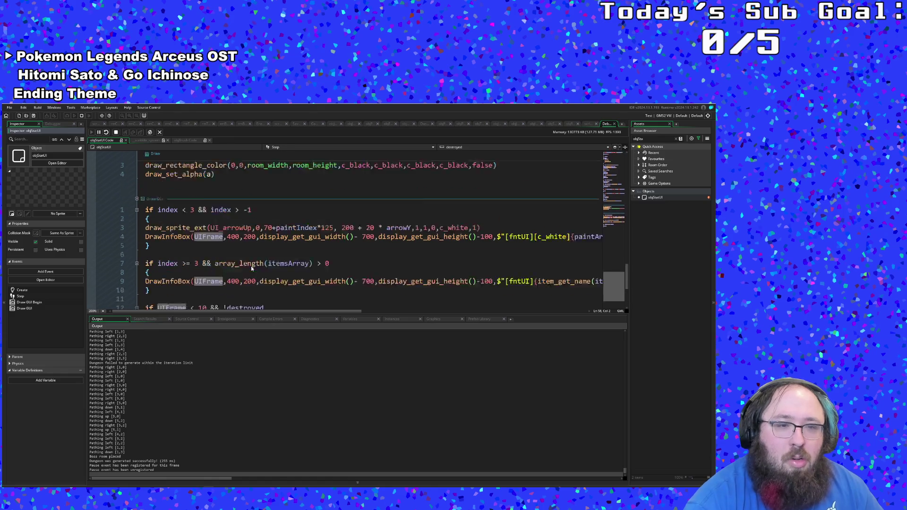
Step: Break into the running game and browse the debugger's local and global variables
{"action": "left_click", "coordinate": [350, 320]}
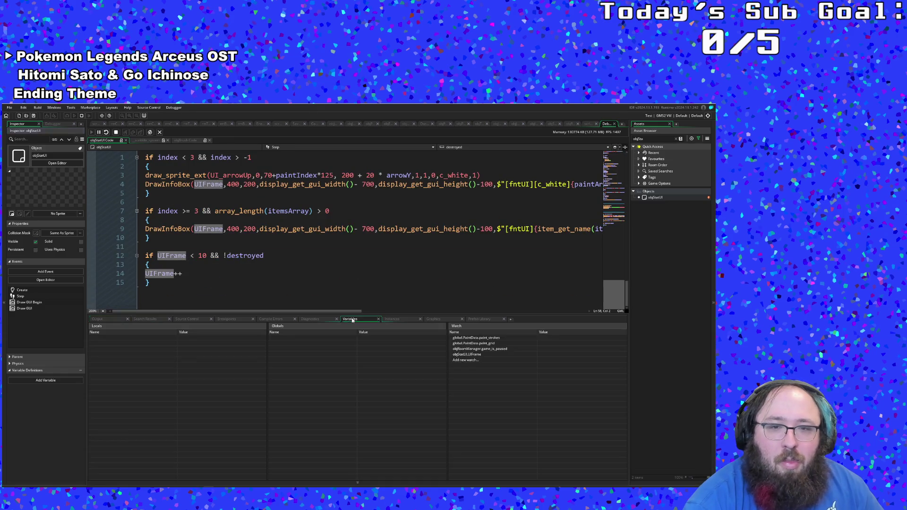
{"action": "left_click", "coordinate": [99, 136]}
{"action": "scroll", "coordinate": [182, 247], "scroll_direction": "down", "scroll_amount": 10}
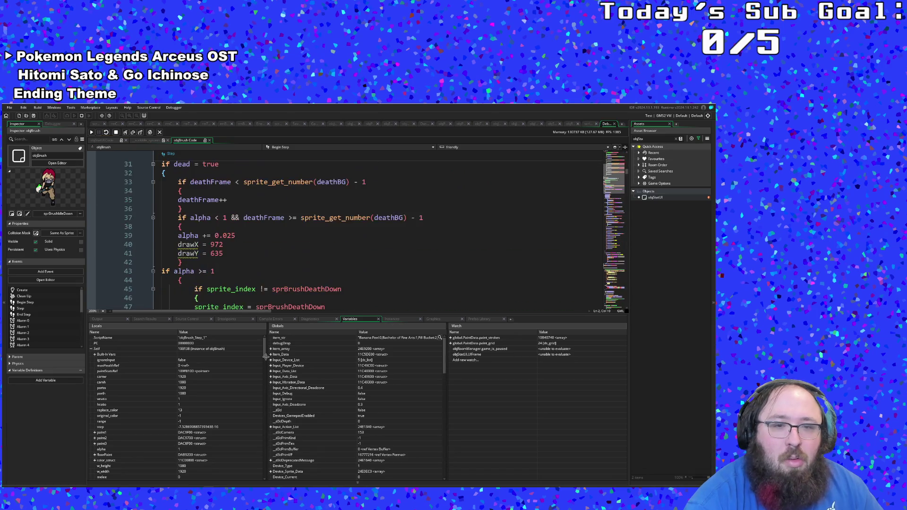
{"action": "scroll", "coordinate": [302, 392], "scroll_direction": "down", "scroll_amount": 6}
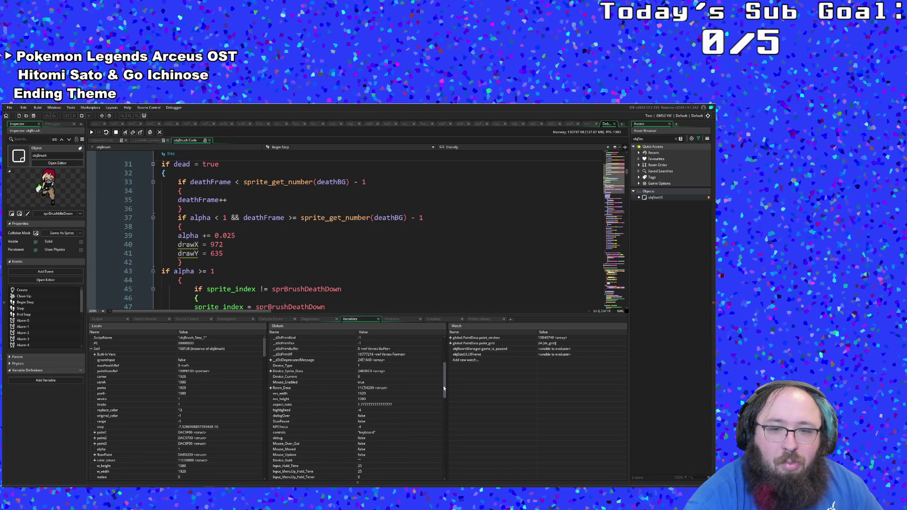
{"action": "left_click_drag", "start_coordinate": [443, 388], "coordinate": [442, 468]}
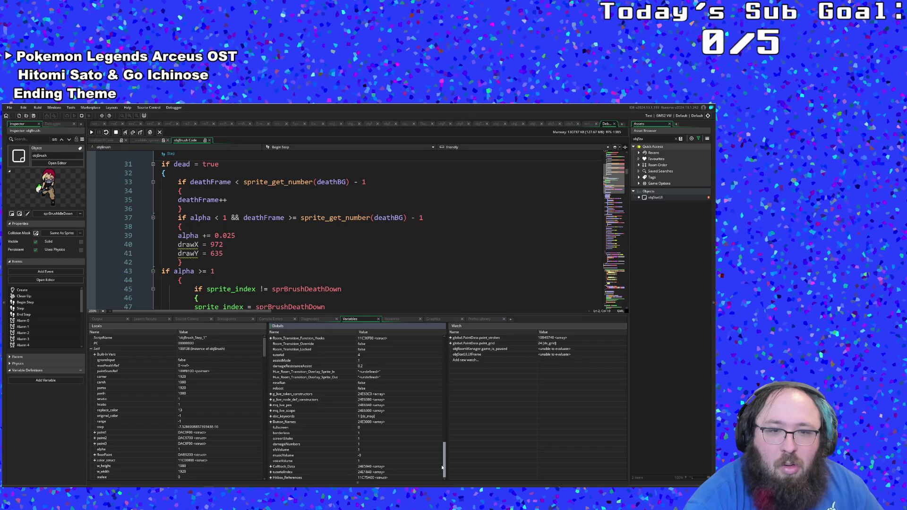
Step: Resume the game and use the debug overlay to drop Arts Scholarship and Scope Creep
{"action": "left_click", "coordinate": [91, 133]}
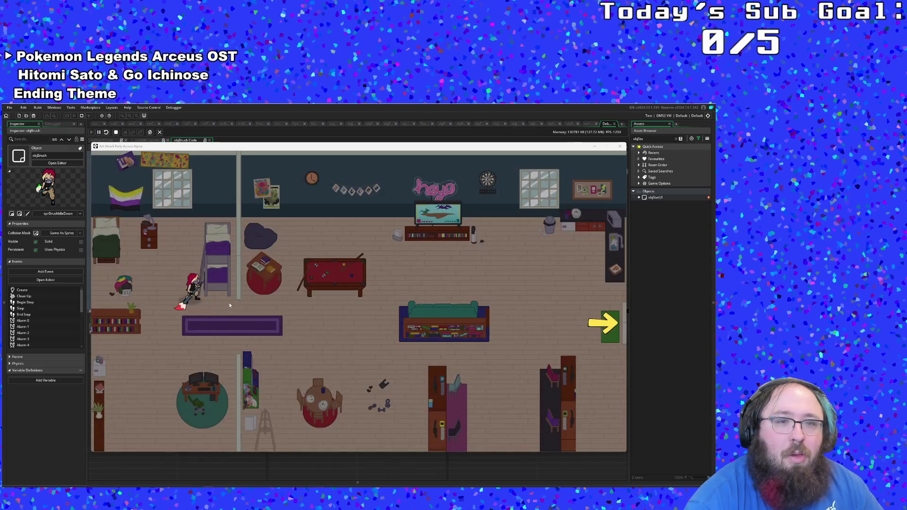
{"action": "key", "text": "d"}
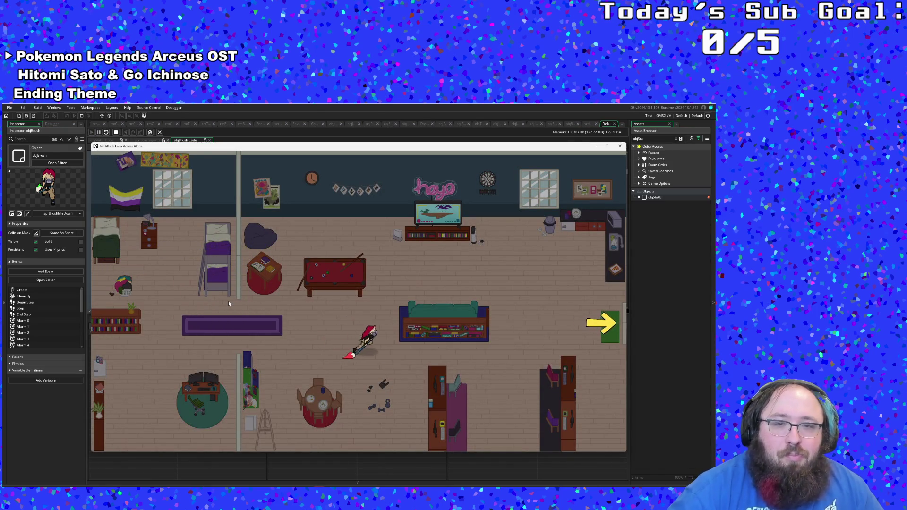
{"action": "key", "text": "s"}
{"action": "key", "text": "F1"}
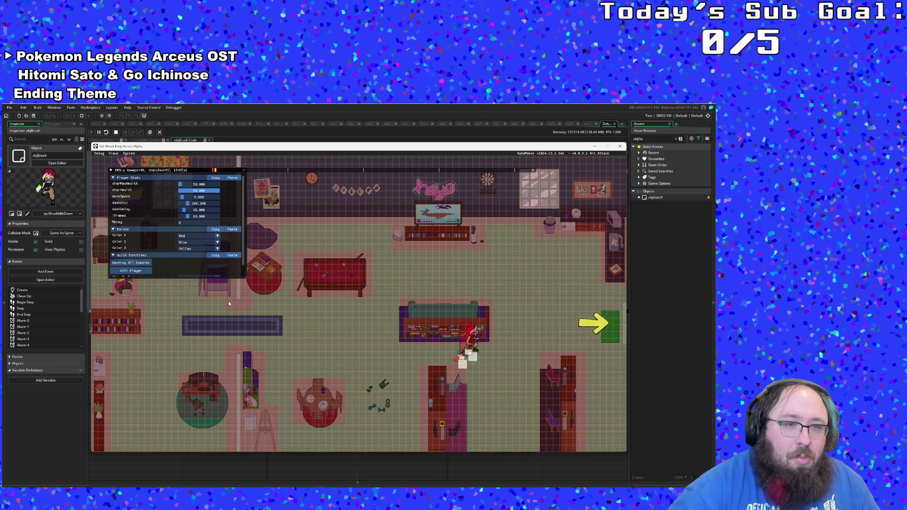
{"action": "scroll", "coordinate": [152, 231], "scroll_direction": "down", "scroll_amount": 1}
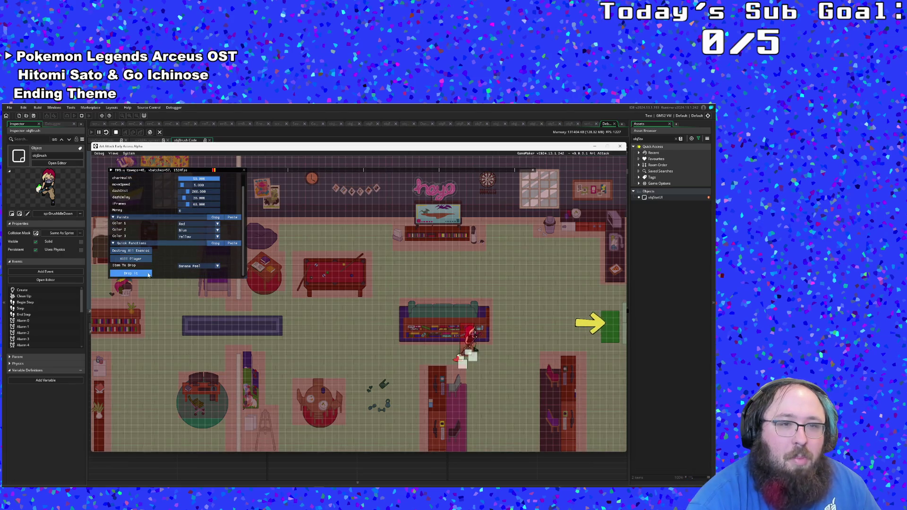
{"action": "left_click", "coordinate": [189, 266]}
{"action": "left_click", "coordinate": [193, 277]}
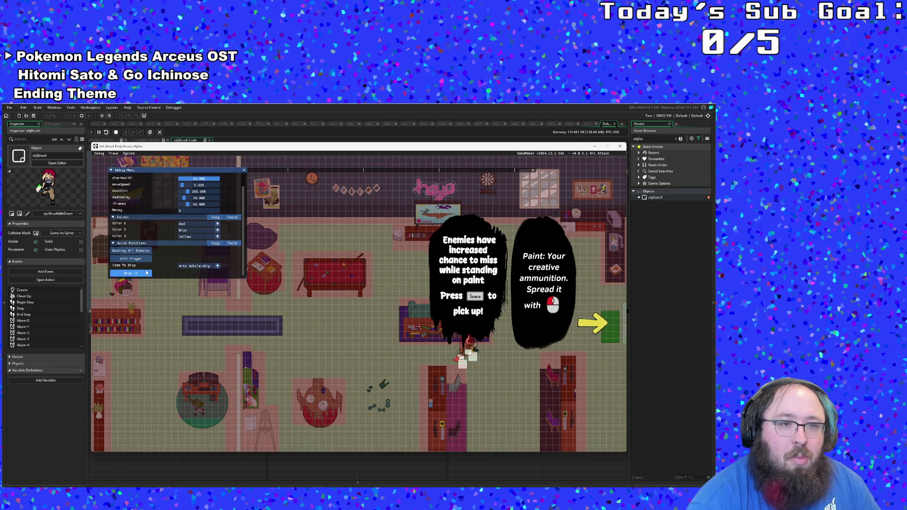
{"action": "left_click", "coordinate": [196, 266]}
{"action": "left_click", "coordinate": [189, 285]}
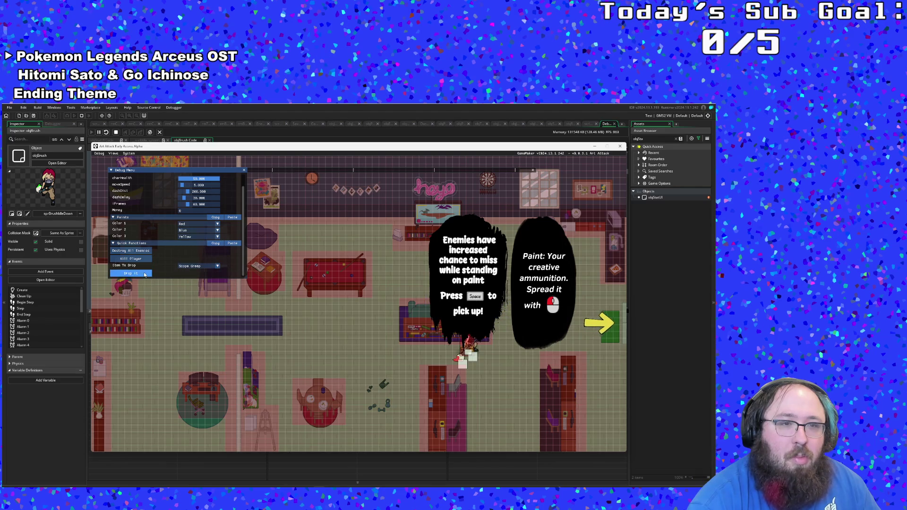
{"action": "left_click", "coordinate": [131, 274]}
{"action": "key", "text": "F1"}
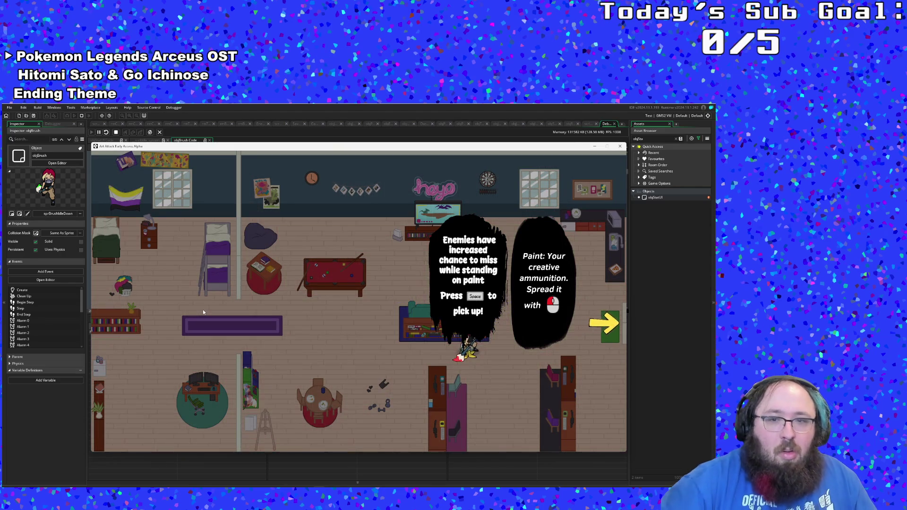
Step: Collect the dropped items, walk into the library room and pick up the Mop
{"action": "key", "text": "w"}
{"action": "key", "text": "d"}
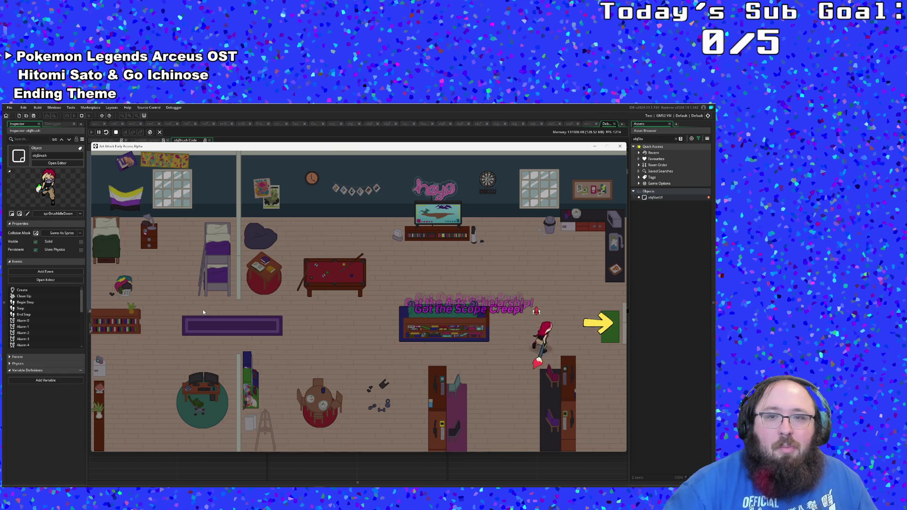
{"action": "key", "text": "a"}
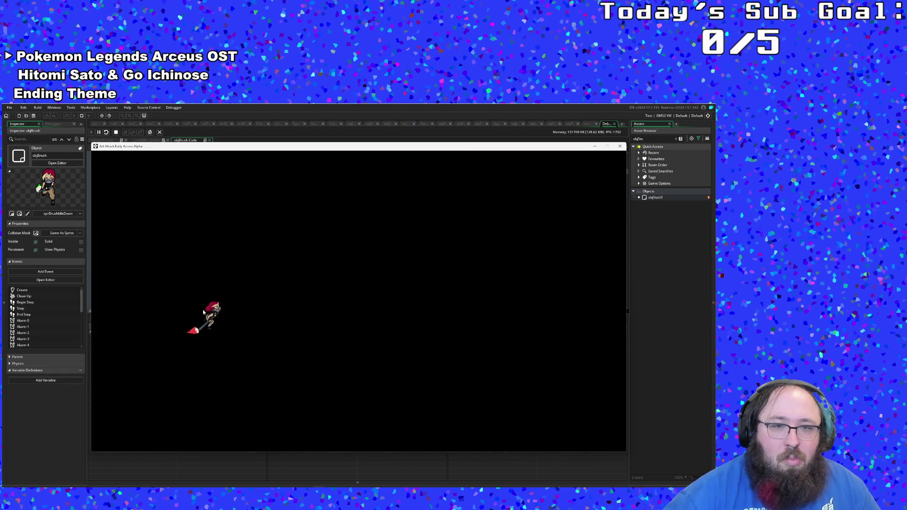
{"action": "key", "text": "d"}
{"action": "key", "text": "d"}
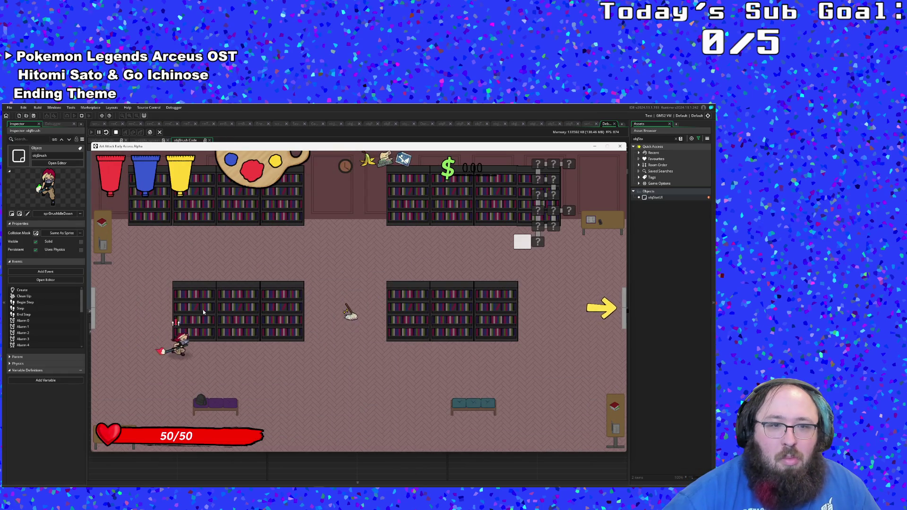
{"action": "key", "text": "w"}
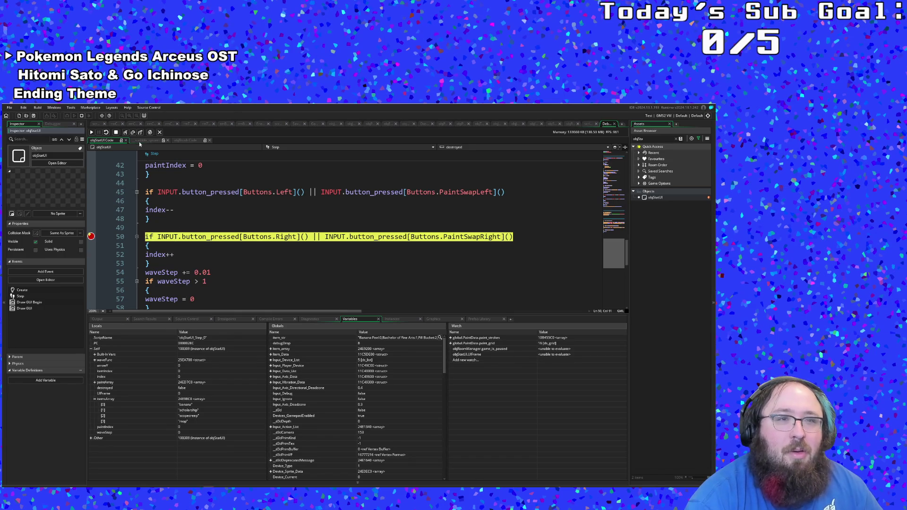
Step: Step into input_action_check_pressed and input_action_get_key, then step back out to line 50
{"action": "left_click", "coordinate": [125, 133]}
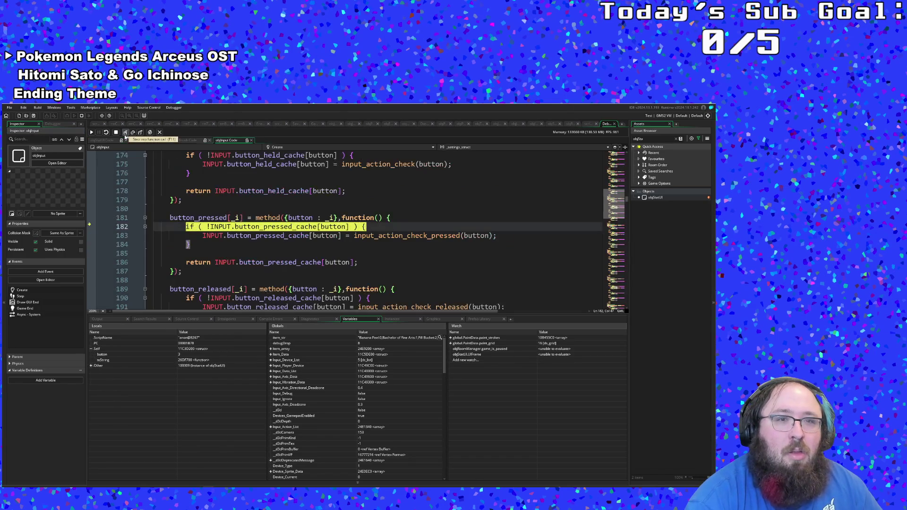
{"action": "left_click", "coordinate": [125, 132]}
{"action": "left_click", "coordinate": [125, 132]}
{"action": "left_click", "coordinate": [126, 132]}
{"action": "left_click", "coordinate": [125, 132]}
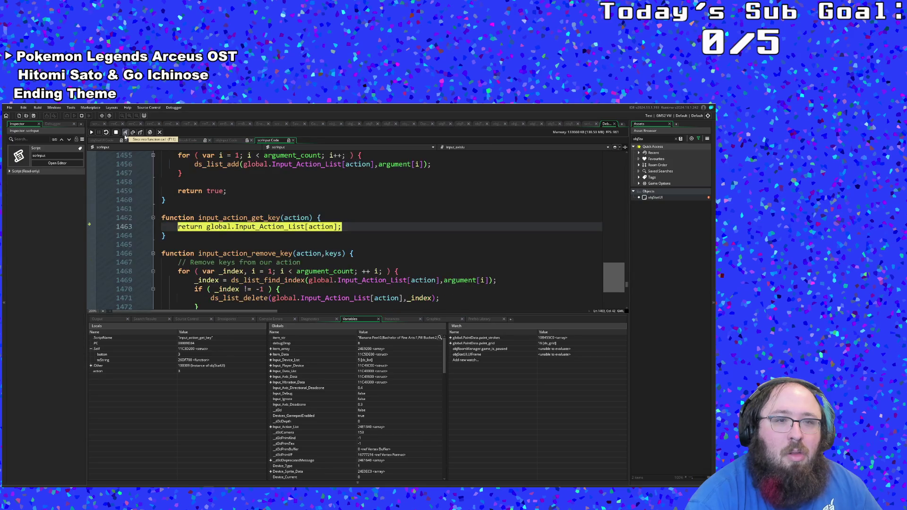
{"action": "left_click", "coordinate": [140, 132]}
{"action": "left_click", "coordinate": [142, 135]}
{"action": "left_click", "coordinate": [141, 135]}
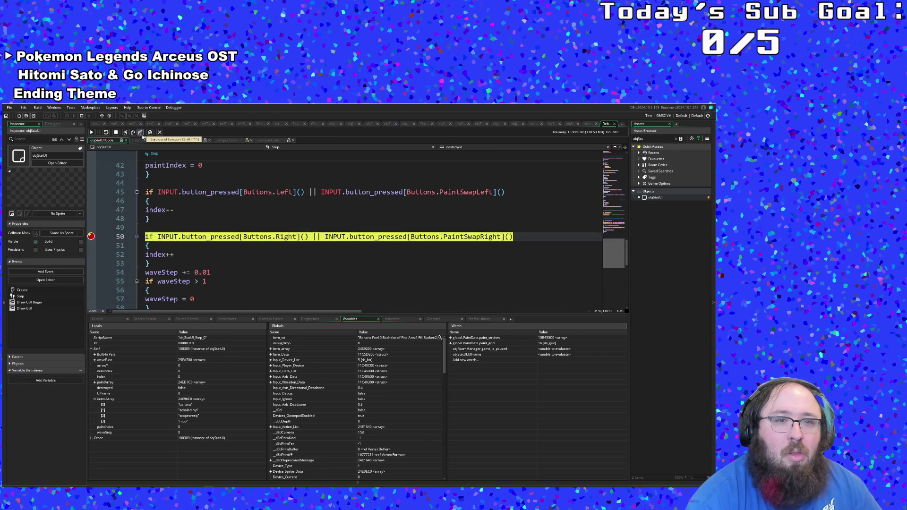
Step: Step over lines through the door switch cases and paint drawing code, then resume the game
{"action": "left_click", "coordinate": [132, 134]}
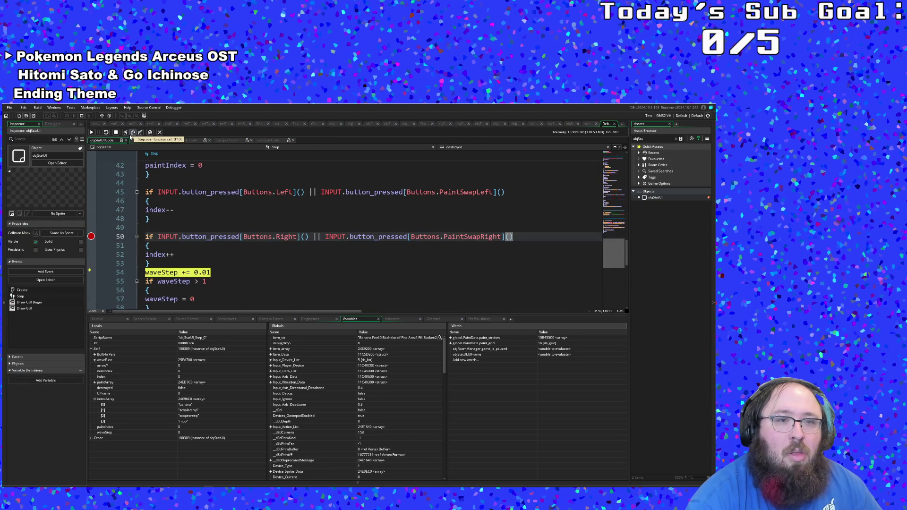
{"action": "left_click", "coordinate": [132, 134]}
{"action": "left_click", "coordinate": [132, 135]}
{"action": "left_click", "coordinate": [132, 134]}
{"action": "left_click", "coordinate": [132, 134]}
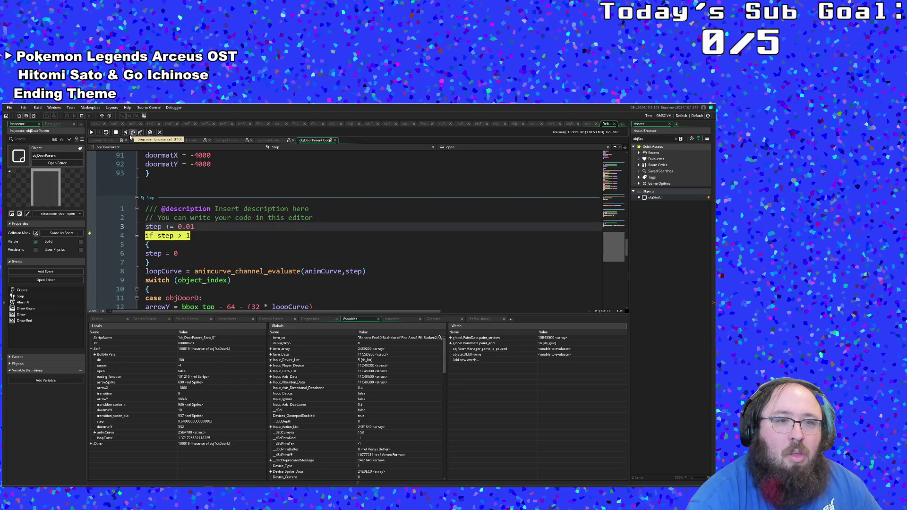
{"action": "left_click", "coordinate": [132, 134]}
{"action": "left_click", "coordinate": [132, 135]}
{"action": "left_click", "coordinate": [132, 135]}
{"action": "left_click", "coordinate": [132, 134]}
{"action": "left_click", "coordinate": [132, 134]}
{"action": "left_click", "coordinate": [132, 134]}
{"action": "left_click", "coordinate": [131, 134]}
{"action": "left_click", "coordinate": [132, 134]}
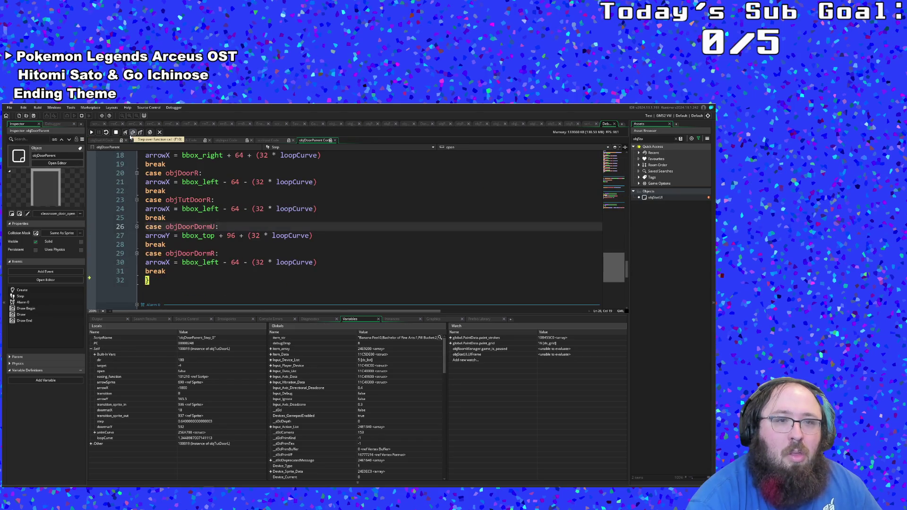
{"action": "left_click", "coordinate": [132, 134]}
{"action": "left_click", "coordinate": [132, 134]}
{"action": "left_click", "coordinate": [132, 134]}
{"action": "left_click", "coordinate": [132, 135]}
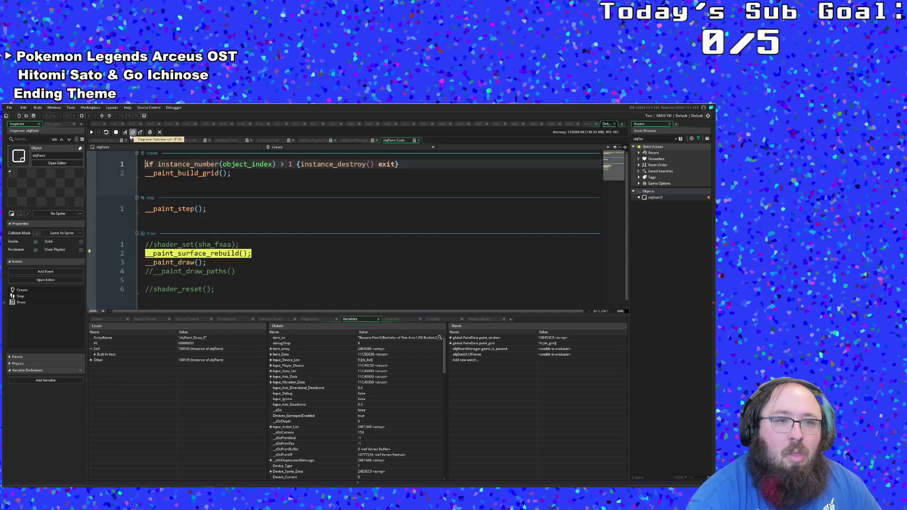
{"action": "left_click", "coordinate": [132, 134]}
{"action": "left_click", "coordinate": [92, 133]}
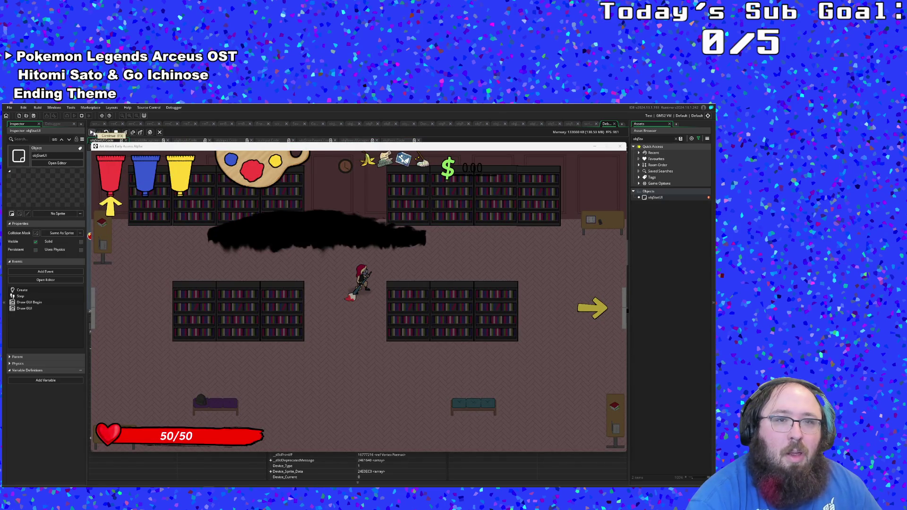
Step: Keep resuming the game through the tutorial popups until the Scope Creep tip appears
{"action": "left_click", "coordinate": [92, 132]}
{"action": "left_click", "coordinate": [93, 133]}
{"action": "left_click", "coordinate": [92, 132]}
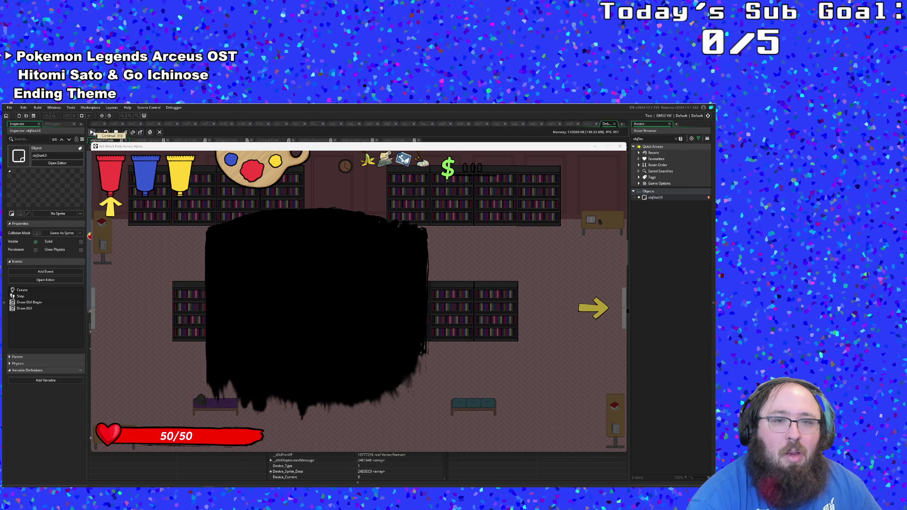
{"action": "left_click", "coordinate": [93, 134]}
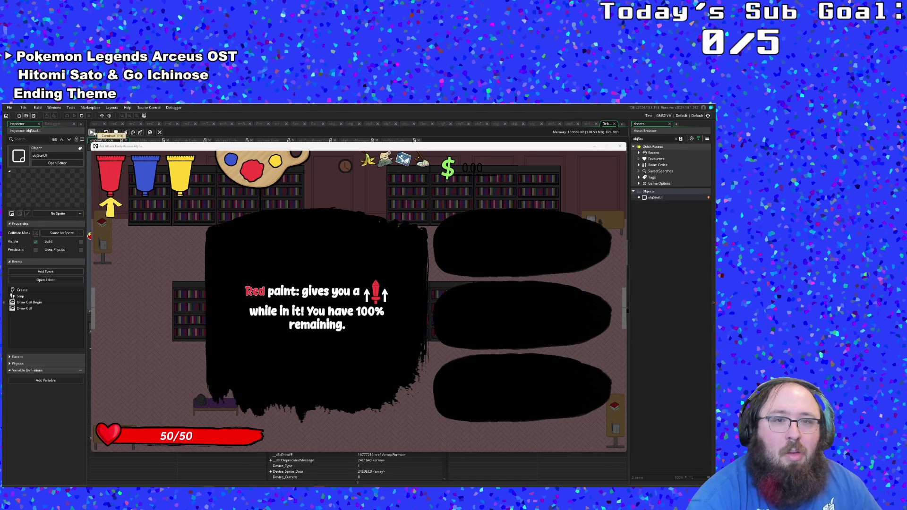
{"action": "left_click", "coordinate": [94, 133]}
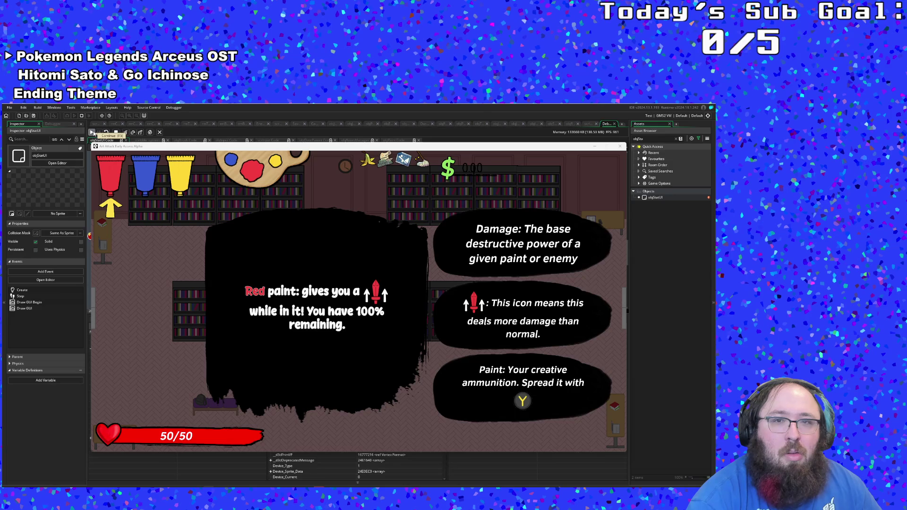
{"action": "left_click", "coordinate": [93, 133]}
{"action": "left_click", "coordinate": [94, 133]}
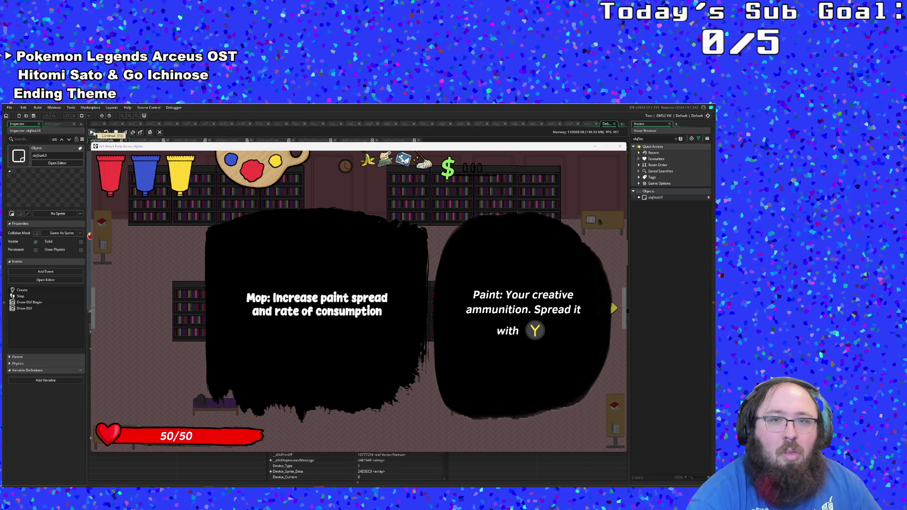
{"action": "left_click", "coordinate": [94, 134]}
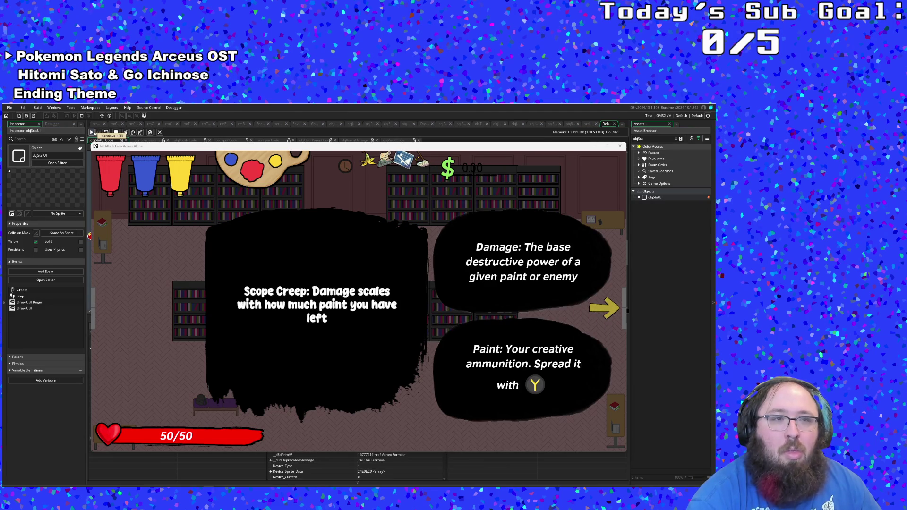
Step: Remove the line 50 breakpoint, resume with F5, and reposition the game window over the code
{"action": "left_click", "coordinate": [184, 136]}
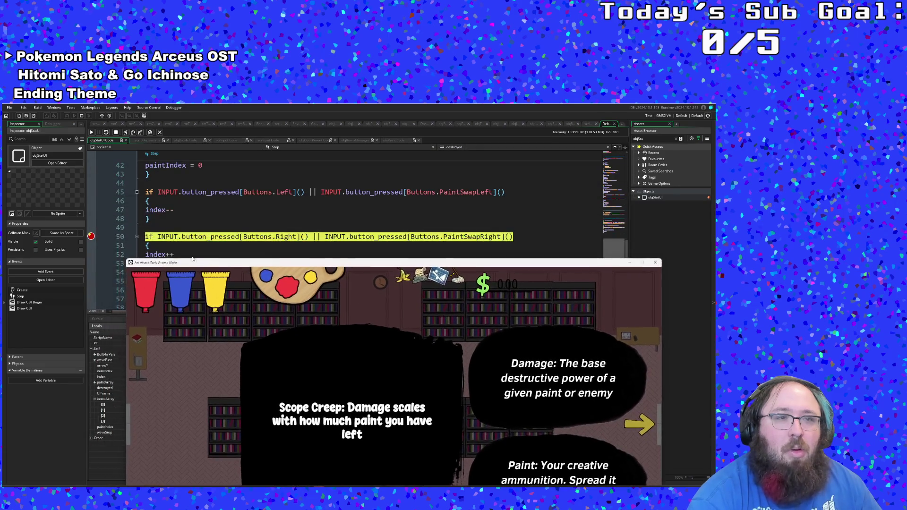
{"action": "left_click", "coordinate": [92, 236]}
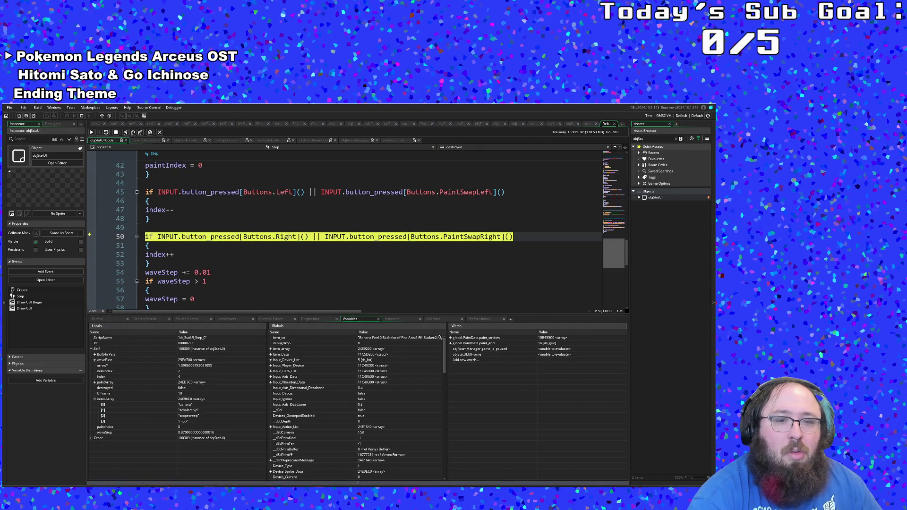
{"action": "key", "text": "F5"}
{"action": "left_click_drag", "start_coordinate": [292, 267], "coordinate": [253, 170]}
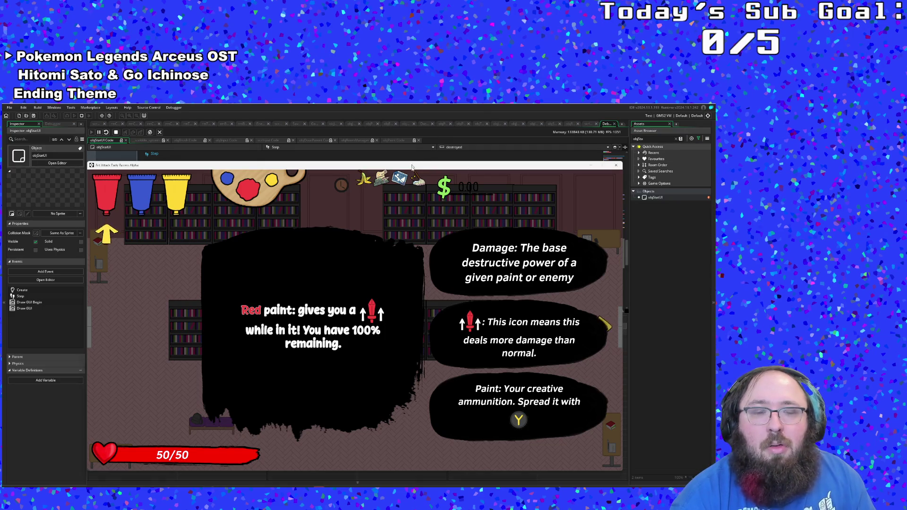
{"action": "mouse_move", "coordinate": [426, 165]}
{"action": "left_mouse_down"}
{"action": "mouse_move", "coordinate": [426, 364]}
{"action": "mouse_move", "coordinate": [438, 325]}
{"action": "left_mouse_up"}
{"action": "left_click", "coordinate": [317, 246]}
{"action": "scroll", "coordinate": [319, 244], "scroll_direction": "up", "scroll_amount": 8}
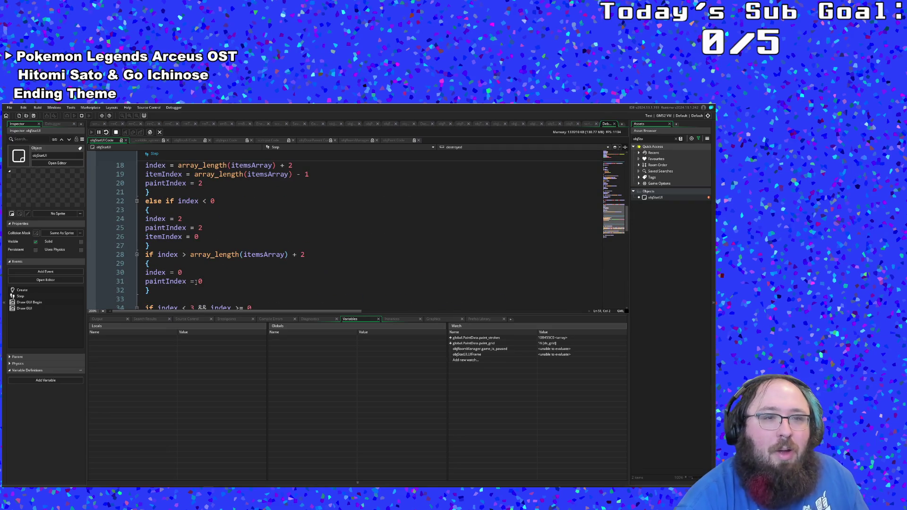
{"action": "left_click", "coordinate": [187, 281]}
{"action": "left_click", "coordinate": [191, 281]}
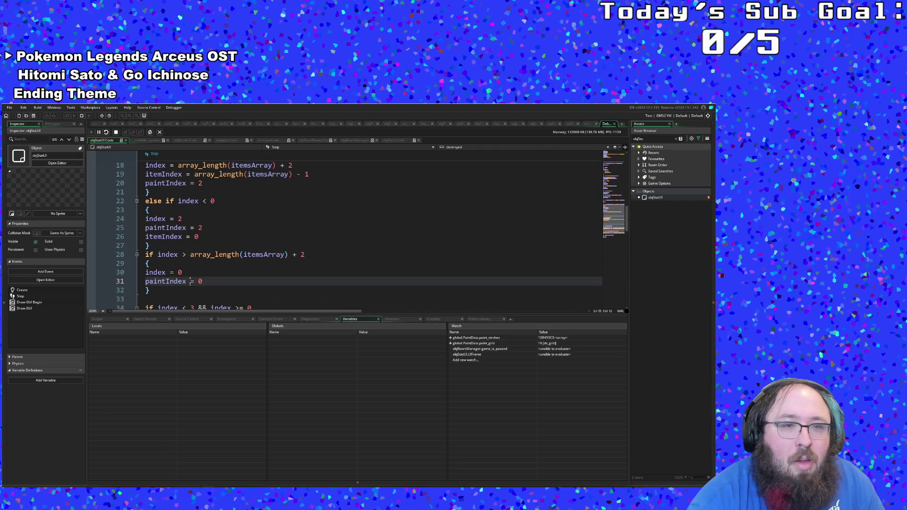
{"action": "left_click", "coordinate": [187, 273]}
{"action": "scroll", "coordinate": [186, 273], "scroll_direction": "up", "scroll_amount": 2}
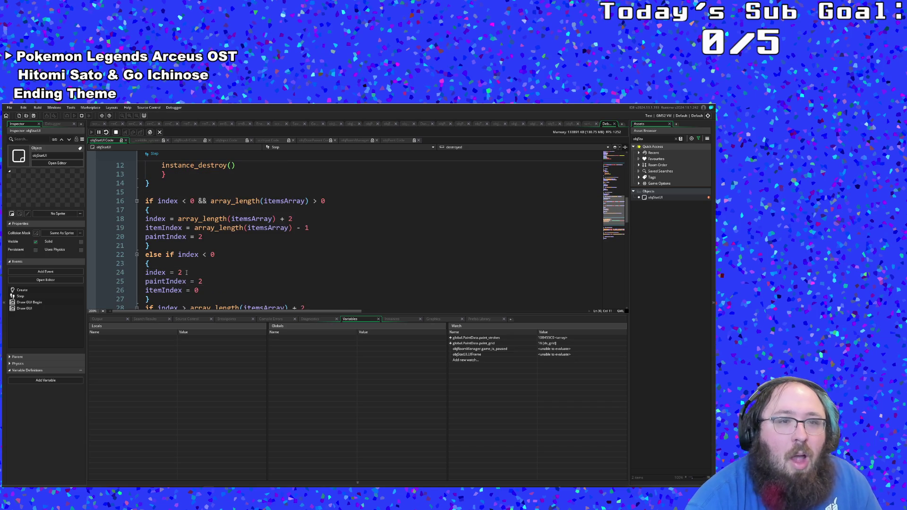
{"action": "scroll", "coordinate": [186, 273], "scroll_direction": "down", "scroll_amount": 2}
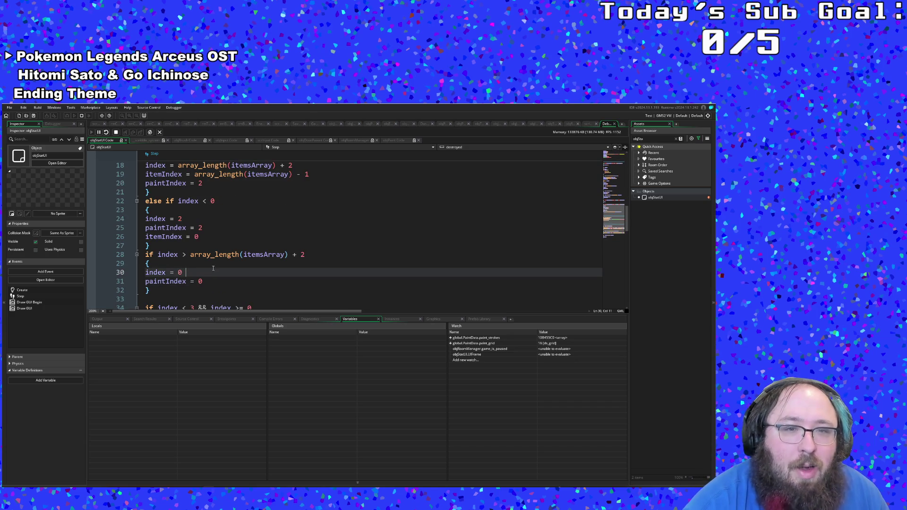
{"action": "key", "text": "Up"}
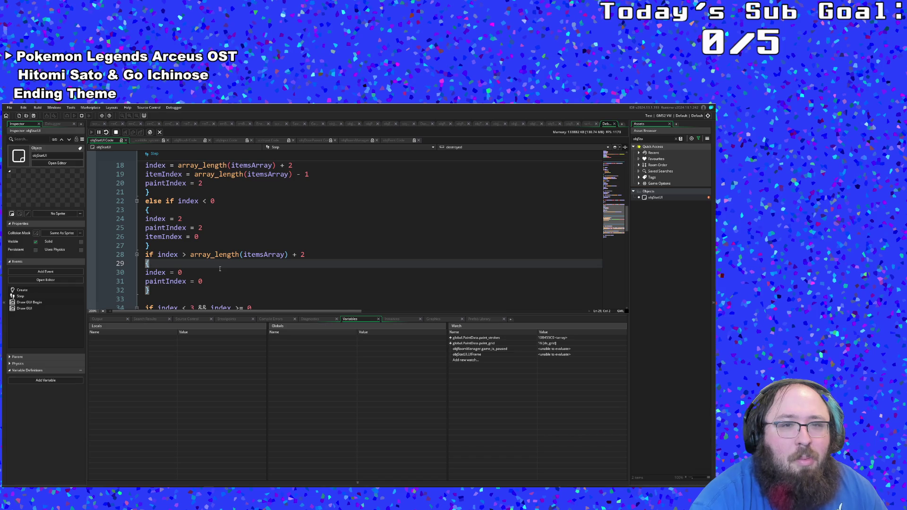
{"action": "scroll", "coordinate": [220, 269], "scroll_direction": "up", "scroll_amount": 2}
{"action": "left_click", "coordinate": [220, 269]}
{"action": "scroll", "coordinate": [219, 269], "scroll_direction": "down", "scroll_amount": 2}
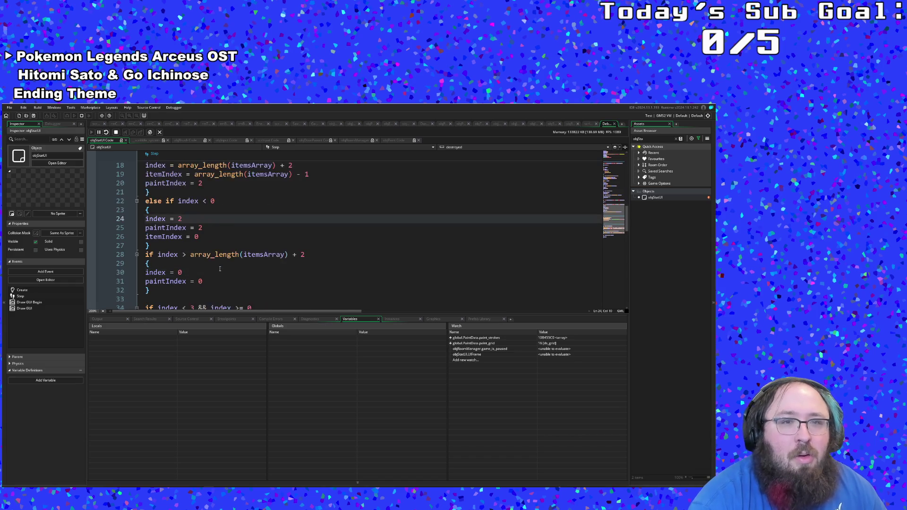
{"action": "scroll", "coordinate": [220, 269], "scroll_direction": "up", "scroll_amount": 2}
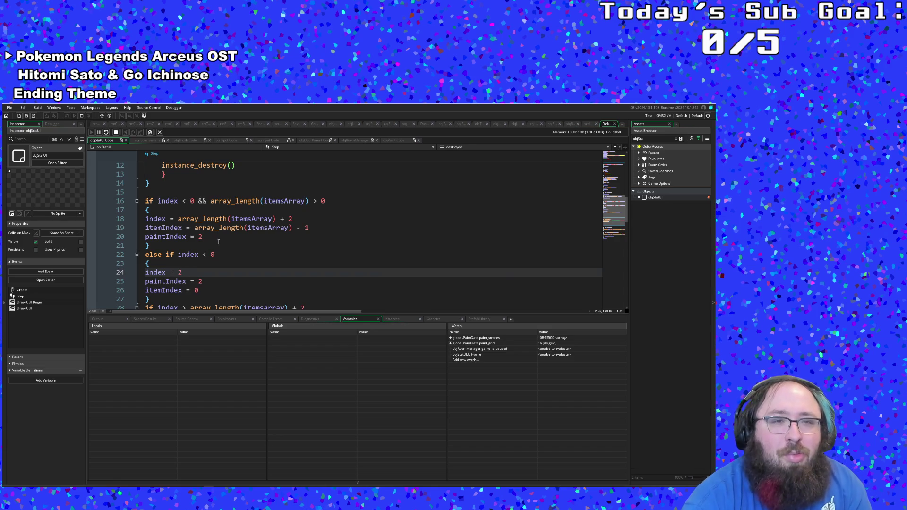
{"action": "scroll", "coordinate": [253, 236], "scroll_direction": "down", "scroll_amount": 2}
{"action": "left_click", "coordinate": [215, 227]}
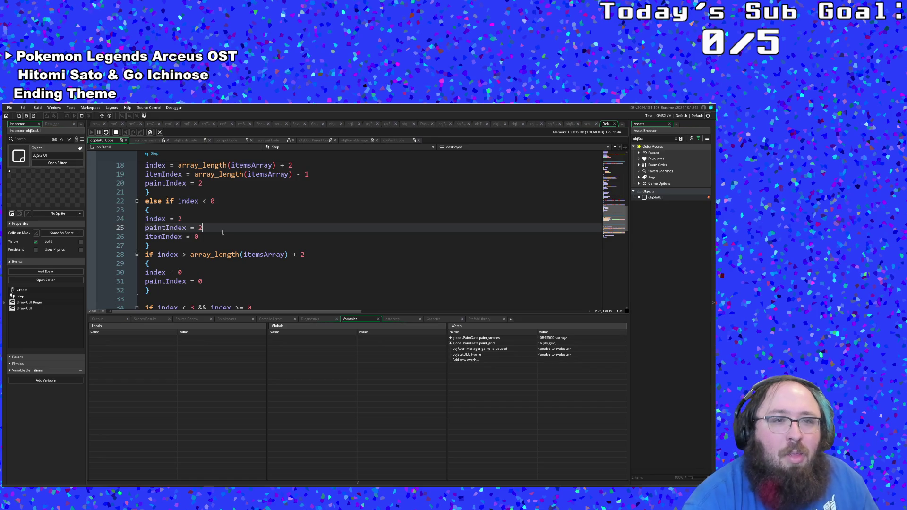
{"action": "scroll", "coordinate": [215, 222], "scroll_direction": "up", "scroll_amount": 2}
{"action": "scroll", "coordinate": [215, 222], "scroll_direction": "down", "scroll_amount": 2}
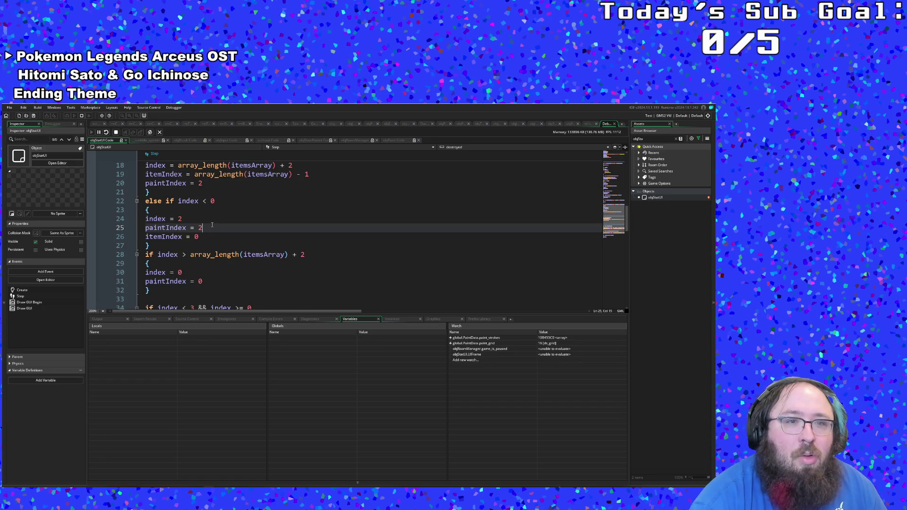
{"action": "scroll", "coordinate": [212, 225], "scroll_direction": "up", "scroll_amount": 2}
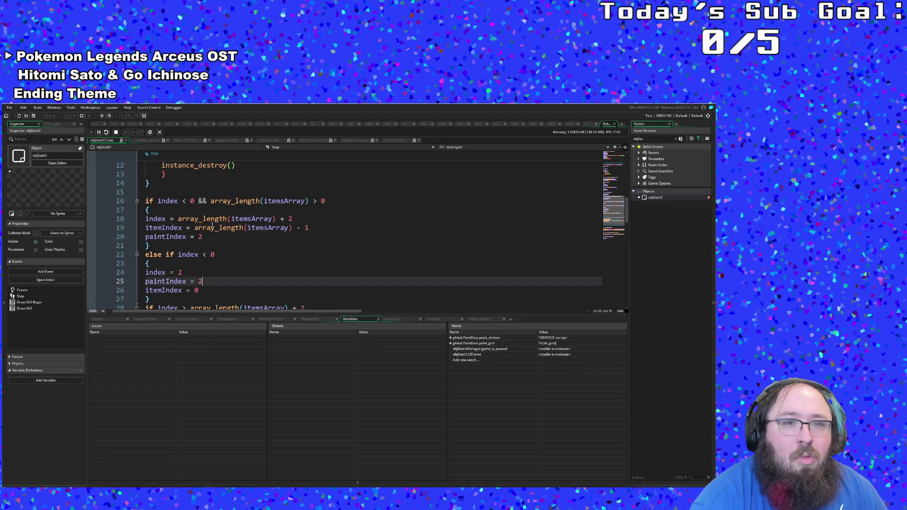
{"action": "scroll", "coordinate": [212, 225], "scroll_direction": "down", "scroll_amount": 8}
{"action": "key", "text": "Left"}
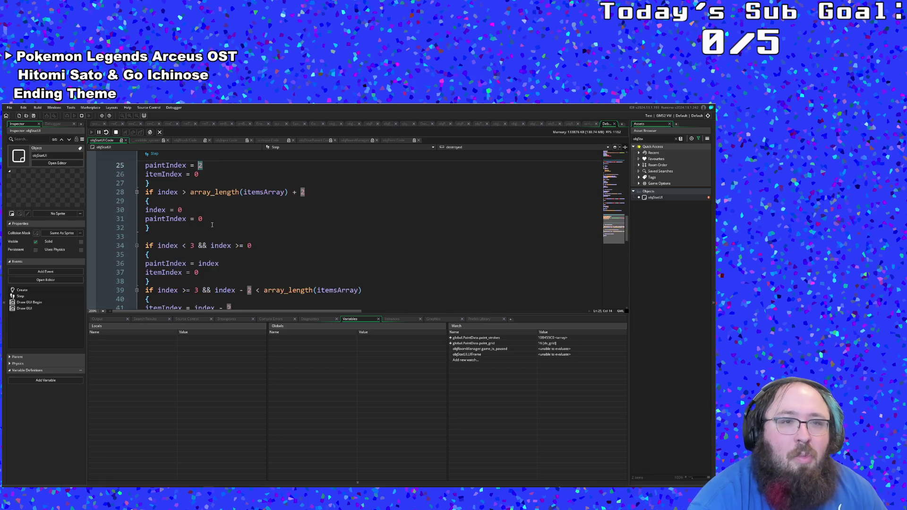
{"action": "scroll", "coordinate": [212, 222], "scroll_direction": "down", "scroll_amount": 2}
{"action": "left_click", "coordinate": [216, 263]}
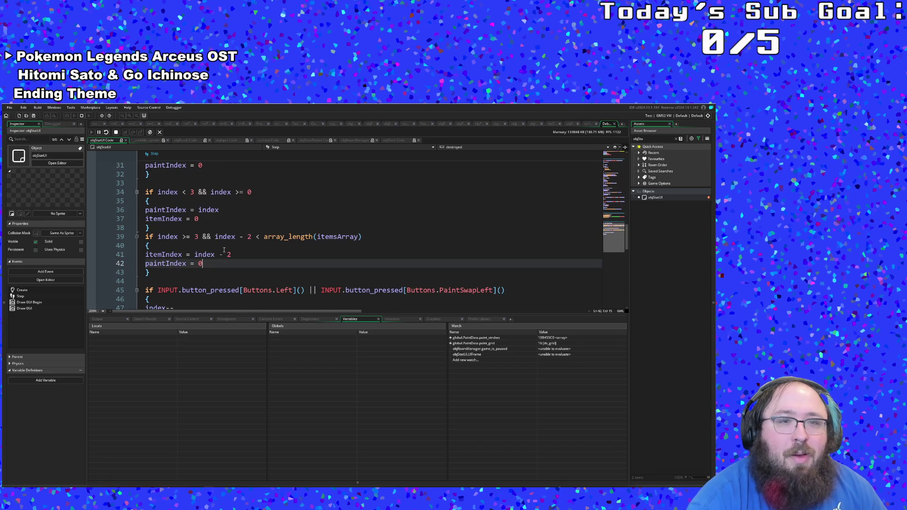
{"action": "left_click", "coordinate": [225, 245]}
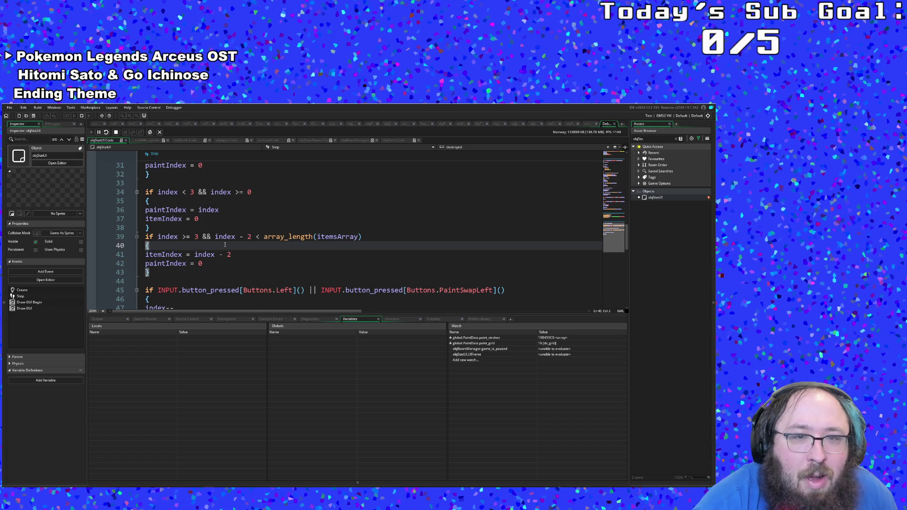
{"action": "left_click", "coordinate": [214, 264]}
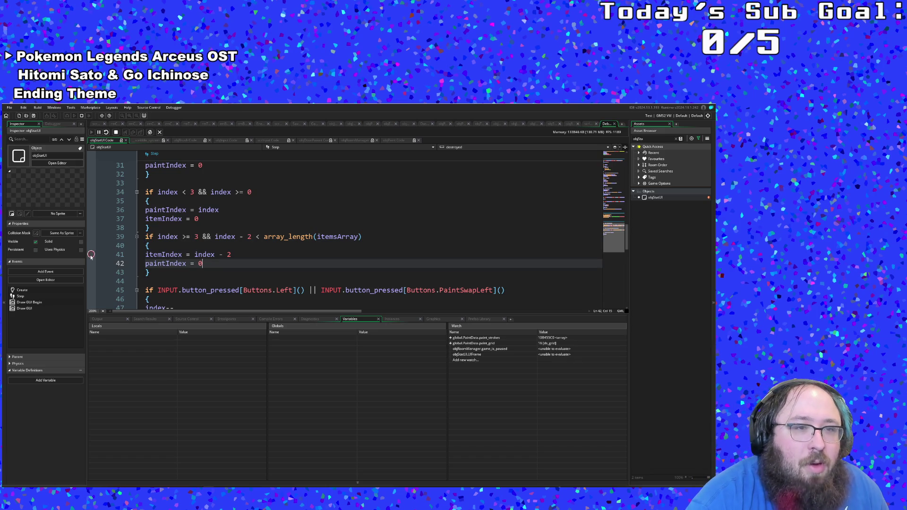
Step: Set a breakpoint on line 41 and step past the paintIndex reset when it breaks
{"action": "left_click", "coordinate": [91, 254]}
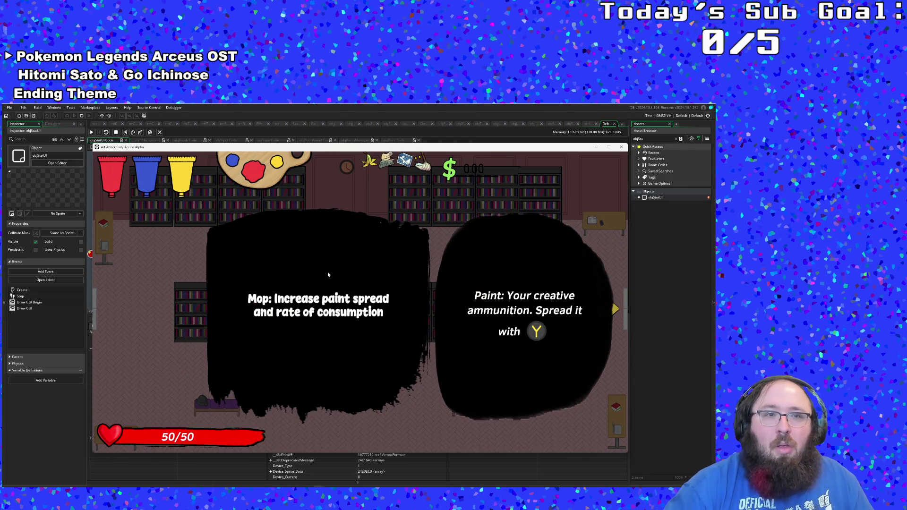
{"action": "left_click", "coordinate": [659, 308]}
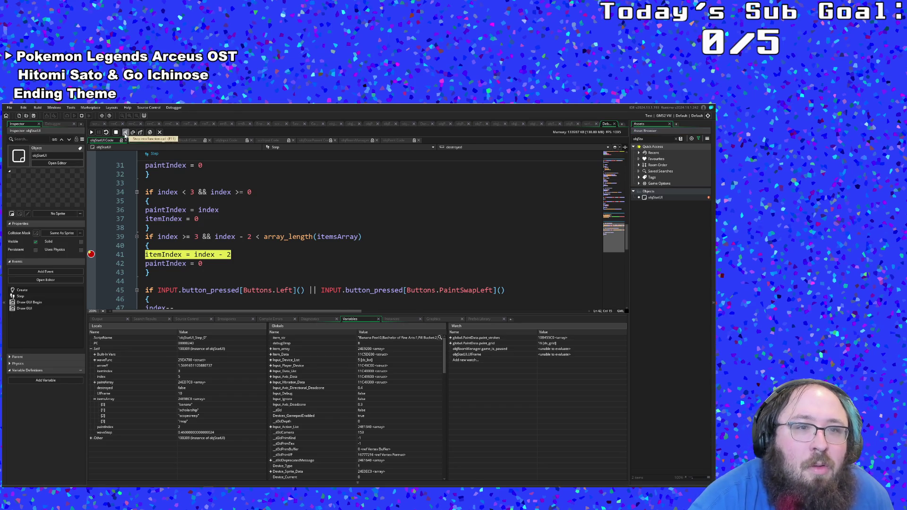
{"action": "left_click", "coordinate": [126, 133]}
{"action": "left_click", "coordinate": [125, 133]}
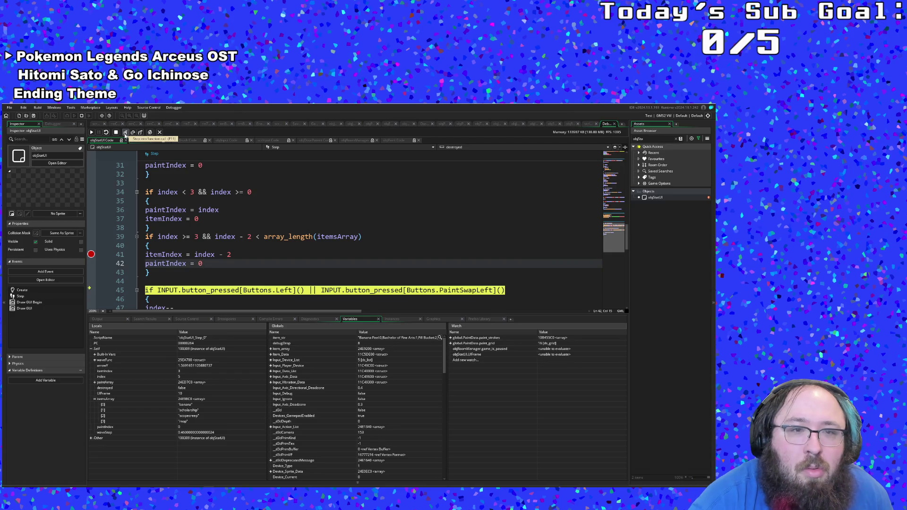
{"action": "left_click", "coordinate": [125, 133]}
{"action": "left_click", "coordinate": [91, 133]}
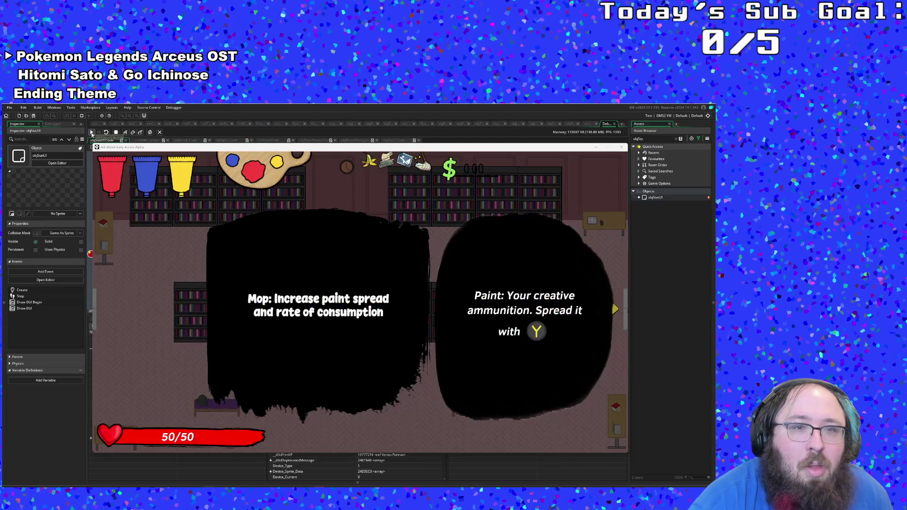
Step: At the next line 41 break, step to line 42 and resume the game
{"action": "left_click", "coordinate": [649, 274]}
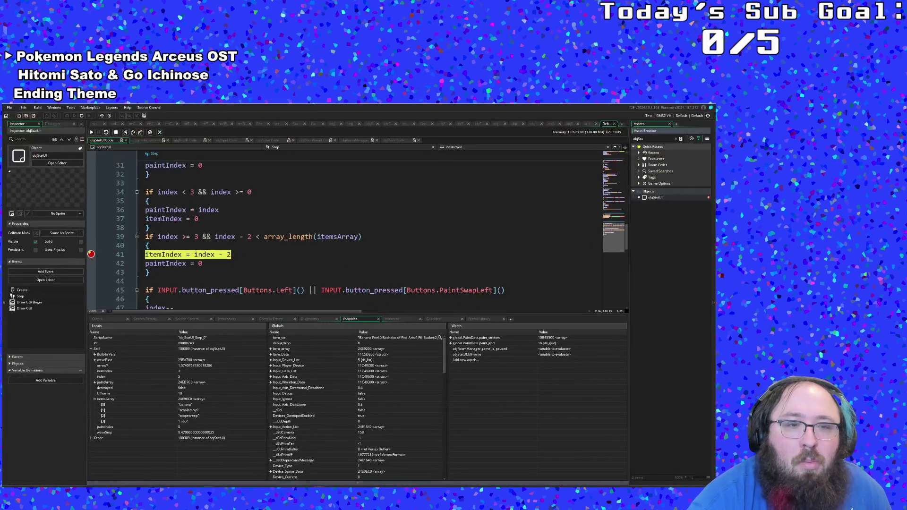
{"action": "left_click", "coordinate": [208, 255]}
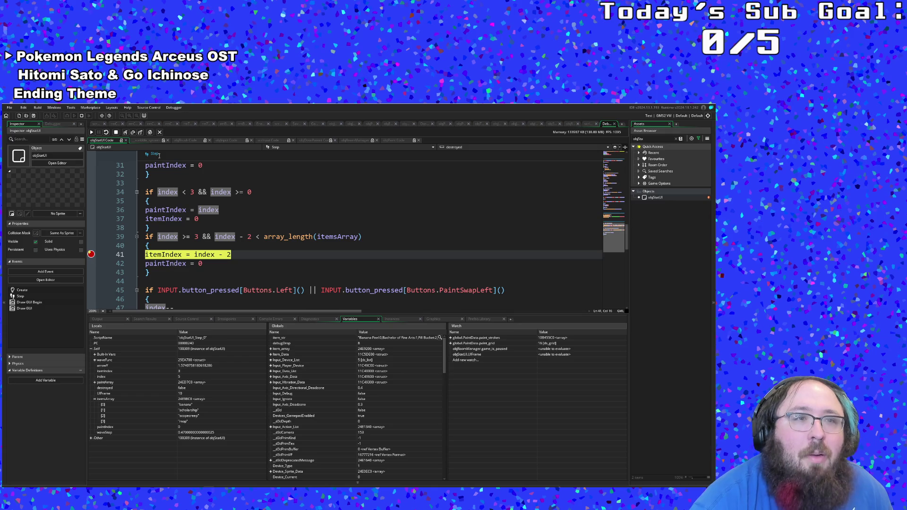
{"action": "left_click", "coordinate": [125, 133]}
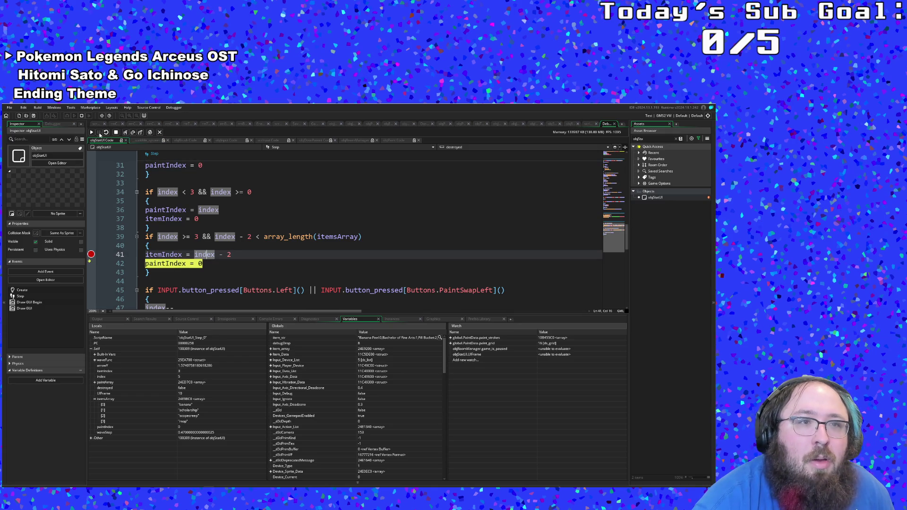
{"action": "left_click", "coordinate": [92, 133]}
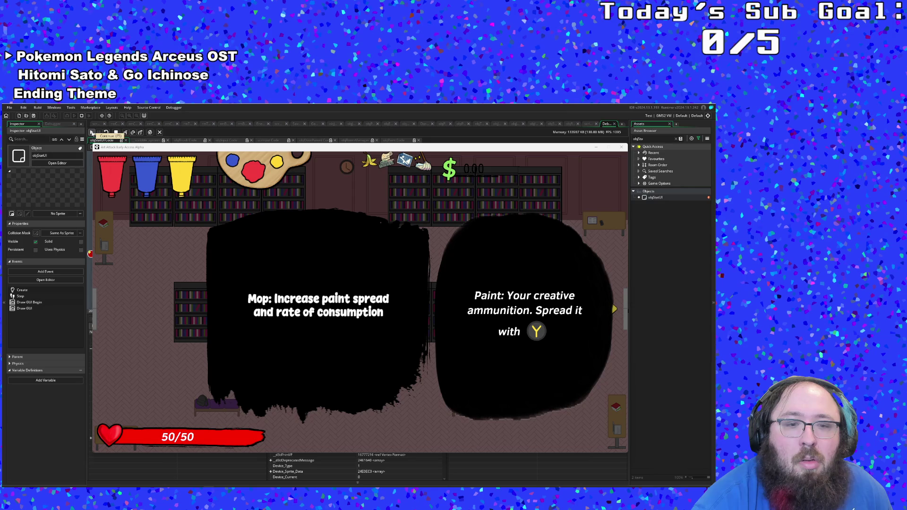
{"action": "left_click", "coordinate": [92, 133]}
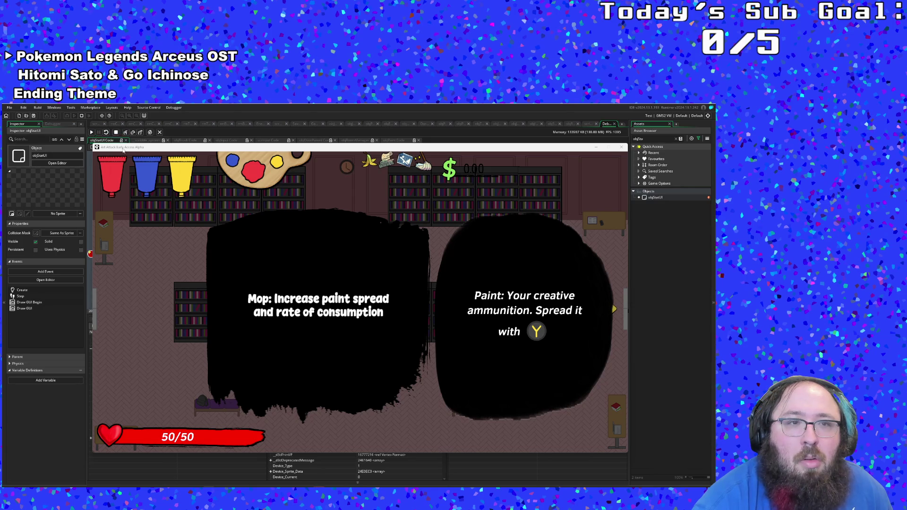
Step: Resume the game past the line 41 and line 50 pauses, cycling the in-game selection right
{"action": "mouse_move", "coordinate": [124, 150]}
{"action": "left_mouse_down"}
{"action": "mouse_move", "coordinate": [135, 340]}
{"action": "mouse_move", "coordinate": [139, 260]}
{"action": "mouse_move", "coordinate": [139, 303]}
{"action": "mouse_move", "coordinate": [141, 281]}
{"action": "left_mouse_up"}
{"action": "key", "text": "F5"}
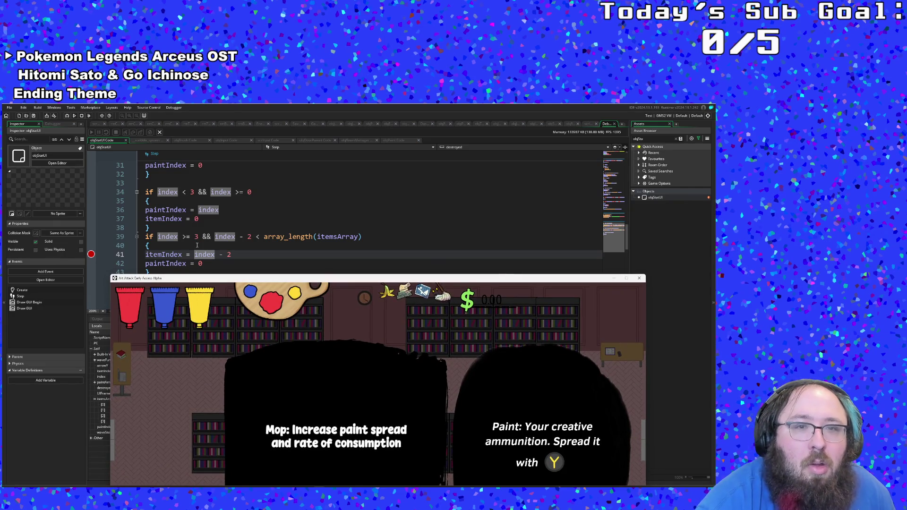
{"action": "key", "text": "Right"}
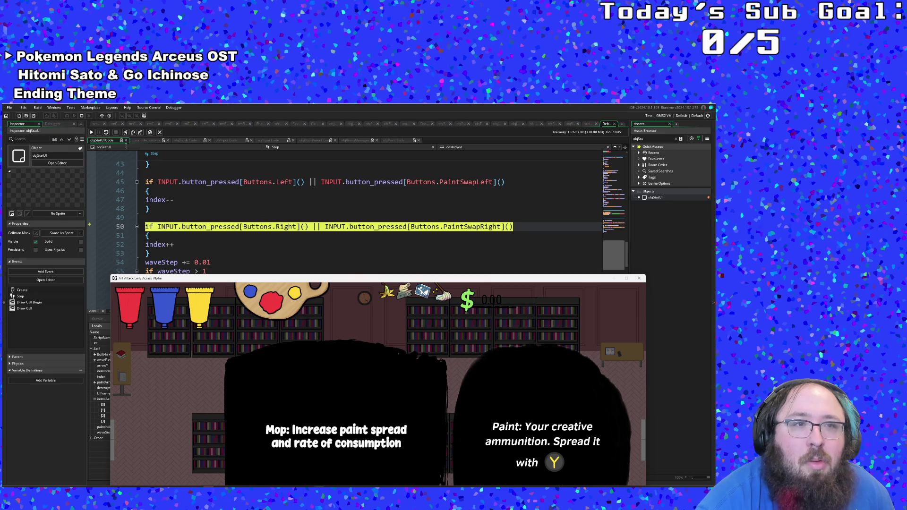
{"action": "left_click", "coordinate": [91, 133]}
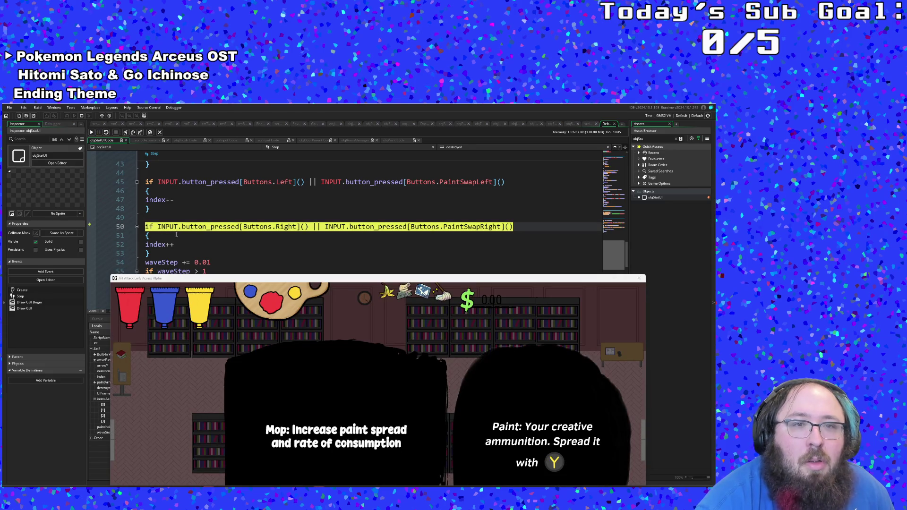
{"action": "left_click", "coordinate": [92, 132]}
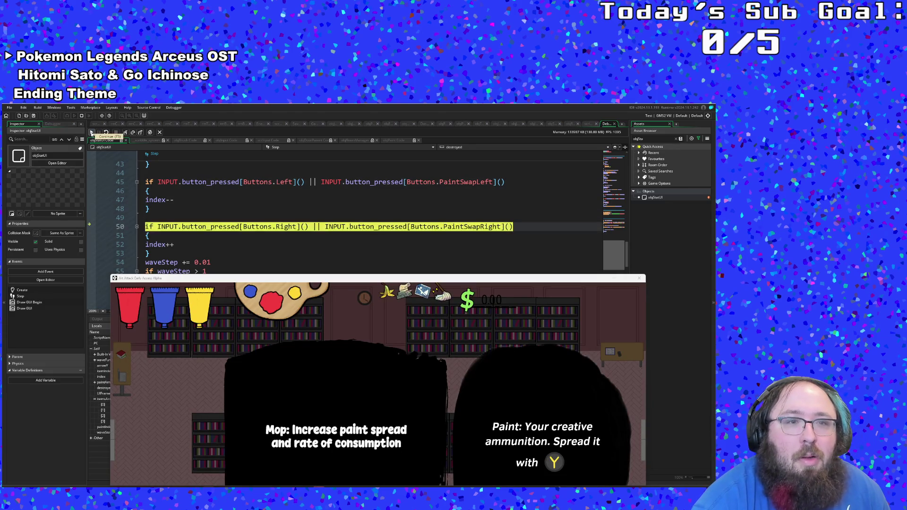
{"action": "left_click", "coordinate": [92, 133]}
{"action": "scroll", "coordinate": [136, 194], "scroll_direction": "down", "scroll_amount": 4}
{"action": "scroll", "coordinate": [136, 195], "scroll_direction": "up", "scroll_amount": 2}
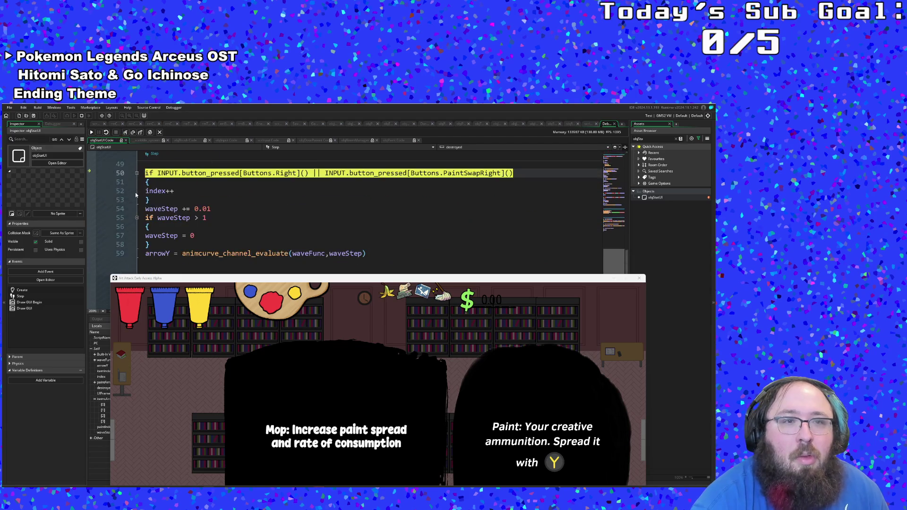
{"action": "scroll", "coordinate": [135, 195], "scroll_direction": "up", "scroll_amount": 6}
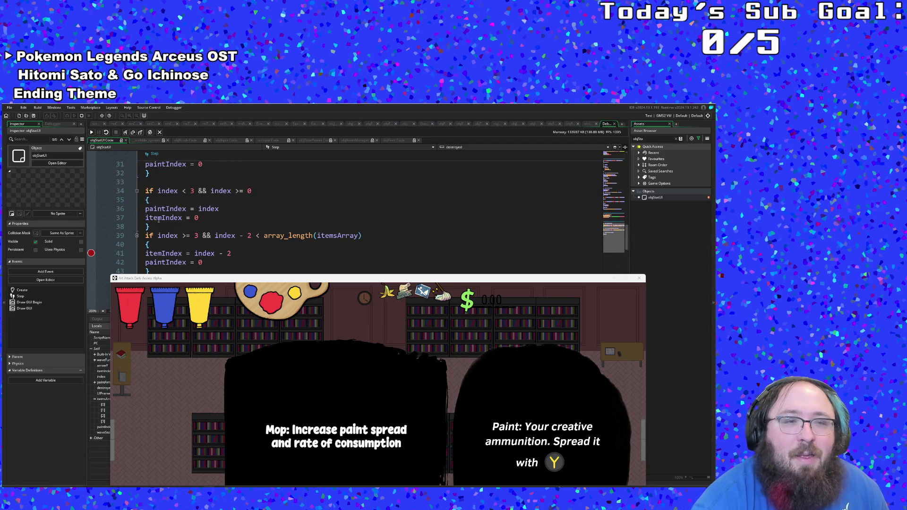
{"action": "scroll", "coordinate": [159, 219], "scroll_direction": "down", "scroll_amount": 2}
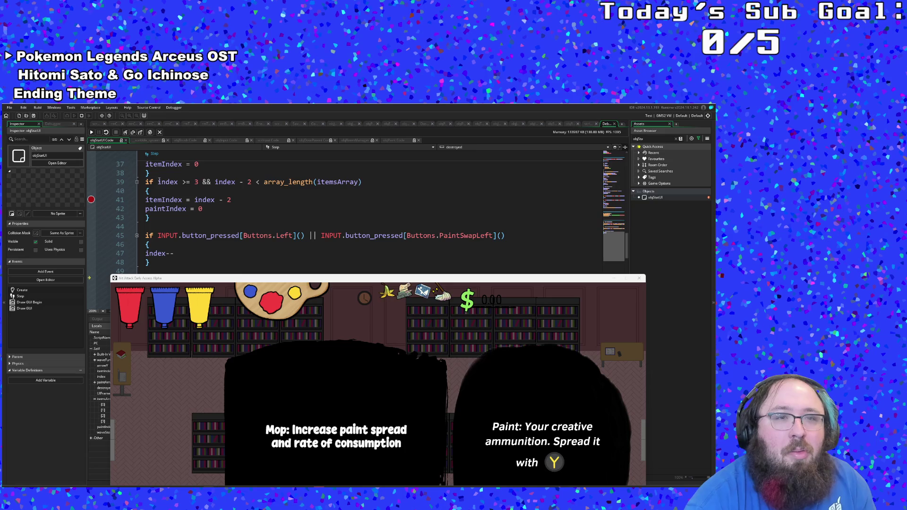
{"action": "scroll", "coordinate": [162, 186], "scroll_direction": "up", "scroll_amount": 4}
{"action": "scroll", "coordinate": [162, 185], "scroll_direction": "down", "scroll_amount": 2}
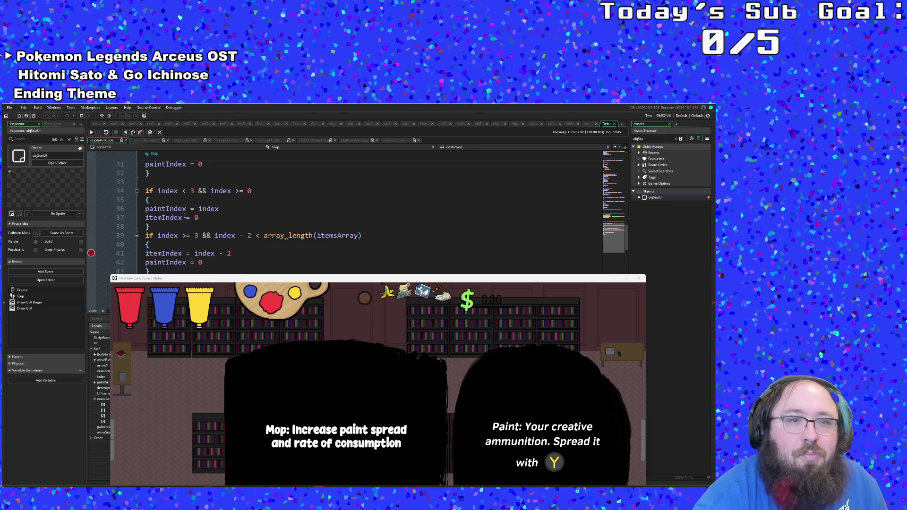
{"action": "scroll", "coordinate": [187, 218], "scroll_direction": "down", "scroll_amount": 2}
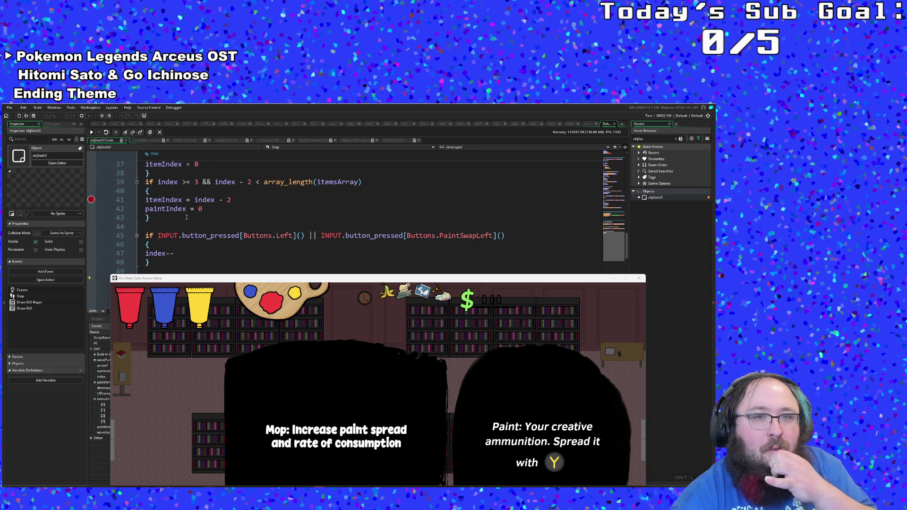
Step: Remove the line 41 breakpoint and review the array_length bound check on line 39
{"action": "left_click", "coordinate": [208, 209]}
{"action": "left_click", "coordinate": [235, 200]}
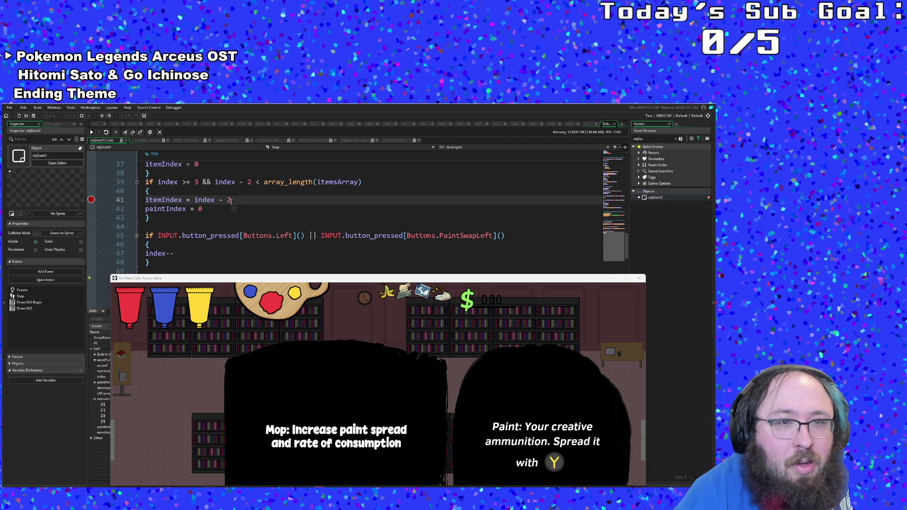
{"action": "left_click", "coordinate": [226, 209]}
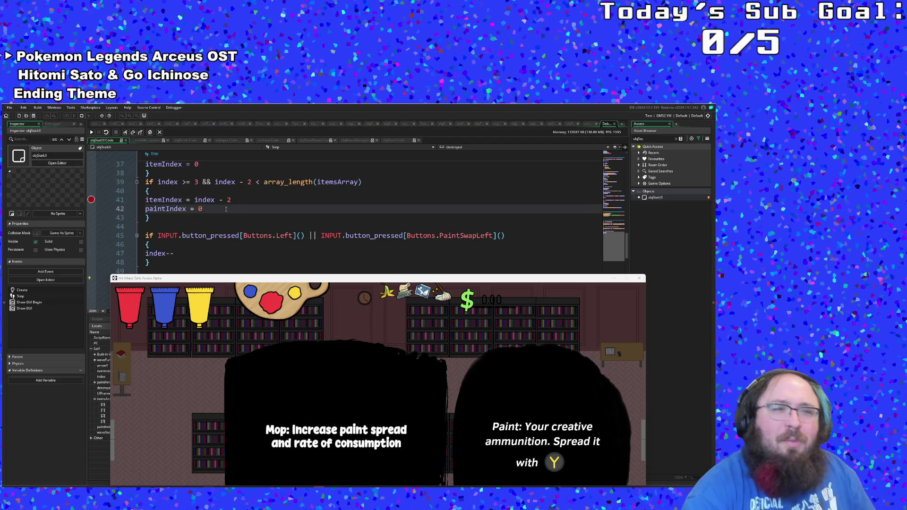
{"action": "left_click", "coordinate": [91, 200]}
{"action": "left_click", "coordinate": [191, 219]}
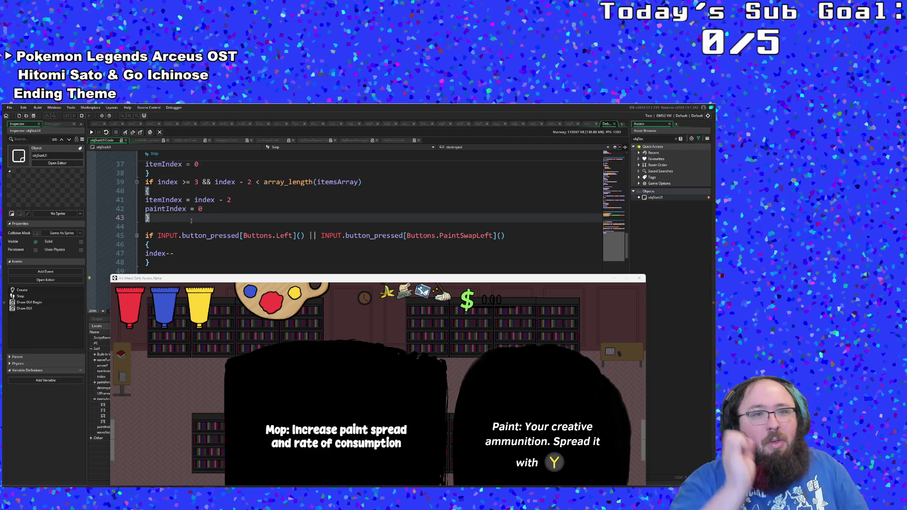
{"action": "left_click", "coordinate": [252, 183]}
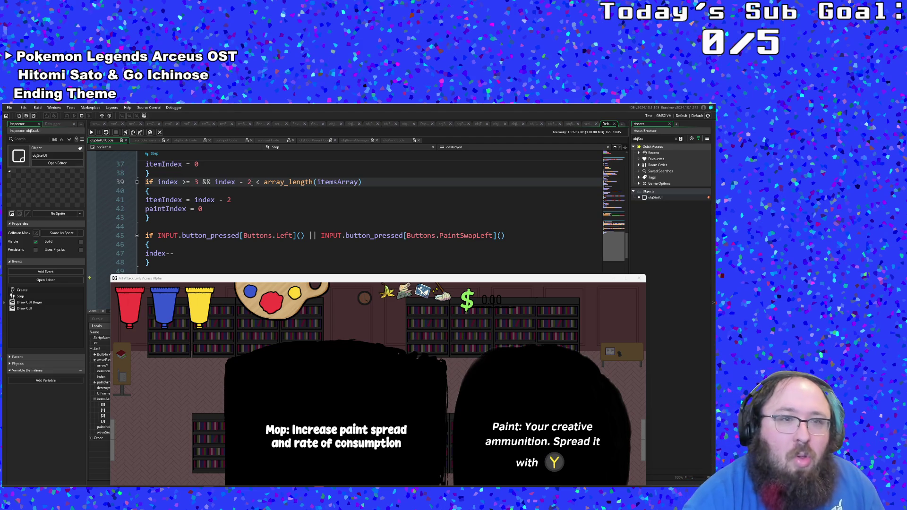
{"action": "scroll", "coordinate": [252, 183], "scroll_direction": "up", "scroll_amount": 2}
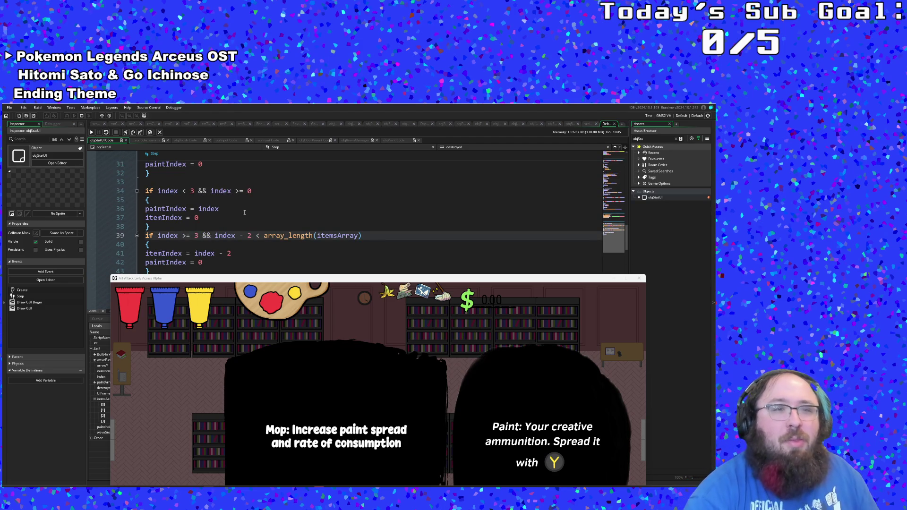
{"action": "left_click", "coordinate": [191, 201]}
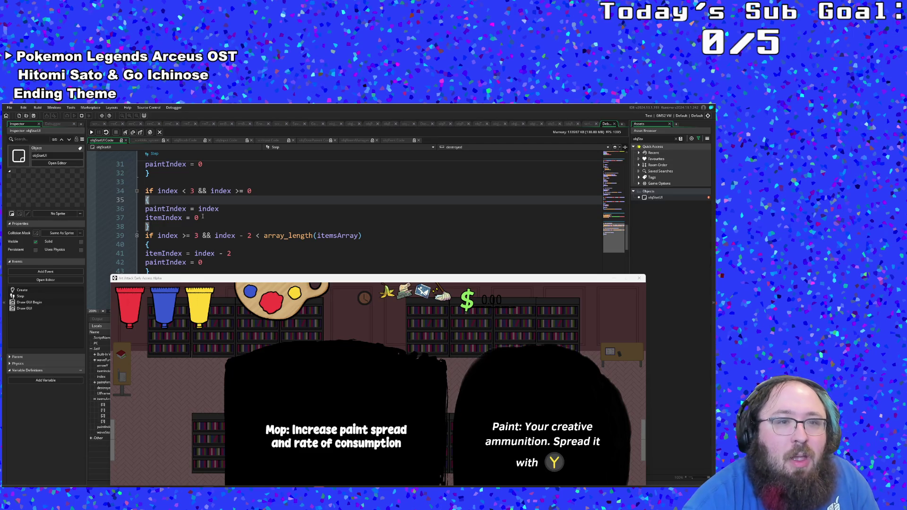
{"action": "scroll", "coordinate": [202, 216], "scroll_direction": "up", "scroll_amount": 2}
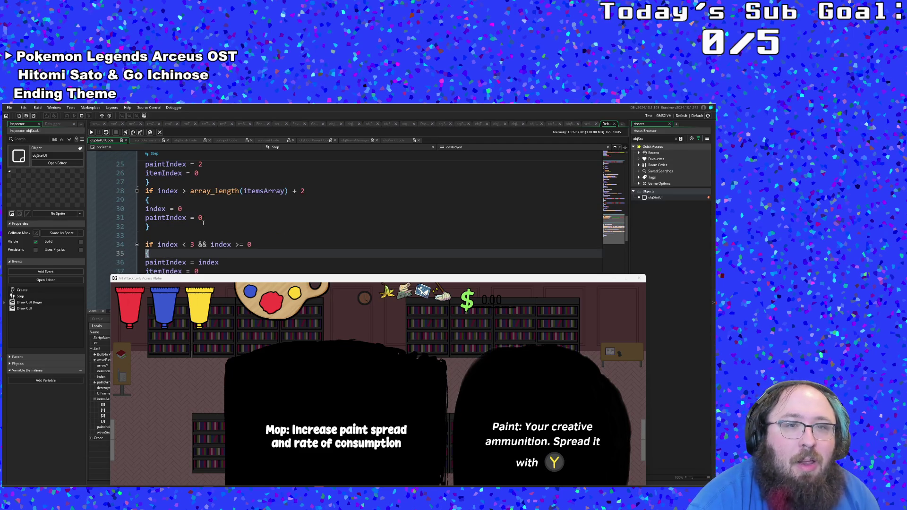
{"action": "scroll", "coordinate": [203, 223], "scroll_direction": "up", "scroll_amount": 2}
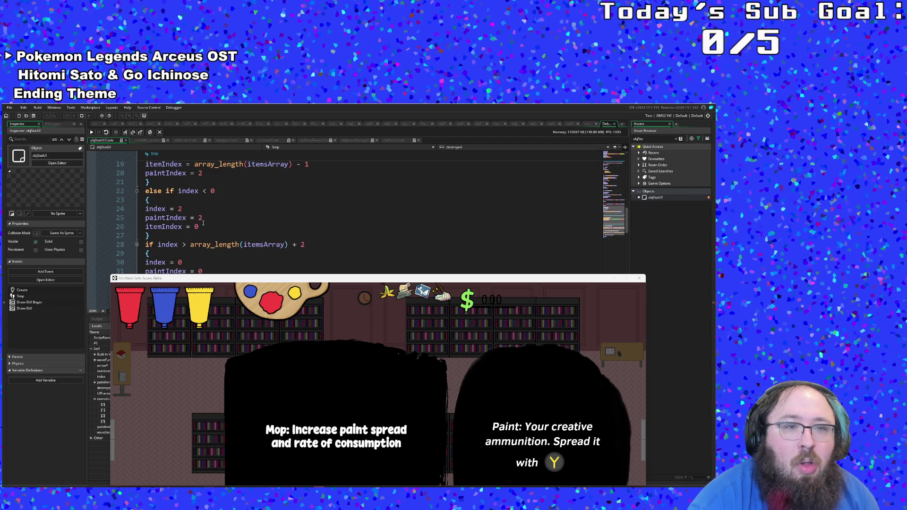
{"action": "scroll", "coordinate": [203, 223], "scroll_direction": "down", "scroll_amount": 2}
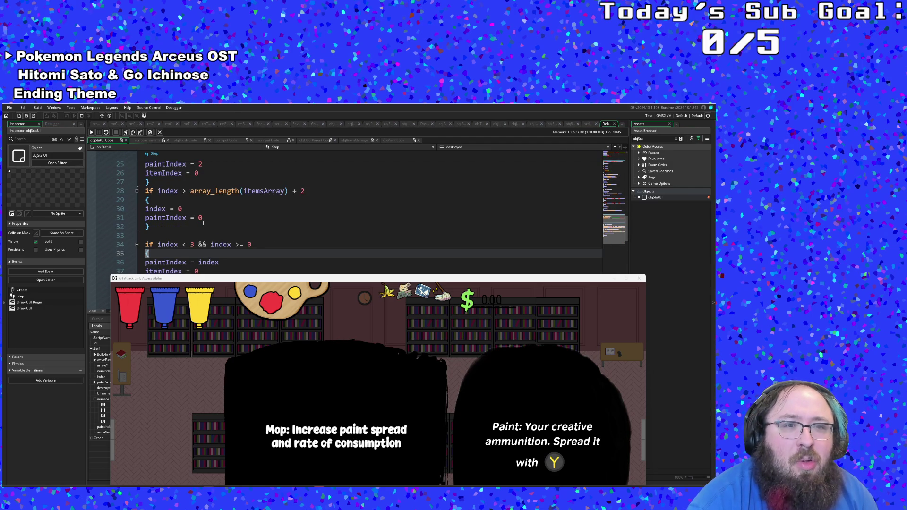
{"action": "scroll", "coordinate": [203, 223], "scroll_direction": "up", "scroll_amount": 4}
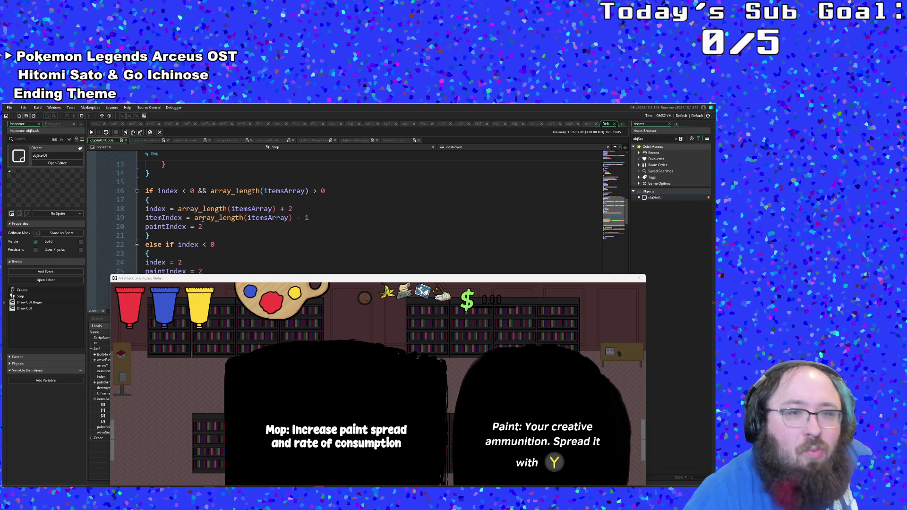
{"action": "left_click", "coordinate": [203, 218]}
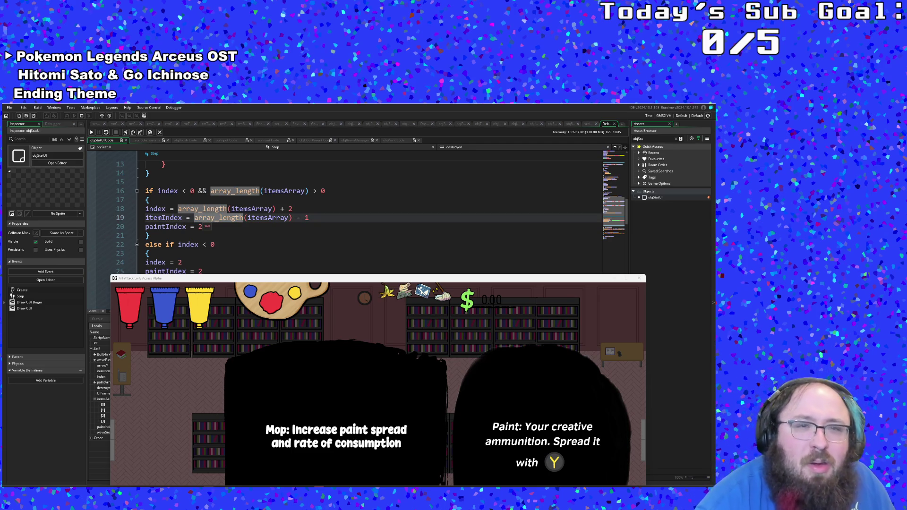
{"action": "left_click", "coordinate": [210, 226]}
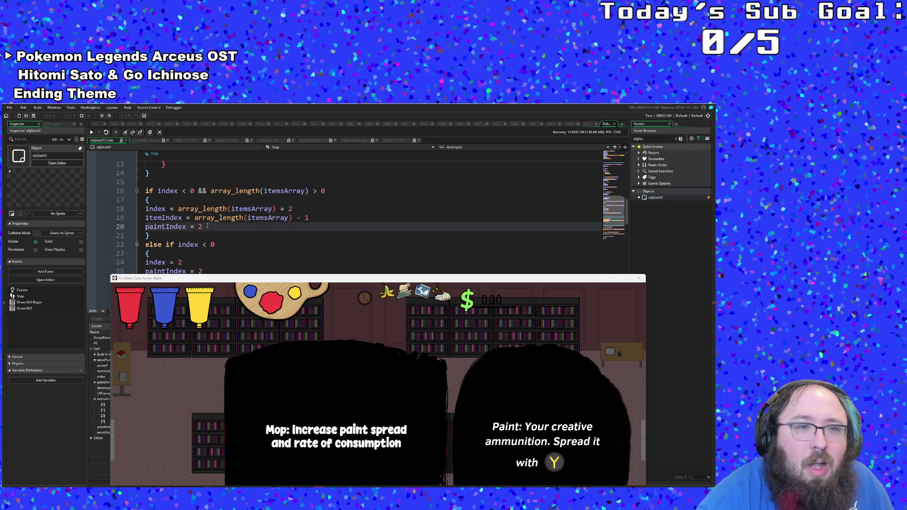
{"action": "scroll", "coordinate": [206, 227], "scroll_direction": "down", "scroll_amount": 2}
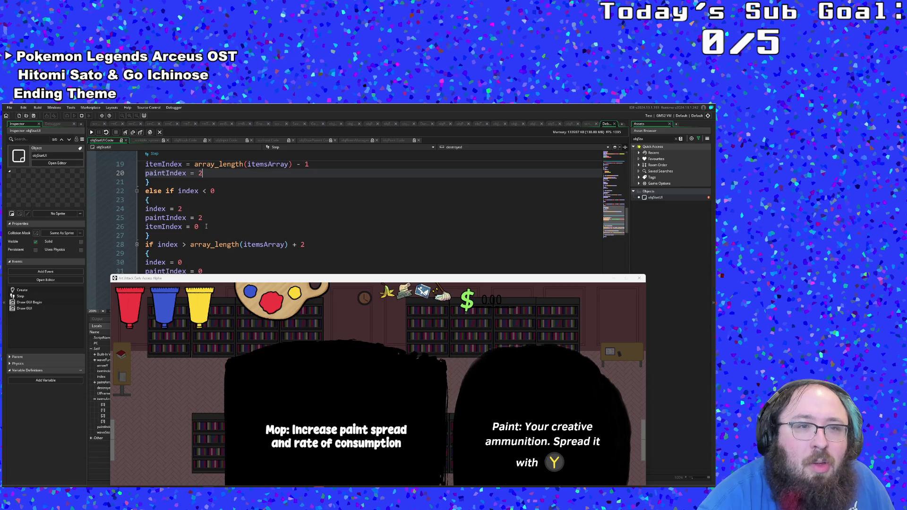
{"action": "left_click", "coordinate": [205, 218]}
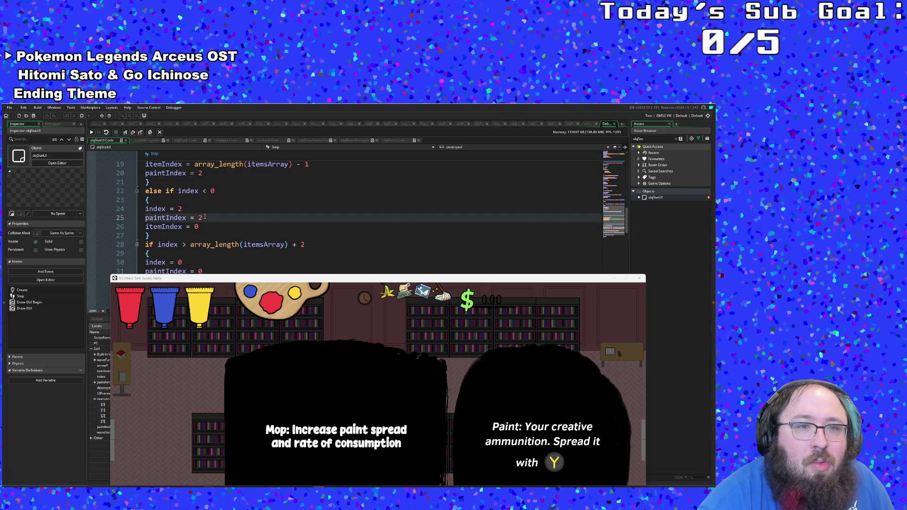
{"action": "scroll", "coordinate": [205, 217], "scroll_direction": "down", "scroll_amount": 2}
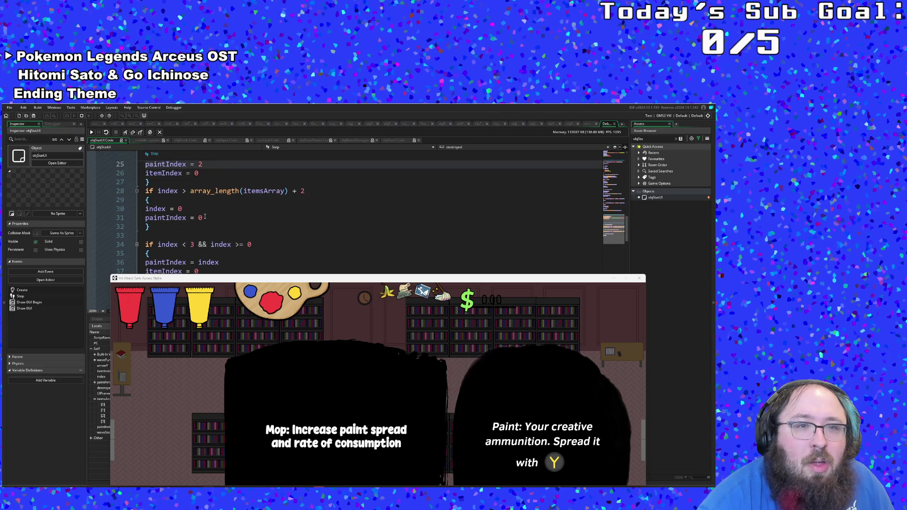
{"action": "left_click", "coordinate": [201, 209]}
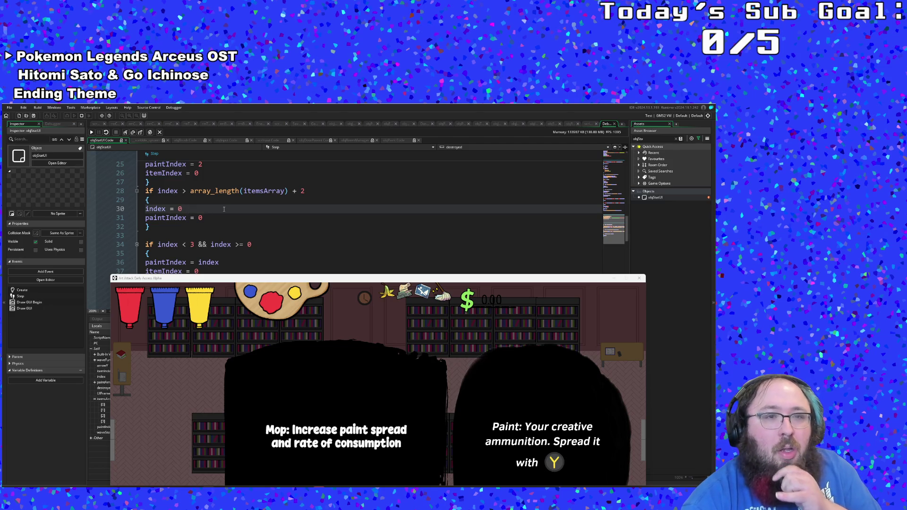
{"action": "left_click", "coordinate": [321, 191]}
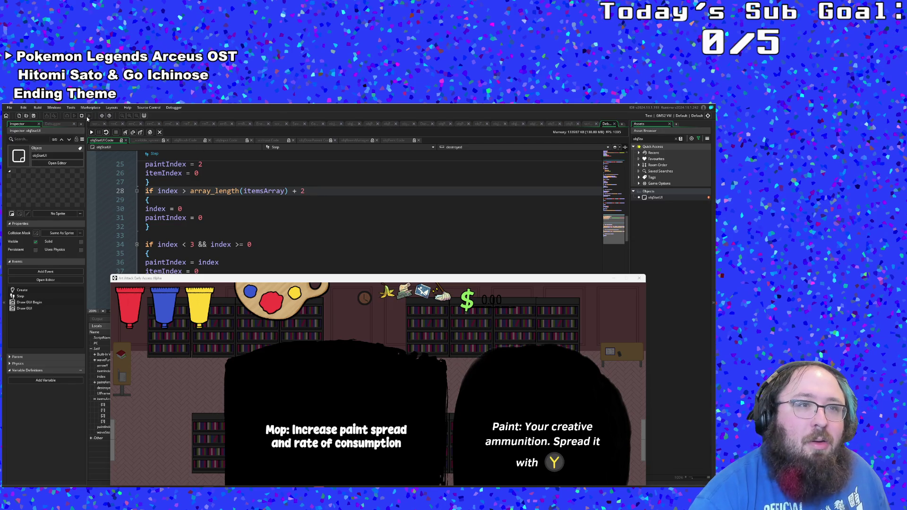
Step: Stop the game and append '&& array_length(itemsArray) > 0' to the line 28 condition
{"action": "left_click", "coordinate": [82, 116]}
{"action": "left_click", "coordinate": [311, 191]}
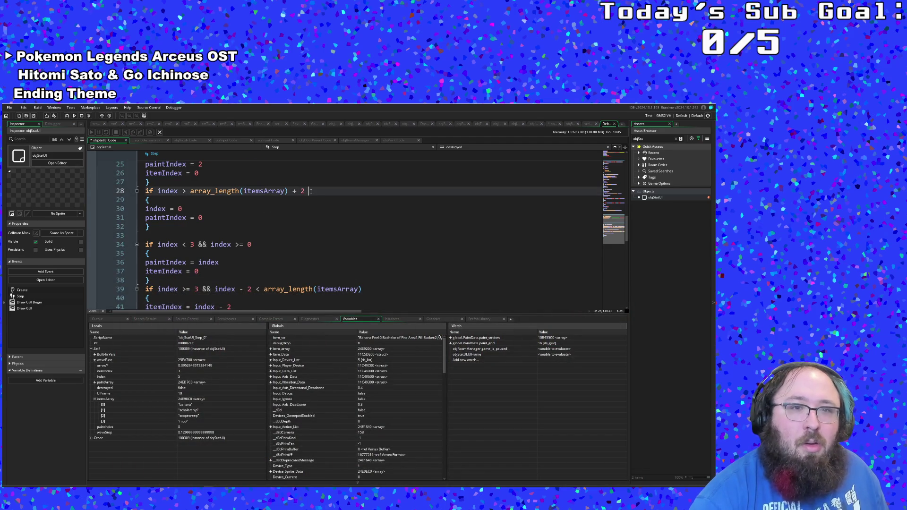
{"action": "scroll", "coordinate": [311, 191], "scroll_direction": "up", "scroll_amount": 4}
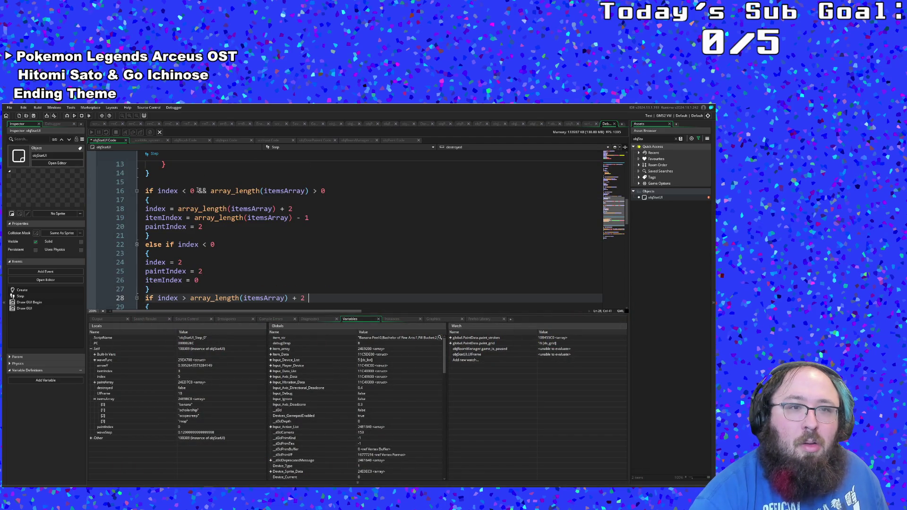
{"action": "mouse_move", "coordinate": [198, 191]}
{"action": "left_mouse_down"}
{"action": "mouse_move", "coordinate": [287, 199]}
{"action": "mouse_move", "coordinate": [336, 192]}
{"action": "left_mouse_up"}
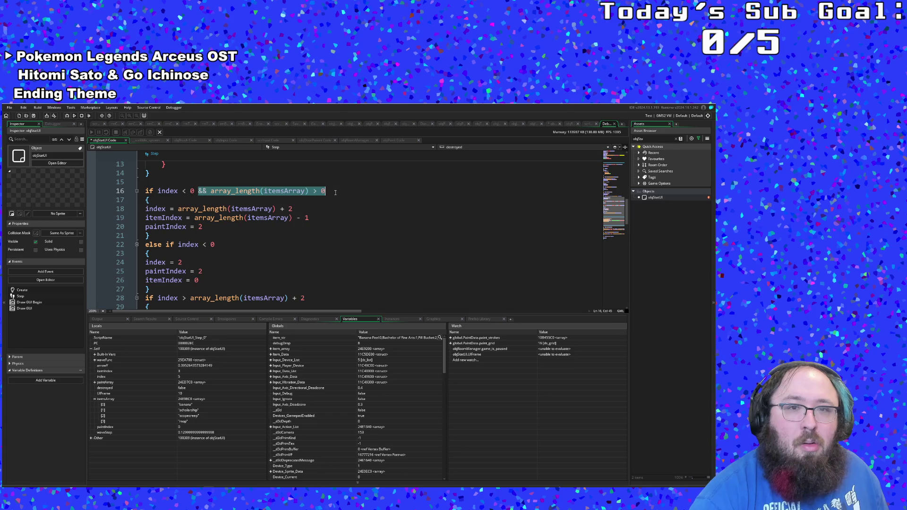
{"action": "scroll", "coordinate": [326, 224], "scroll_direction": "down", "scroll_amount": 2}
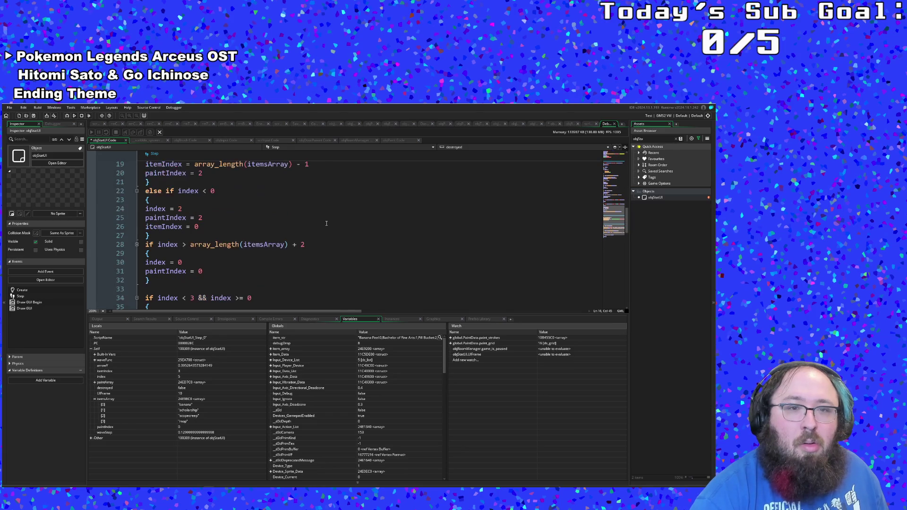
{"action": "left_click", "coordinate": [307, 245]}
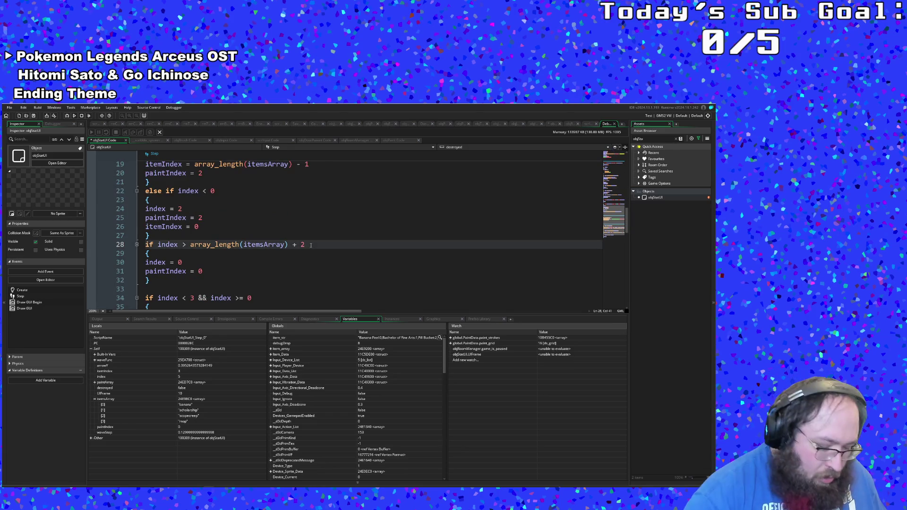
{"action": "type", "text": "&& array_length(itemsArray) > 0"}
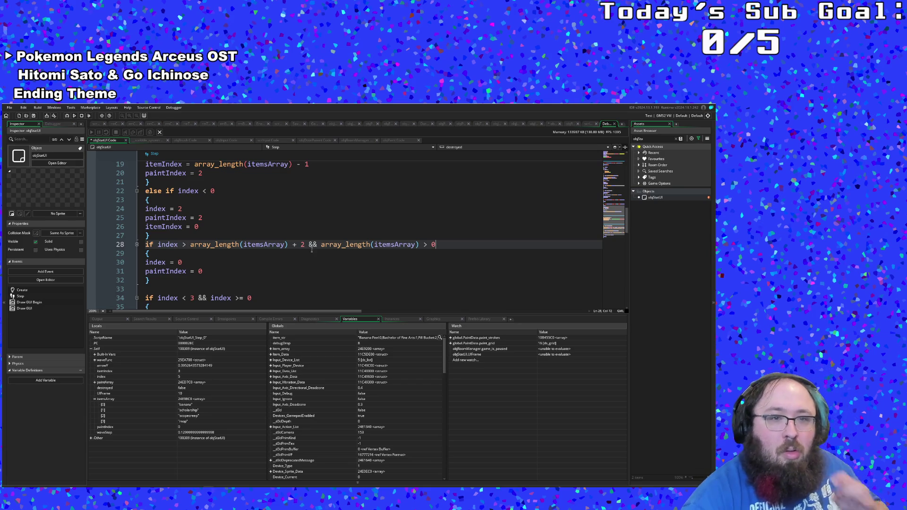
Step: Delete the empty line 33 in the Step code
{"action": "left_click", "coordinate": [282, 272]}
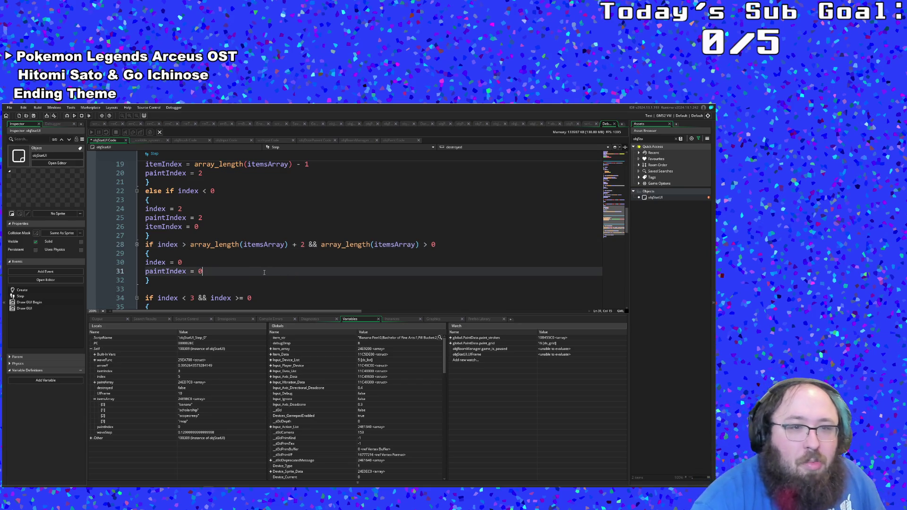
{"action": "scroll", "coordinate": [282, 273], "scroll_direction": "down", "scroll_amount": 2}
{"action": "left_click", "coordinate": [264, 271]}
{"action": "left_click", "coordinate": [208, 254]}
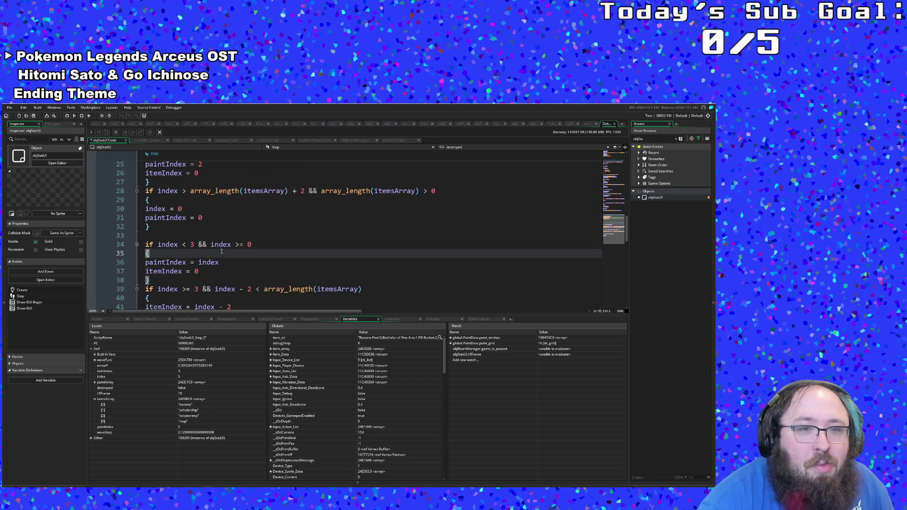
{"action": "left_click", "coordinate": [182, 237]}
{"action": "key", "text": "BackSpace"}
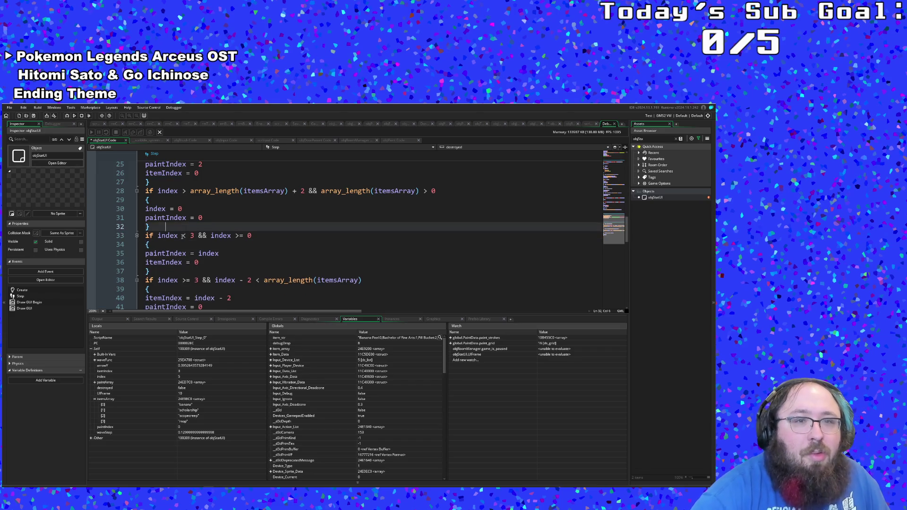
Step: Wrap the index >= 3 block on lines 38–42 in /* */ and relaunch with F5
{"action": "scroll", "coordinate": [189, 234], "scroll_direction": "down", "scroll_amount": 2}
{"action": "left_click", "coordinate": [192, 245]}
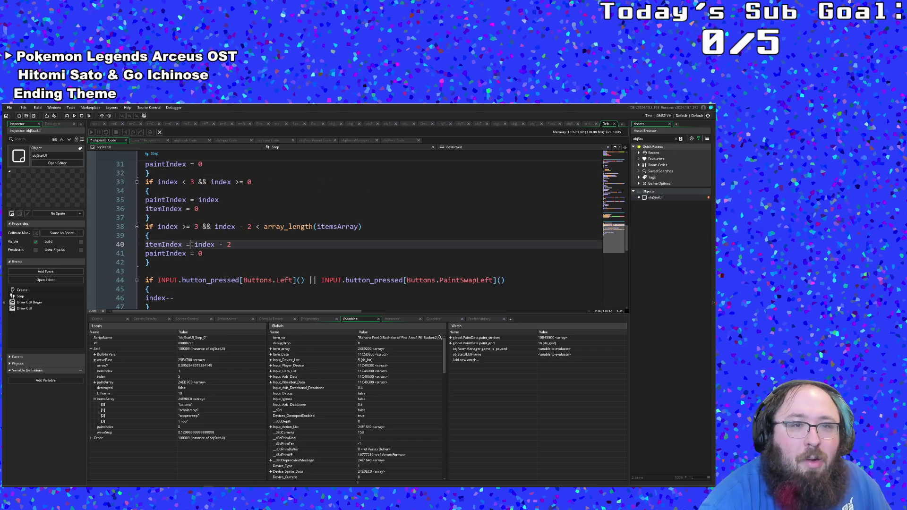
{"action": "left_click", "coordinate": [193, 237]}
{"action": "left_click", "coordinate": [205, 245]}
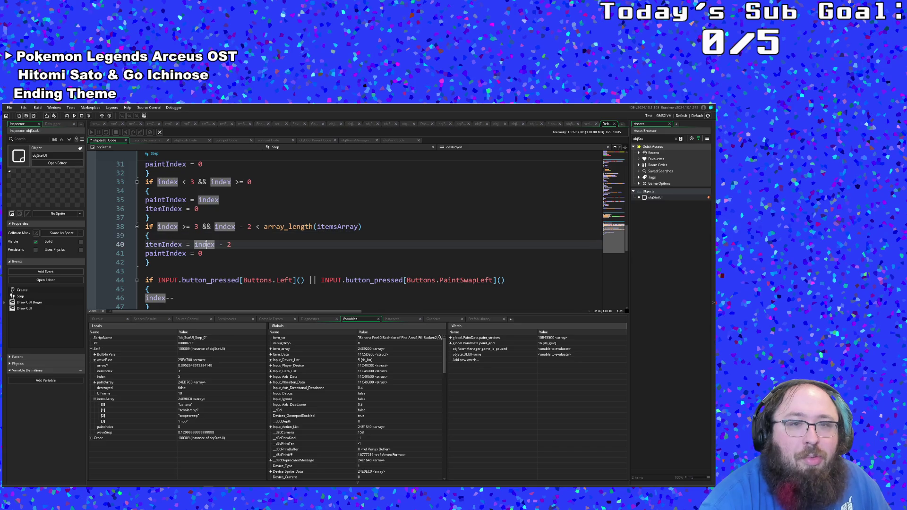
{"action": "left_click", "coordinate": [219, 255]}
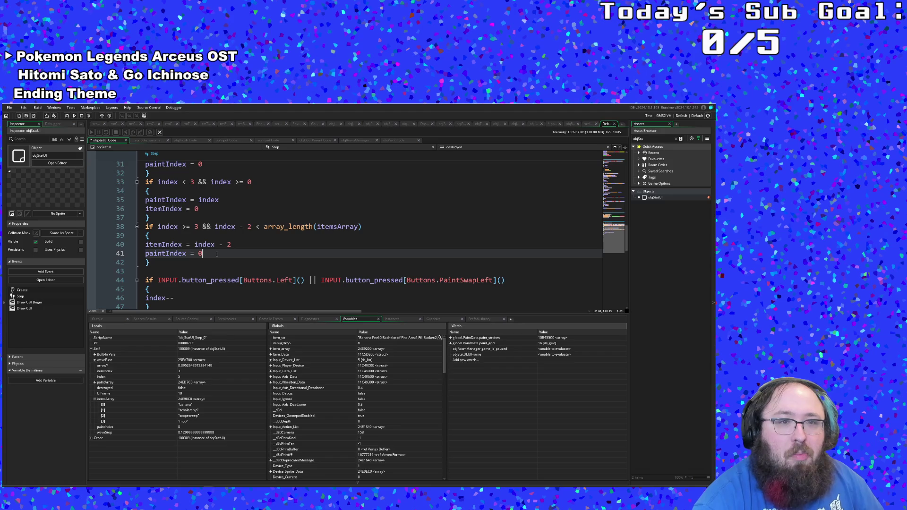
{"action": "left_click", "coordinate": [151, 262]}
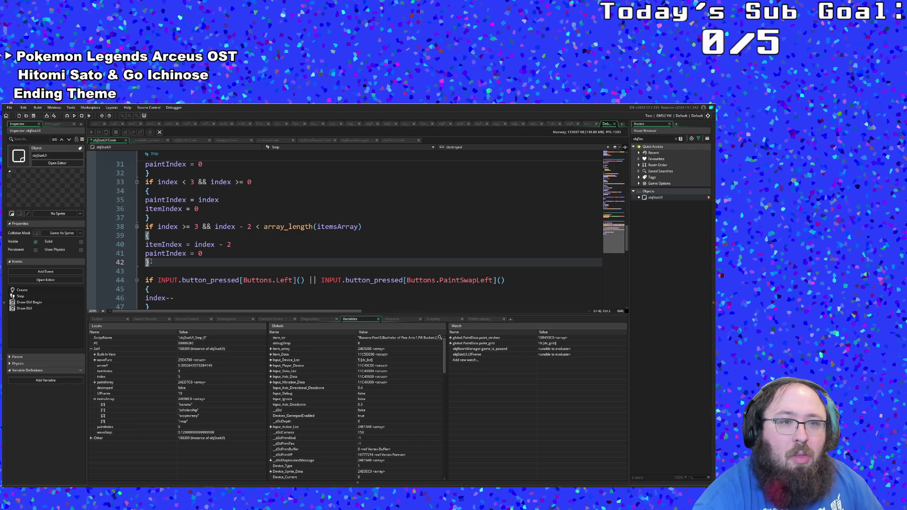
{"action": "mouse_move", "coordinate": [151, 262]}
{"action": "left_mouse_down"}
{"action": "mouse_move", "coordinate": [145, 244]}
{"action": "mouse_move", "coordinate": [156, 227]}
{"action": "mouse_move", "coordinate": [145, 226]}
{"action": "left_mouse_up"}
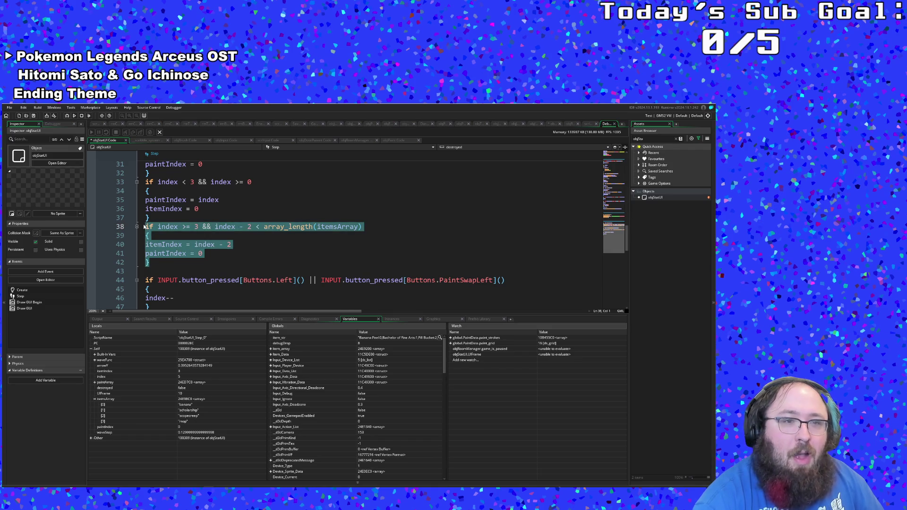
{"action": "left_click", "coordinate": [153, 220]}
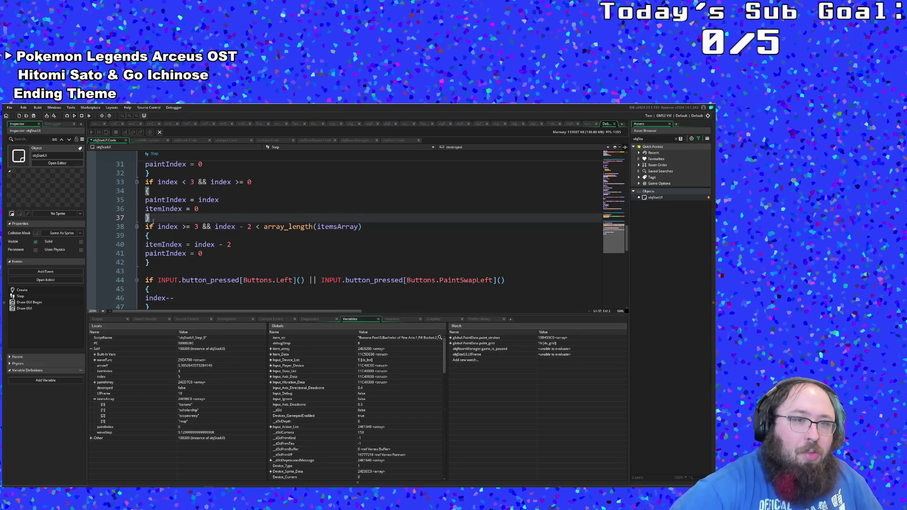
{"action": "key", "text": "Right"}
{"action": "type", "text": "/*"}
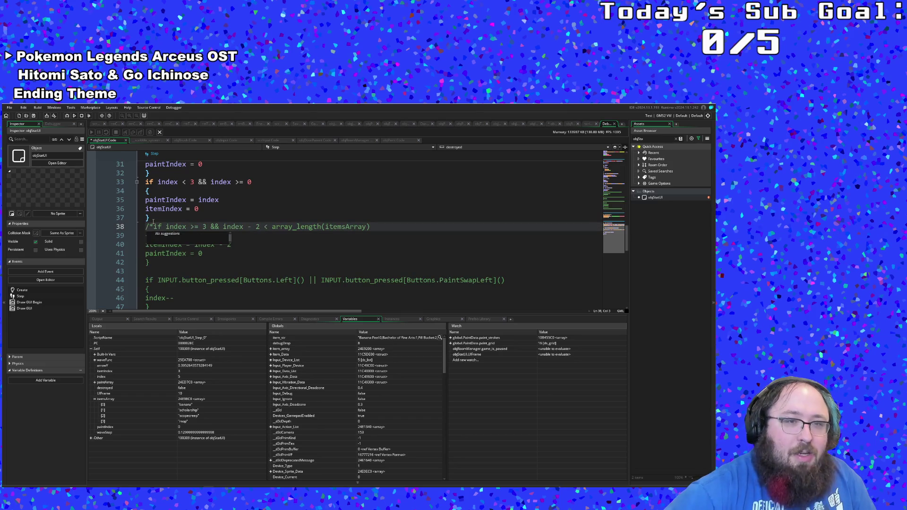
{"action": "key", "text": "Down"}
{"action": "key", "text": "Down"}
{"action": "key", "text": "Down"}
{"action": "type", "text": "*/"}
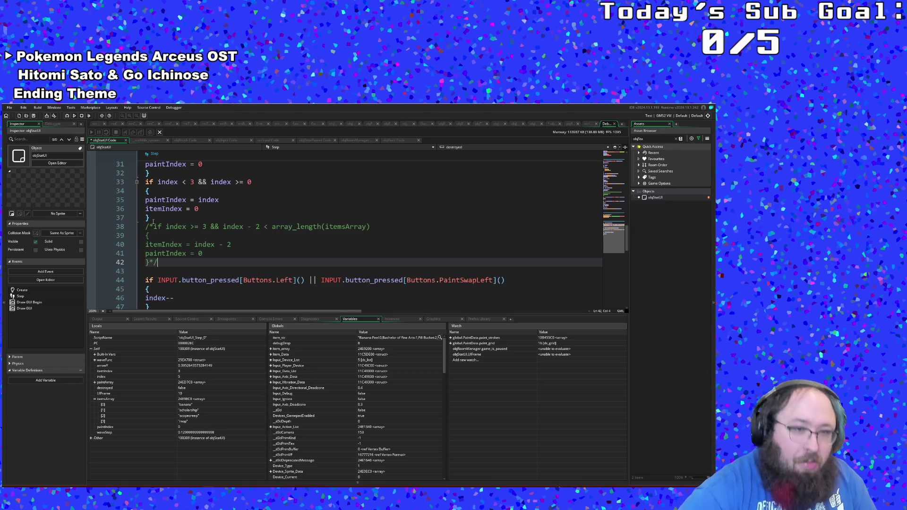
{"action": "key", "text": "F5"}
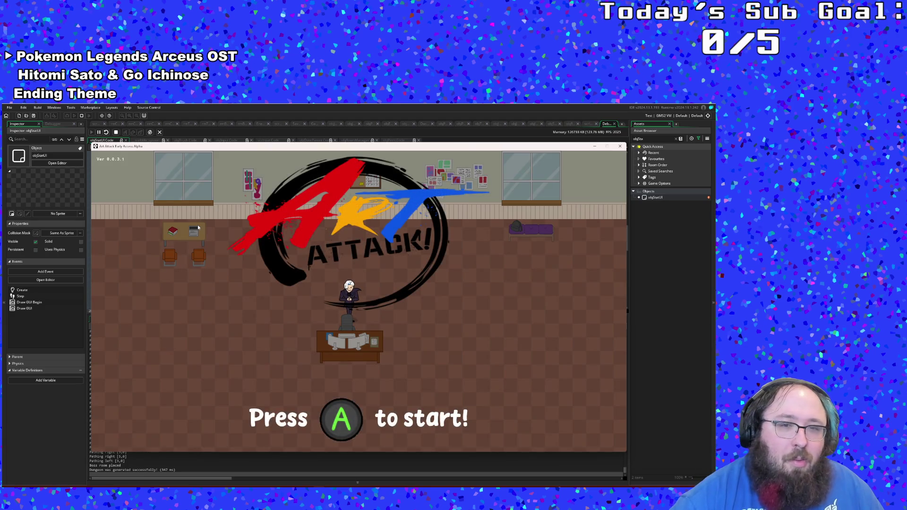
Step: Start the game from the title screen and expand the debug overlay's sections
{"action": "key", "text": "Return"}
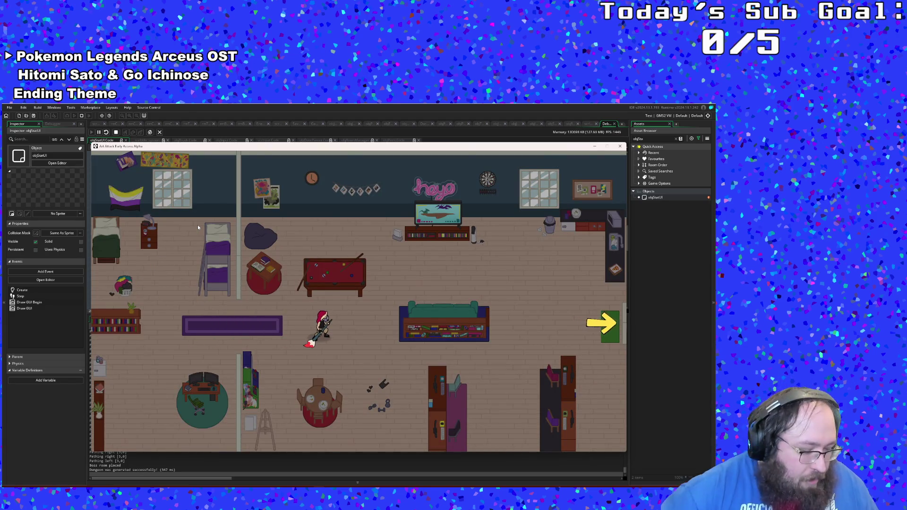
{"action": "key", "text": "F1"}
{"action": "left_click", "coordinate": [131, 243]}
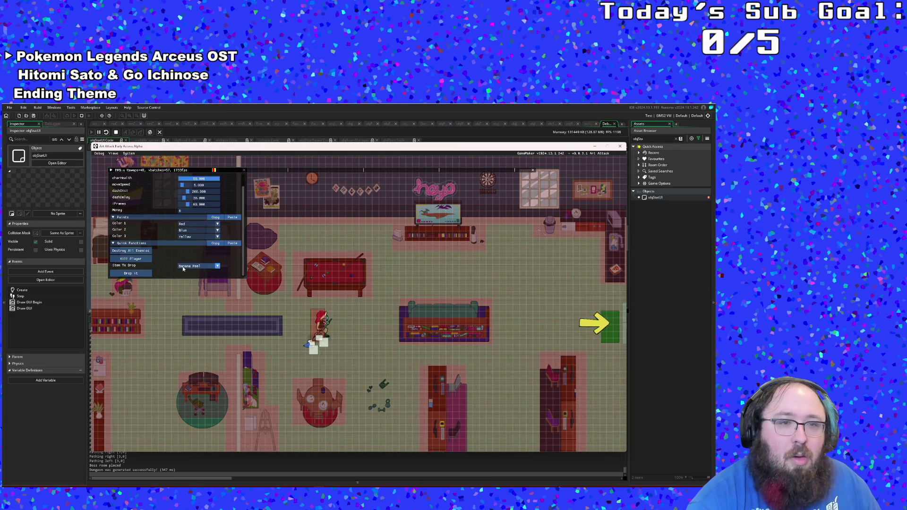
Step: Cycle Item To Drop to Swindler Health, drop it into the room, and hide the overlay
{"action": "left_click", "coordinate": [199, 266]}
{"action": "left_click", "coordinate": [198, 279]}
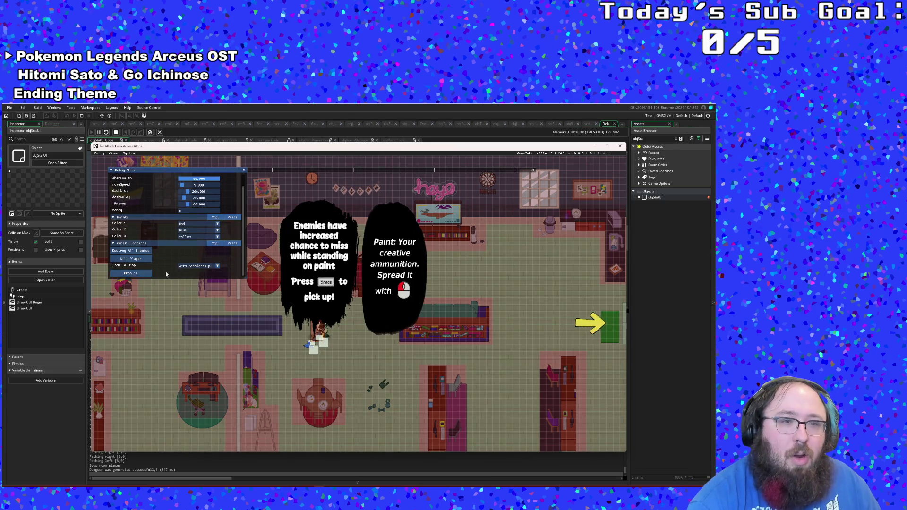
{"action": "left_click", "coordinate": [198, 267]}
{"action": "left_click", "coordinate": [199, 286]}
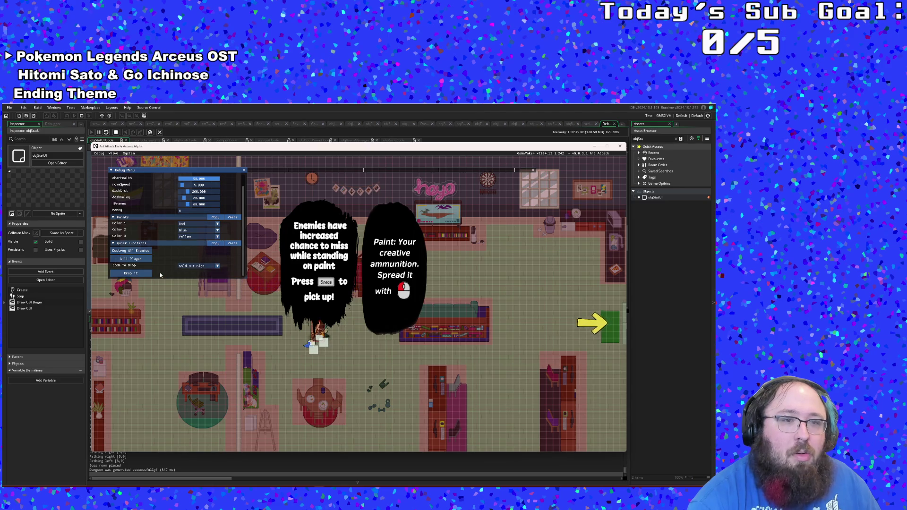
{"action": "left_click", "coordinate": [199, 266]}
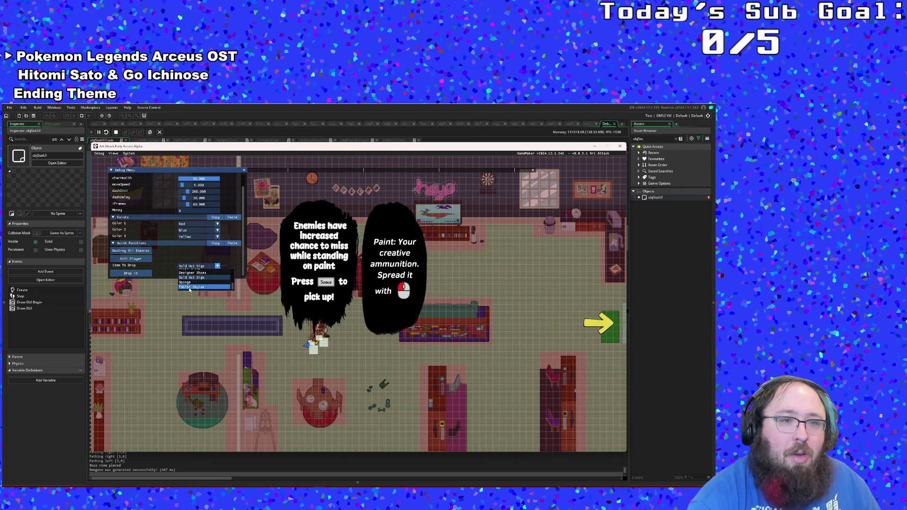
{"action": "left_click", "coordinate": [189, 287]}
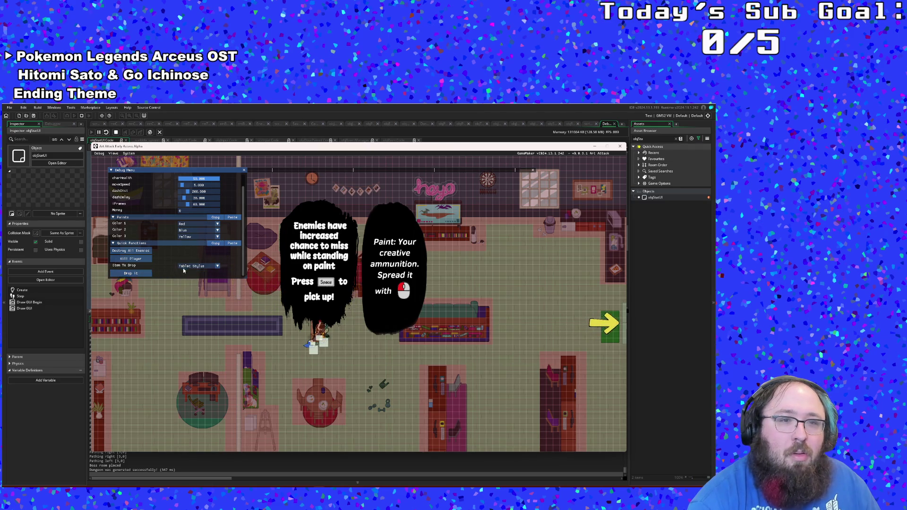
{"action": "left_click", "coordinate": [198, 266]}
{"action": "left_click", "coordinate": [194, 282]}
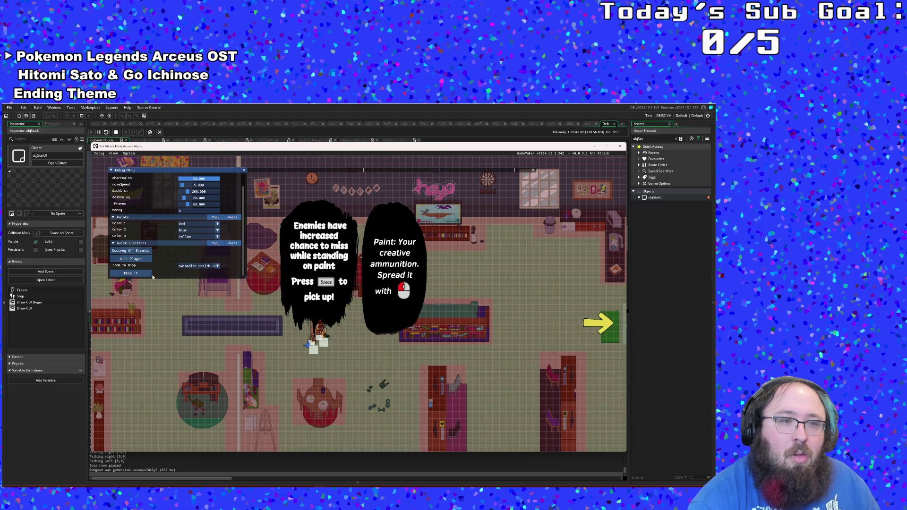
{"action": "left_click", "coordinate": [151, 276]}
{"action": "key", "text": "F1"}
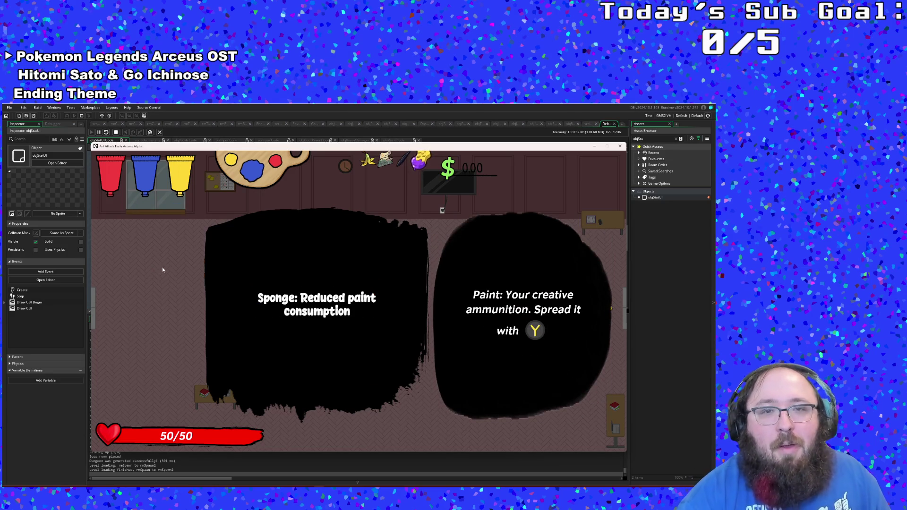
Step: Stop the game and remove the /* and */ comment markers around lines 38–42
{"action": "key", "text": "Escape"}
{"action": "scroll", "coordinate": [303, 274], "scroll_direction": "down", "scroll_amount": 2}
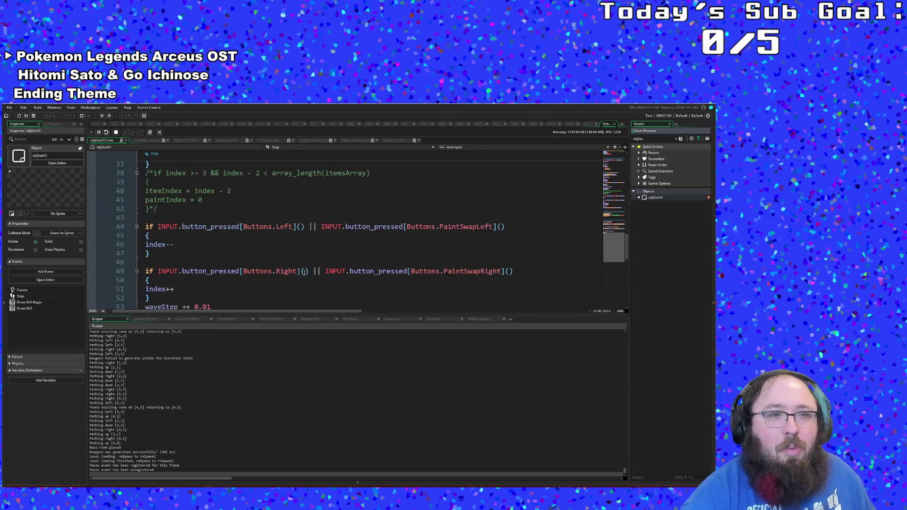
{"action": "scroll", "coordinate": [283, 270], "scroll_direction": "up", "scroll_amount": 6}
{"action": "scroll", "coordinate": [259, 265], "scroll_direction": "down", "scroll_amount": 4}
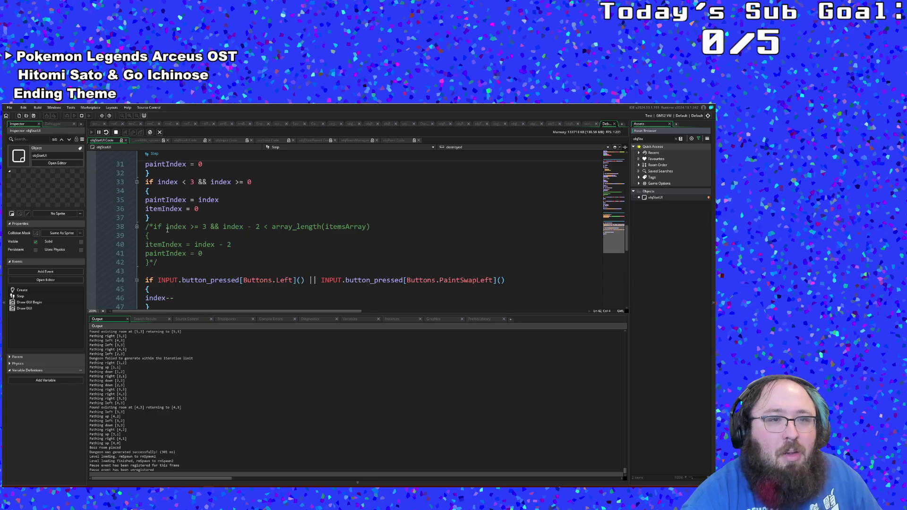
{"action": "left_click", "coordinate": [153, 227]}
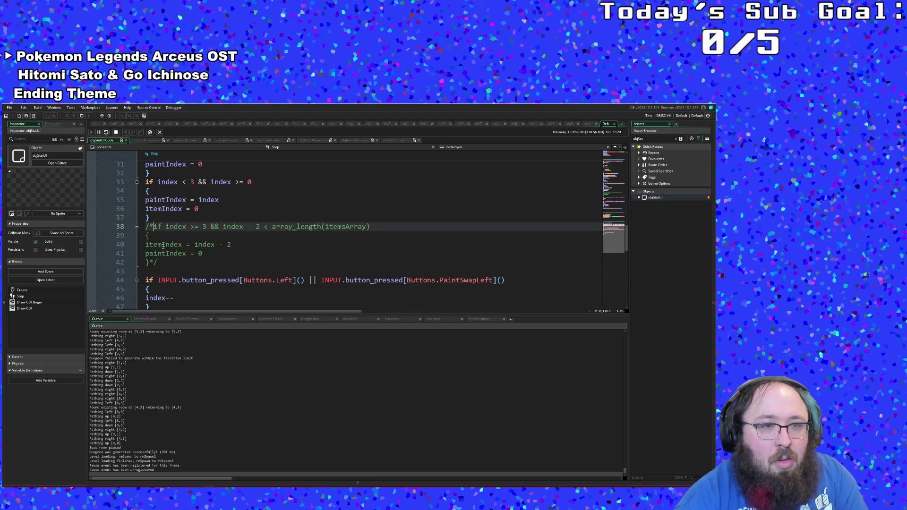
{"action": "left_click", "coordinate": [83, 116]}
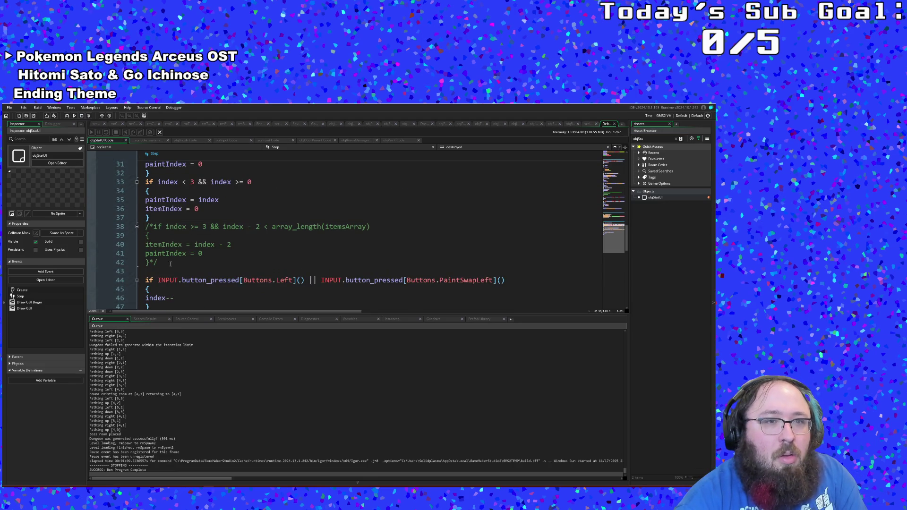
{"action": "left_click", "coordinate": [154, 227]}
{"action": "key", "text": "BackSpace"}
{"action": "key", "text": "BackSpace"}
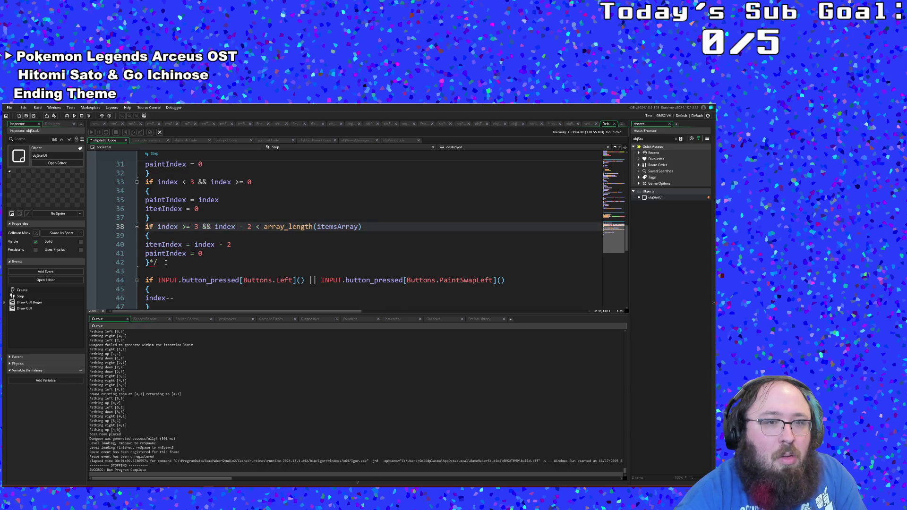
{"action": "left_click", "coordinate": [166, 262]}
{"action": "key", "text": "BackSpace"}
{"action": "key", "text": "BackSpace"}
Step: Delete the paintIndex = 0 line (line 41) from the if index >= 3 block
{"action": "scroll", "coordinate": [176, 256], "scroll_direction": "up", "scroll_amount": 2}
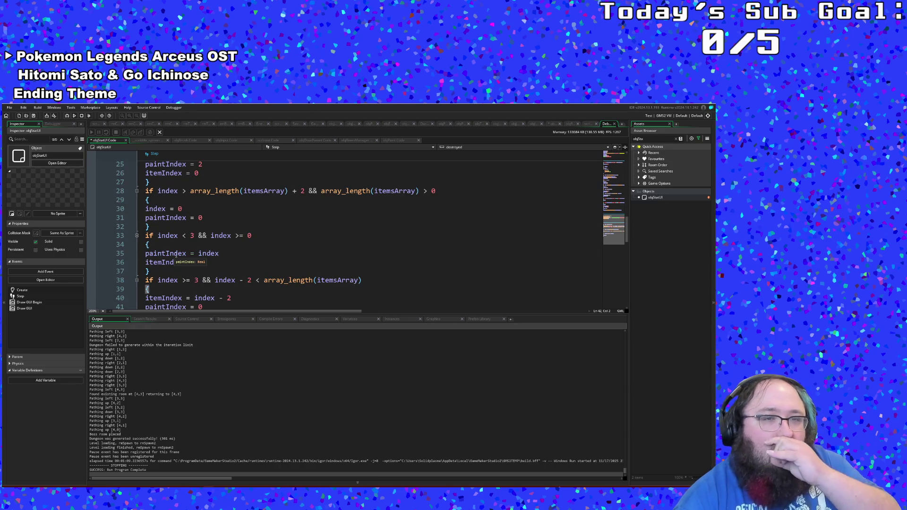
{"action": "scroll", "coordinate": [176, 255], "scroll_direction": "up", "scroll_amount": 2}
{"action": "scroll", "coordinate": [175, 256], "scroll_direction": "down", "scroll_amount": 2}
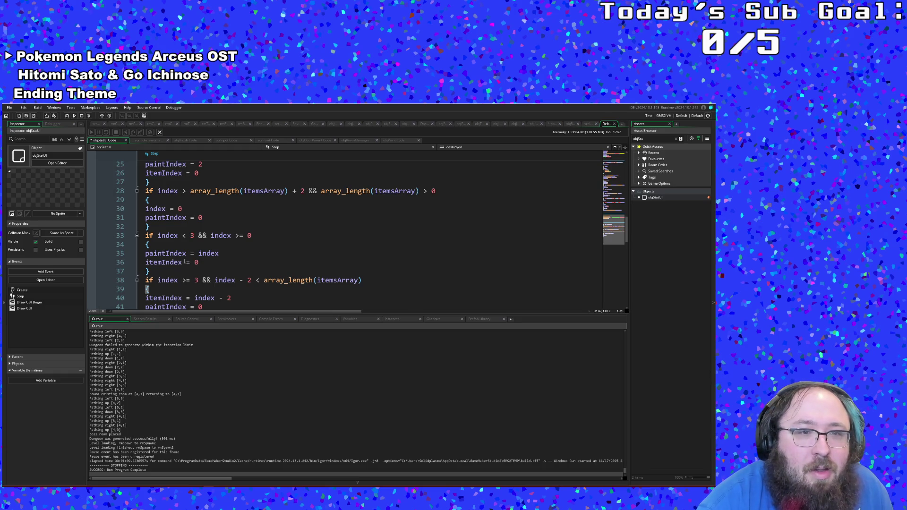
{"action": "scroll", "coordinate": [184, 262], "scroll_direction": "down", "scroll_amount": 2}
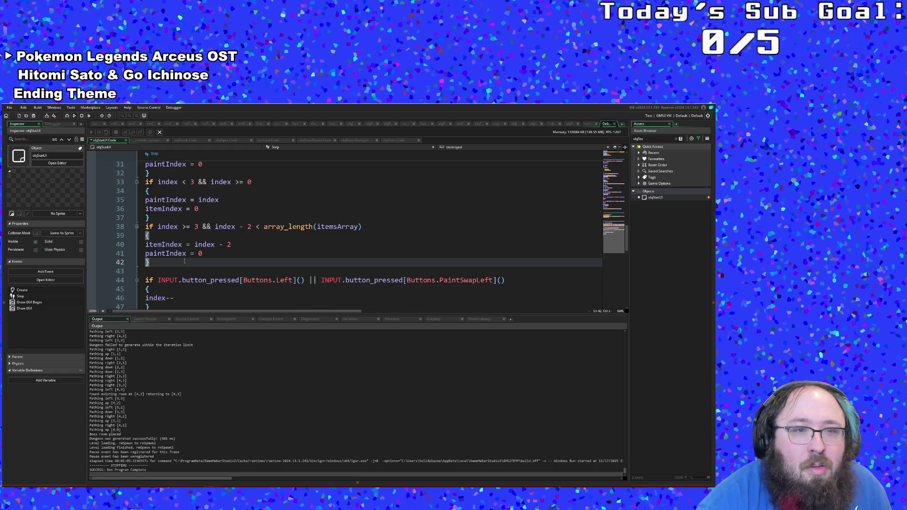
{"action": "left_click", "coordinate": [210, 253]}
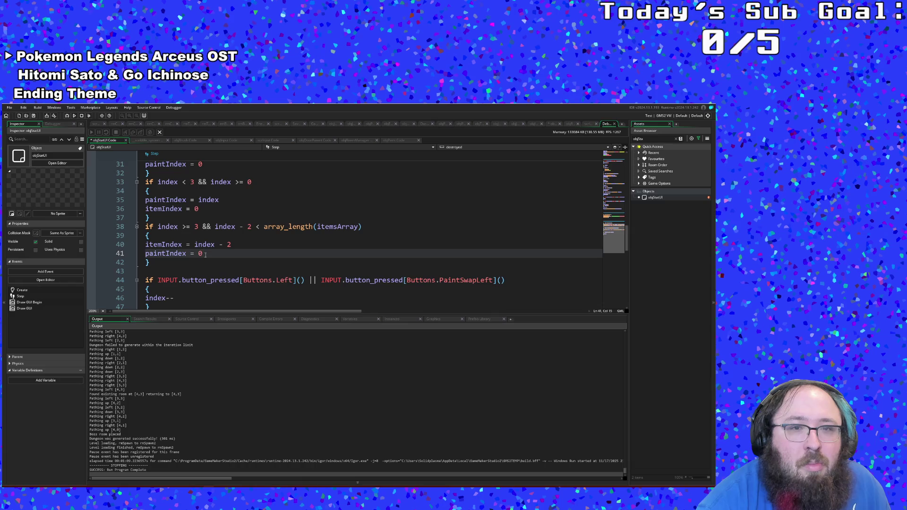
{"action": "key", "text": "shift+Left"}
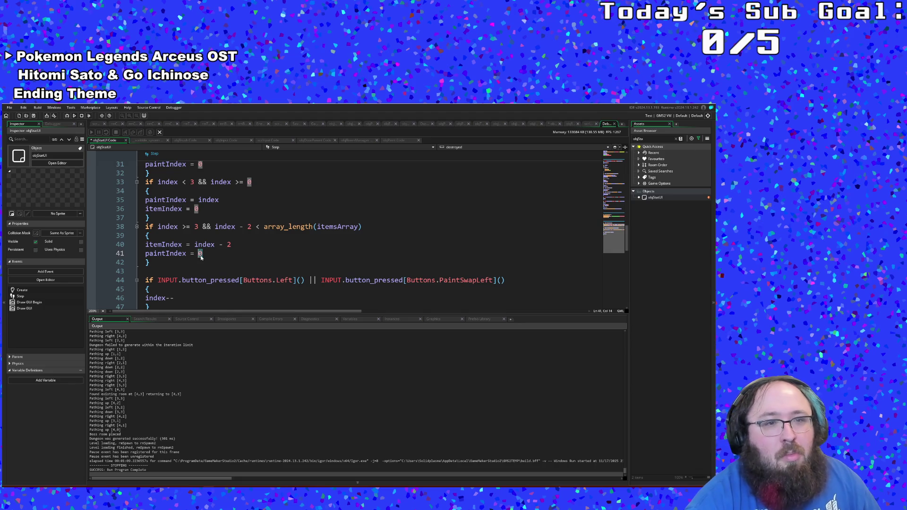
{"action": "left_click_drag", "start_coordinate": [203, 254], "coordinate": [138, 251]}
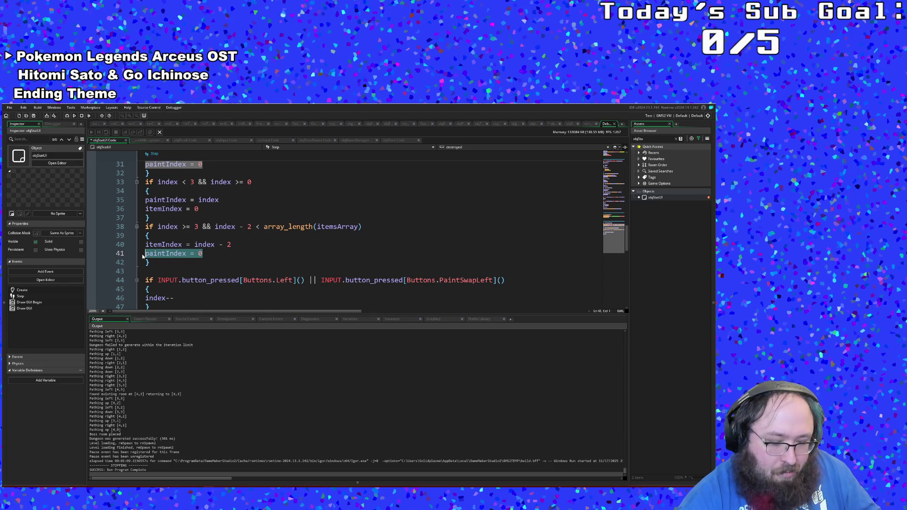
{"action": "key", "text": "BackSpace"}
{"action": "key", "text": "BackSpace"}
Step: Check paintIndex on line 35 and briefly open the project file commands menu
{"action": "left_click", "coordinate": [185, 253]}
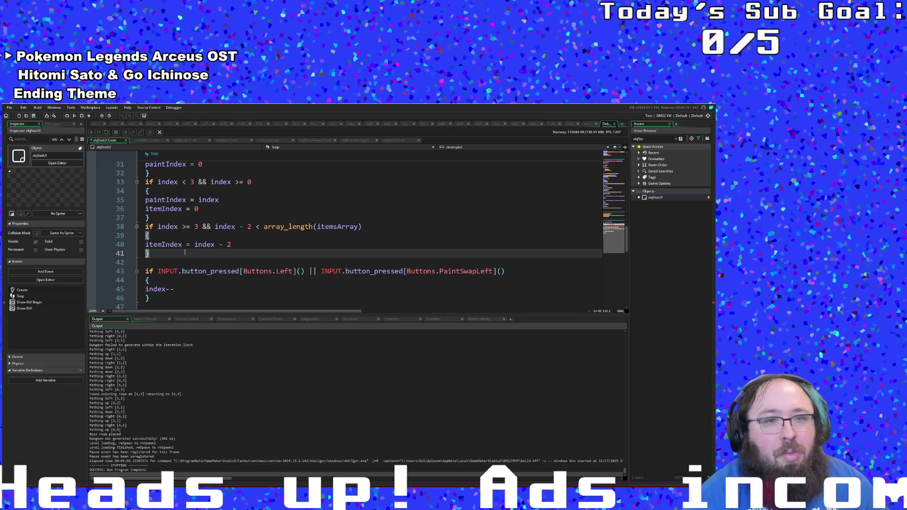
{"action": "scroll", "coordinate": [185, 253], "scroll_direction": "up", "scroll_amount": 3}
{"action": "scroll", "coordinate": [185, 253], "scroll_direction": "down", "scroll_amount": 3}
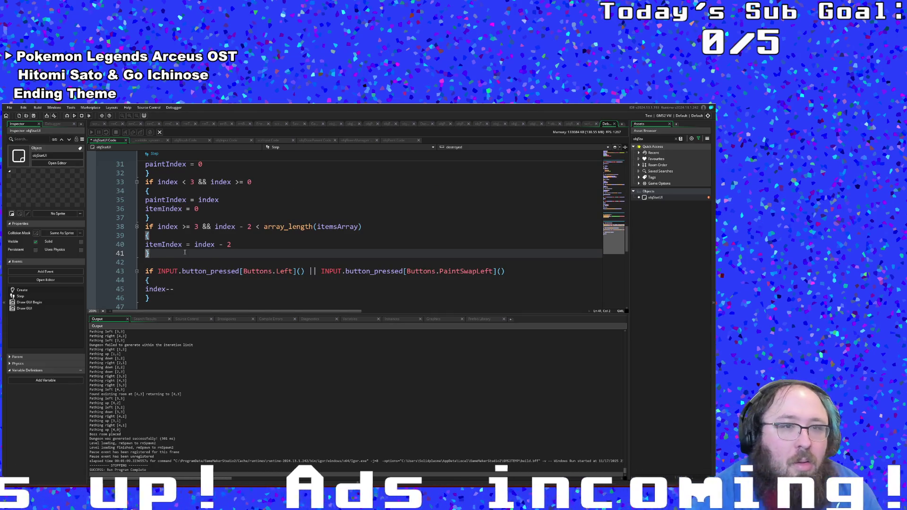
{"action": "scroll", "coordinate": [184, 253], "scroll_direction": "up", "scroll_amount": 2}
{"action": "double_click", "coordinate": [166, 253]}
{"action": "left_click", "coordinate": [10, 107]}
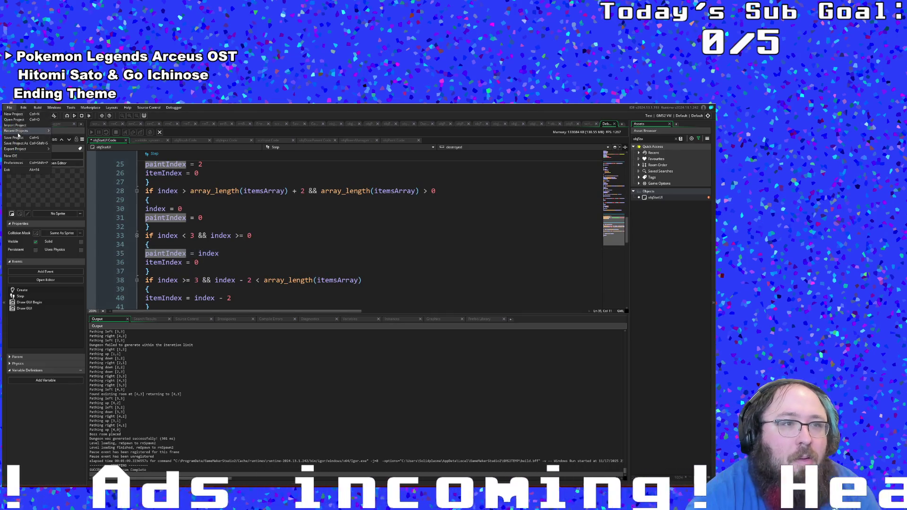
{"action": "left_click", "coordinate": [18, 137]}
Step: Run the edited game, start it from the title screen and walk right
{"action": "left_click", "coordinate": [67, 116]}
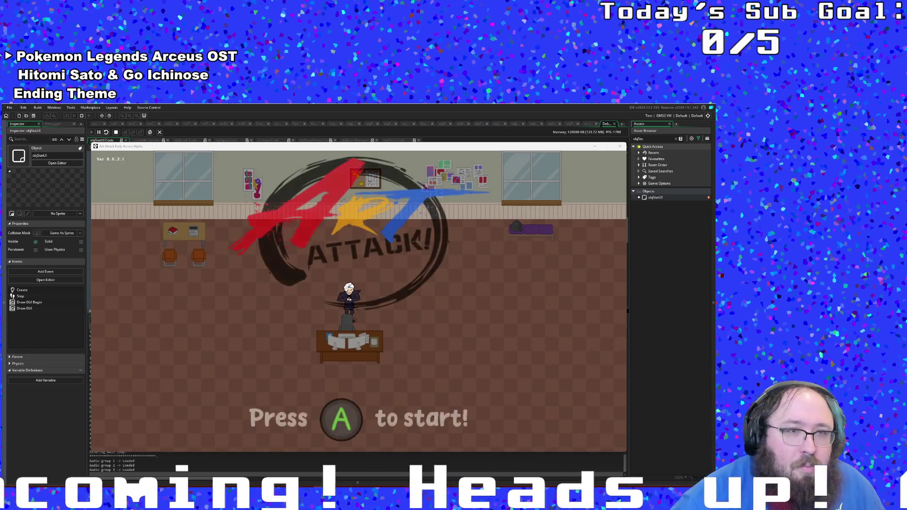
{"action": "key", "text": "Return"}
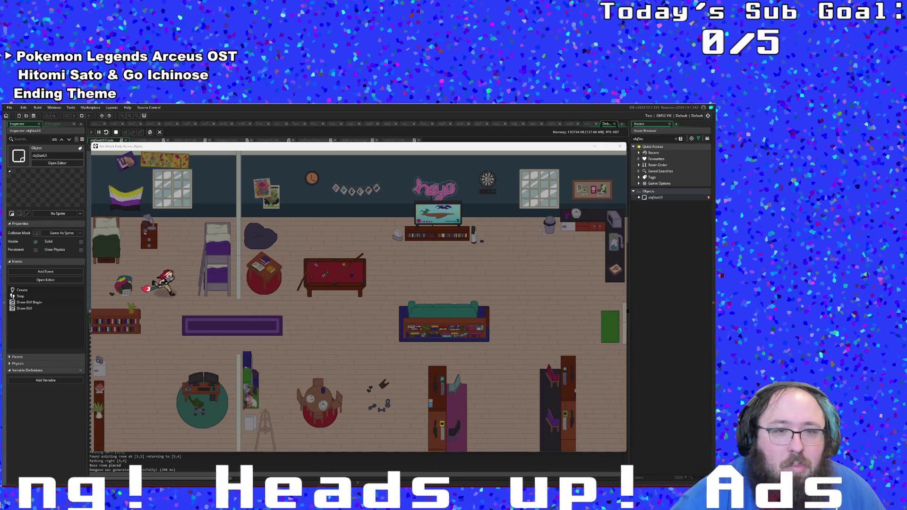
{"action": "key", "text": "d"}
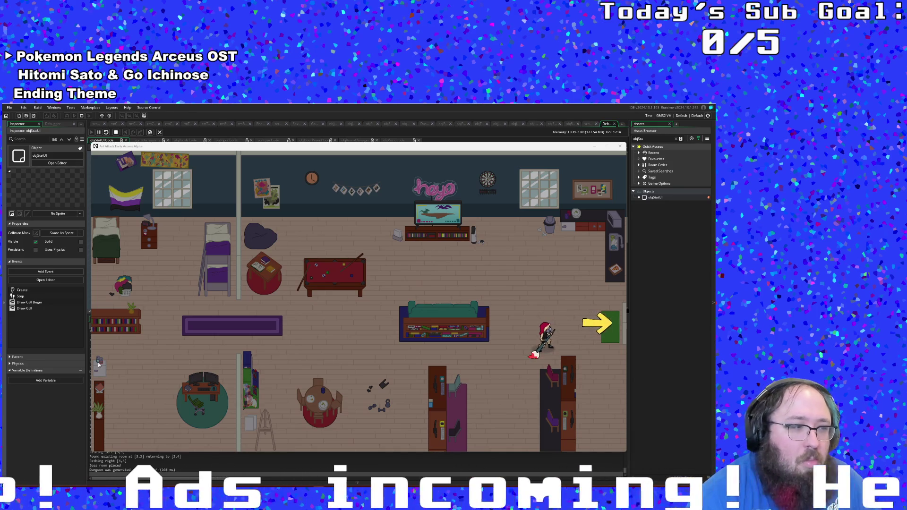
Step: Use the F1 debug overlay to drop Designer Shoes beside the player
{"action": "key", "text": "F1"}
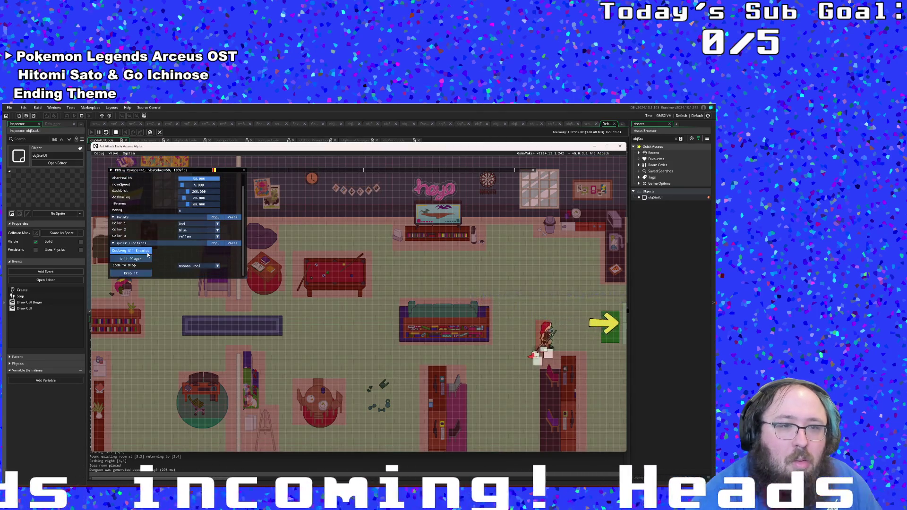
{"action": "left_click", "coordinate": [199, 266]}
{"action": "left_click", "coordinate": [199, 287]}
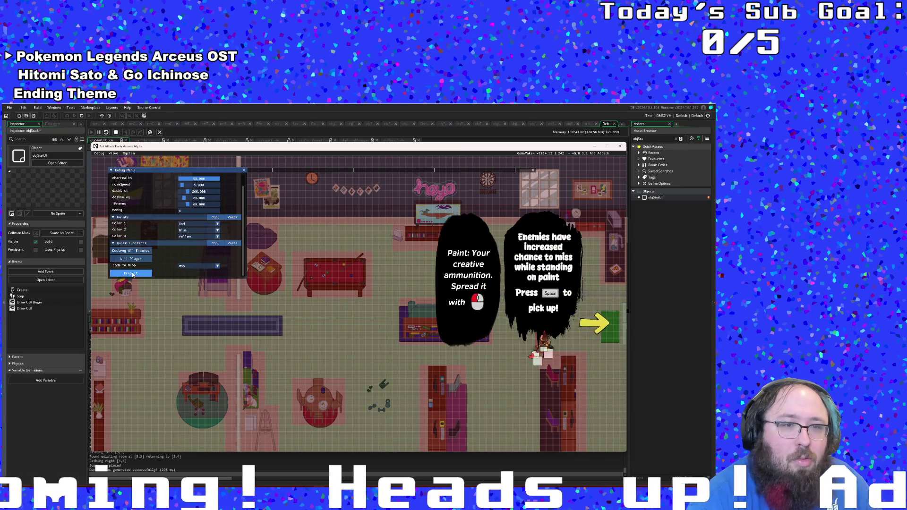
{"action": "left_click", "coordinate": [185, 267]}
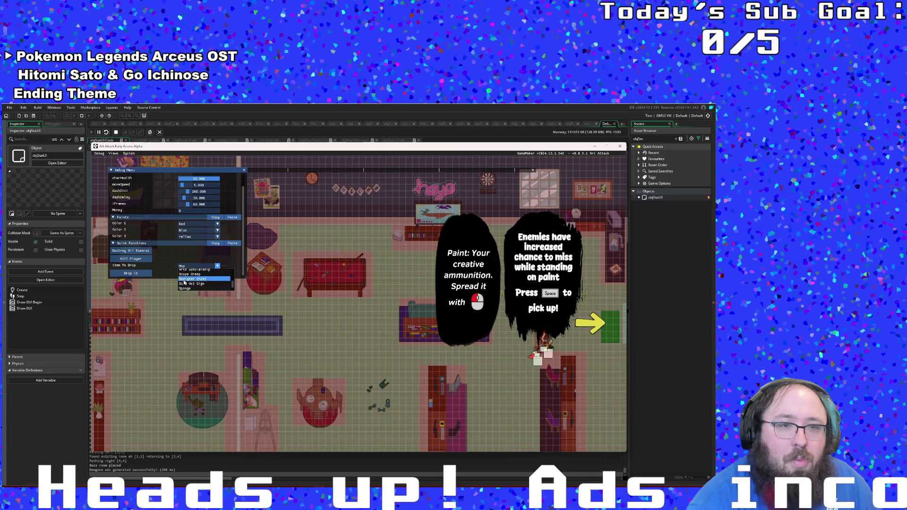
{"action": "left_click", "coordinate": [189, 279]}
{"action": "left_click", "coordinate": [140, 274]}
{"action": "left_click", "coordinate": [181, 267]}
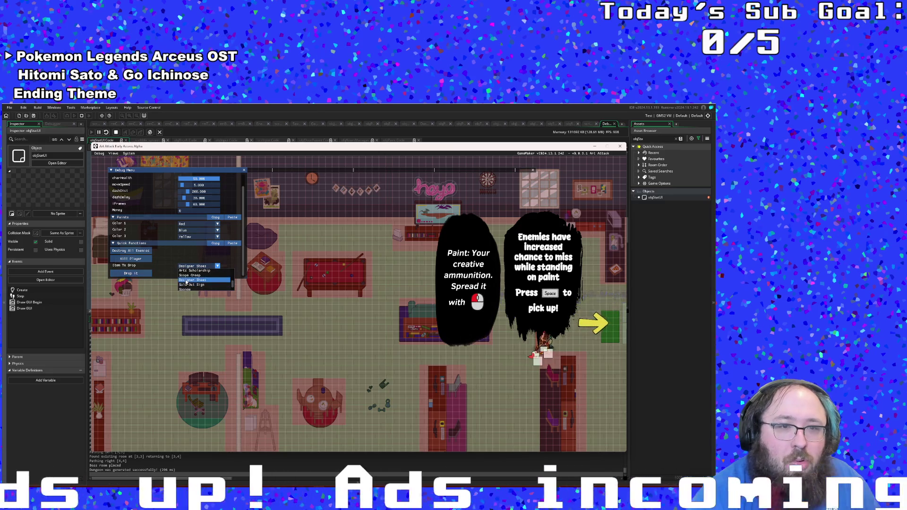
{"action": "left_click", "coordinate": [186, 280]}
{"action": "left_click", "coordinate": [140, 274]}
{"action": "key", "text": "F1"}
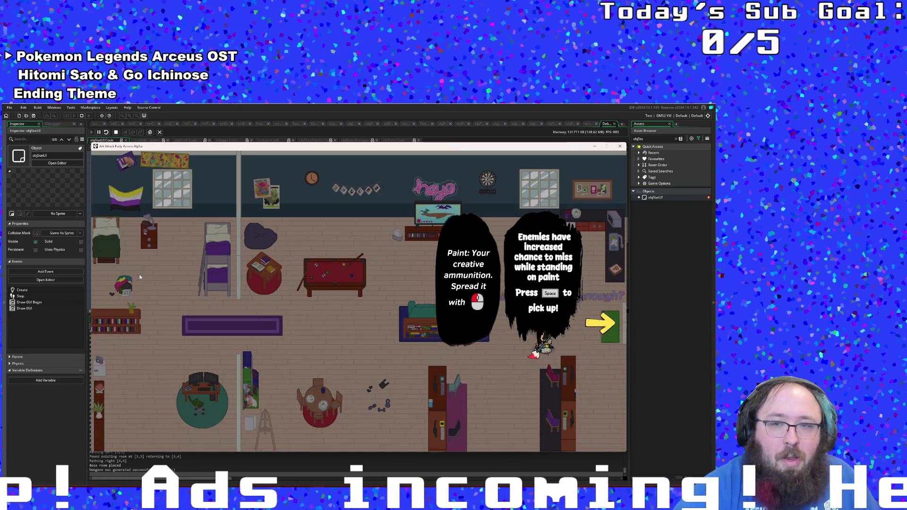
Step: Collect the dropped Designer Shoes and walk through the exit into the paint shop
{"action": "key", "text": "w"}
{"action": "key", "text": "space"}
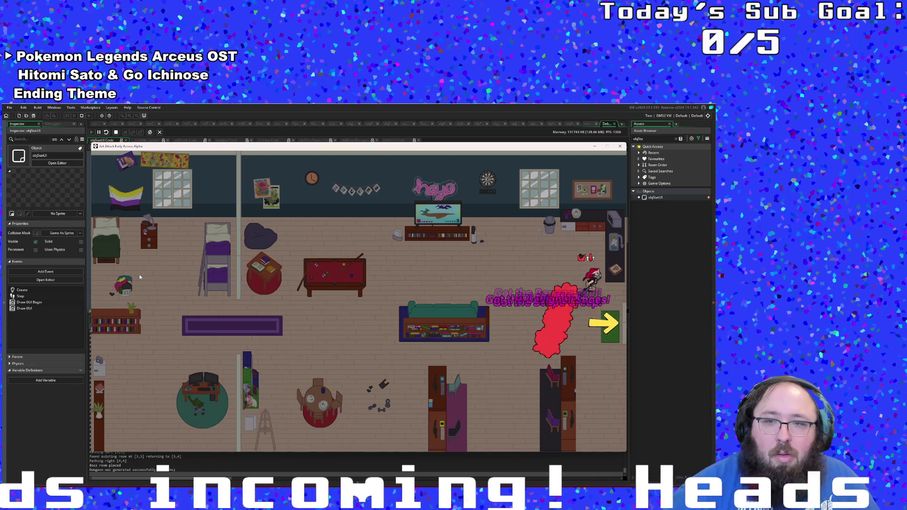
{"action": "key", "text": "d"}
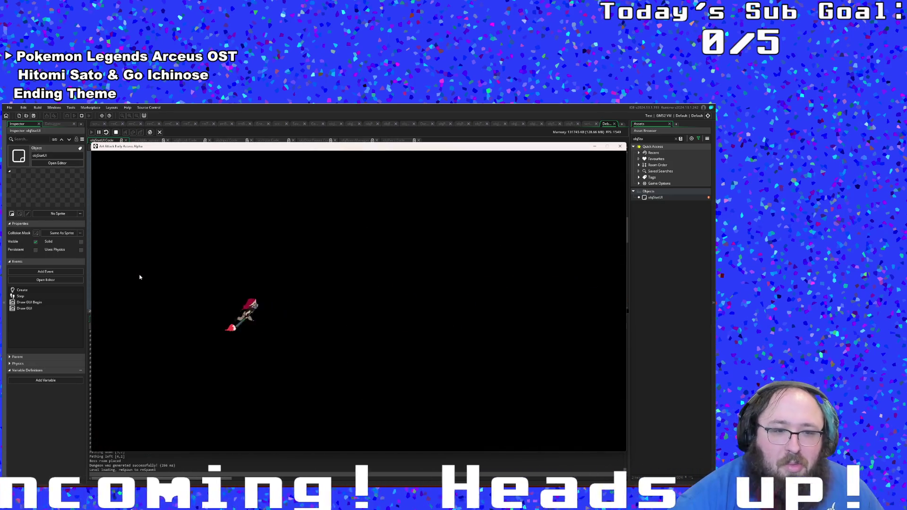
{"action": "key", "text": "s"}
{"action": "key", "text": "d"}
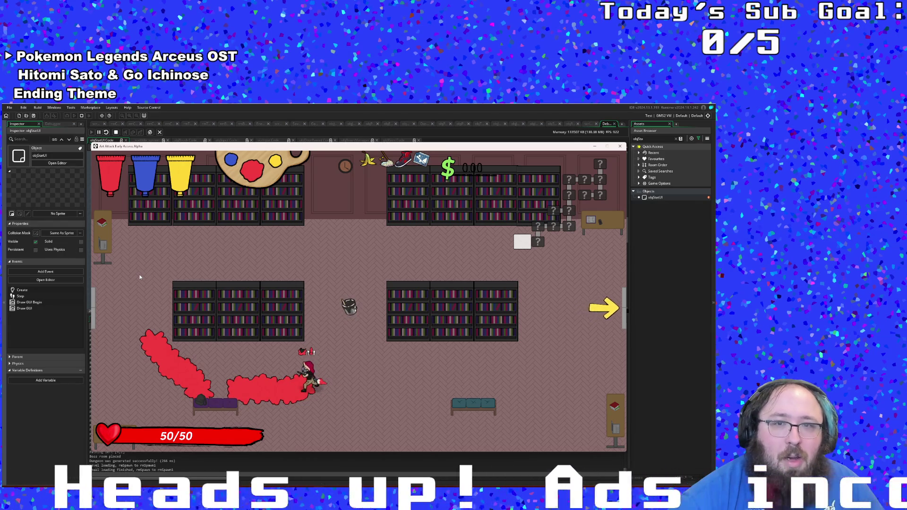
Step: Cycle the shop selection through Designer Shoes, Mop, Red paint and upgrades to Blue paint
{"action": "key", "text": "d"}
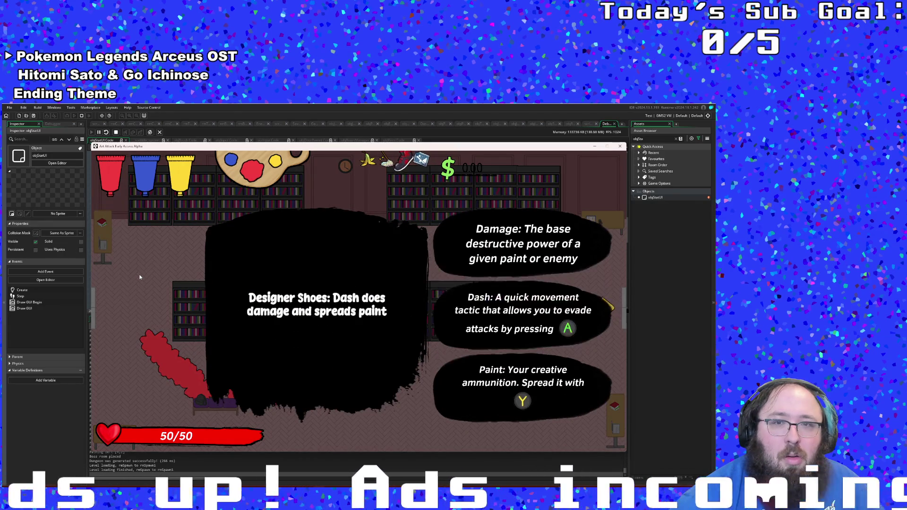
{"action": "key", "text": "d"}
{"action": "key", "text": "d"}
{"action": "key", "text": "d"}
{"action": "key", "text": "d"}
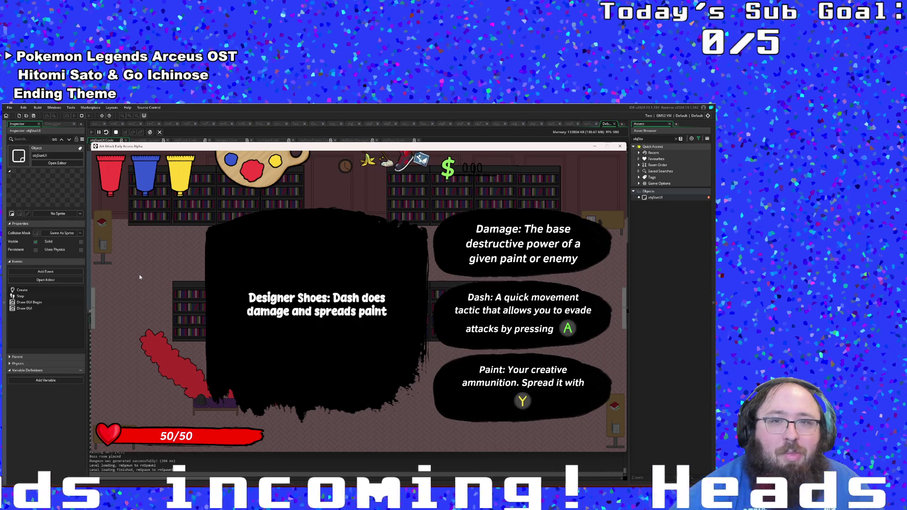
{"action": "key", "text": "a"}
{"action": "key", "text": "a"}
{"action": "key", "text": "a"}
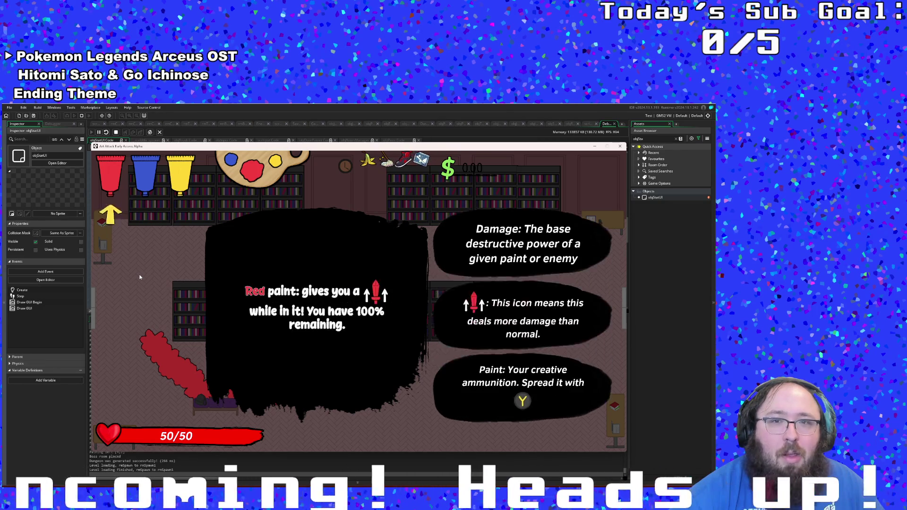
{"action": "key", "text": "a"}
{"action": "key", "text": "a"}
{"action": "key", "text": "d"}
{"action": "key", "text": "d"}
{"action": "key", "text": "d"}
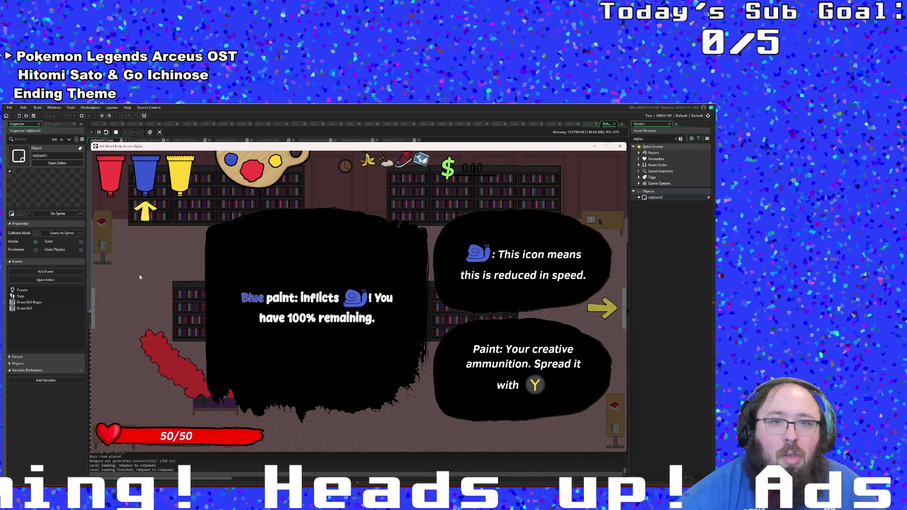
{"action": "key", "text": "a"}
{"action": "key", "text": "d"}
{"action": "key", "text": "d"}
{"action": "key", "text": "d"}
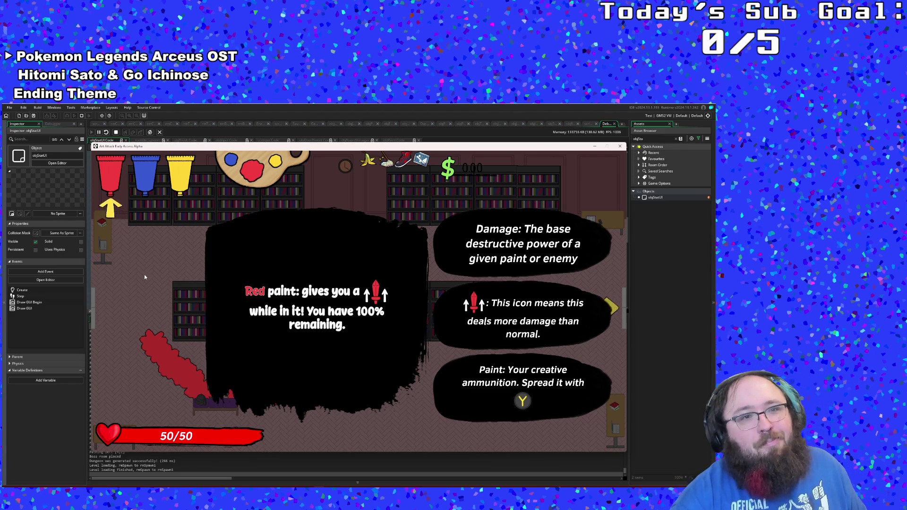
Step: Review the objStartUI Step index wrap-around checks on lines 30–40 and stop the playtest
{"action": "left_click", "coordinate": [653, 305]}
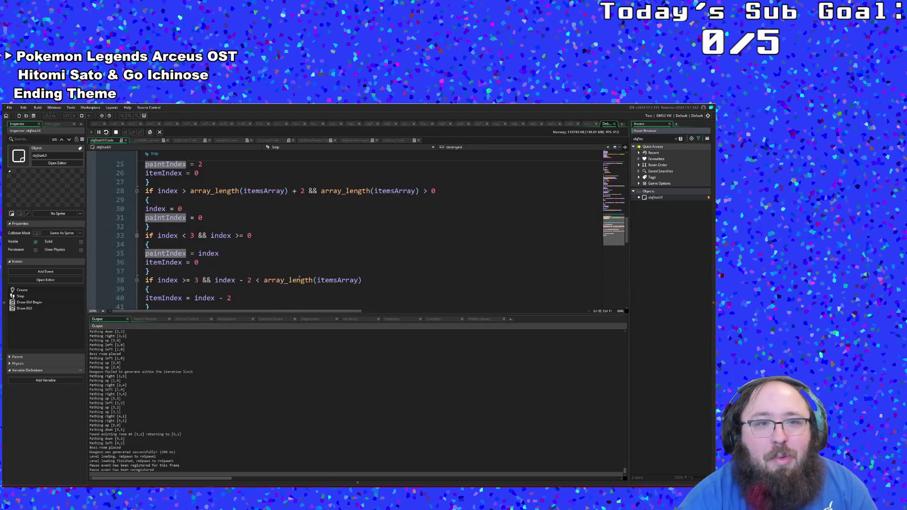
{"action": "scroll", "coordinate": [292, 271], "scroll_direction": "up", "scroll_amount": 8}
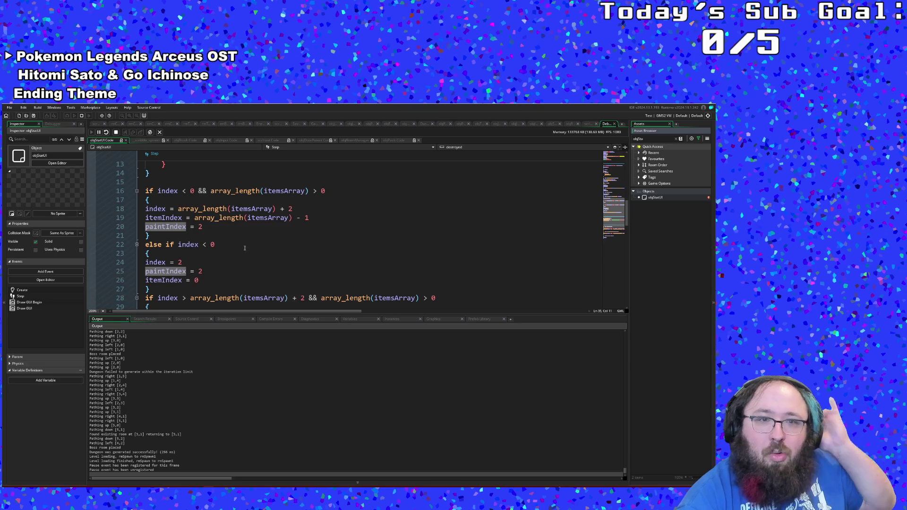
{"action": "scroll", "coordinate": [225, 254], "scroll_direction": "down", "scroll_amount": 2}
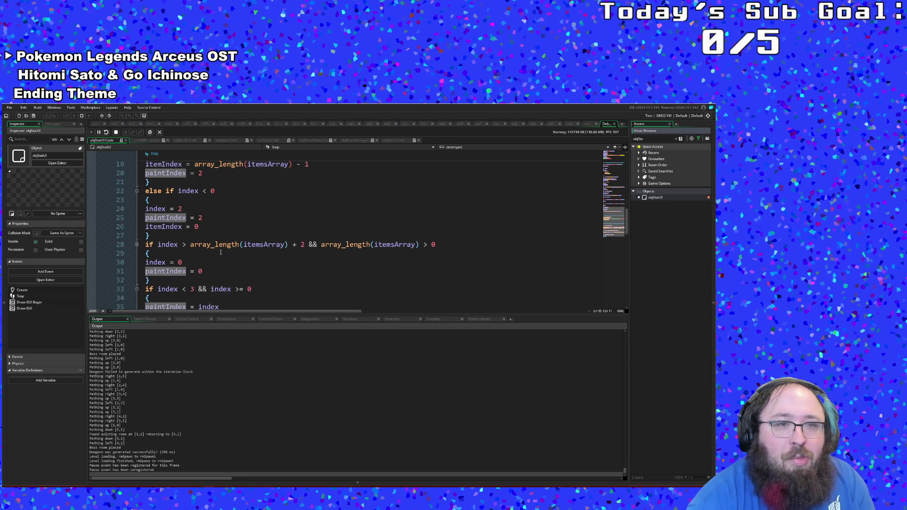
{"action": "scroll", "coordinate": [226, 264], "scroll_direction": "down", "scroll_amount": 2}
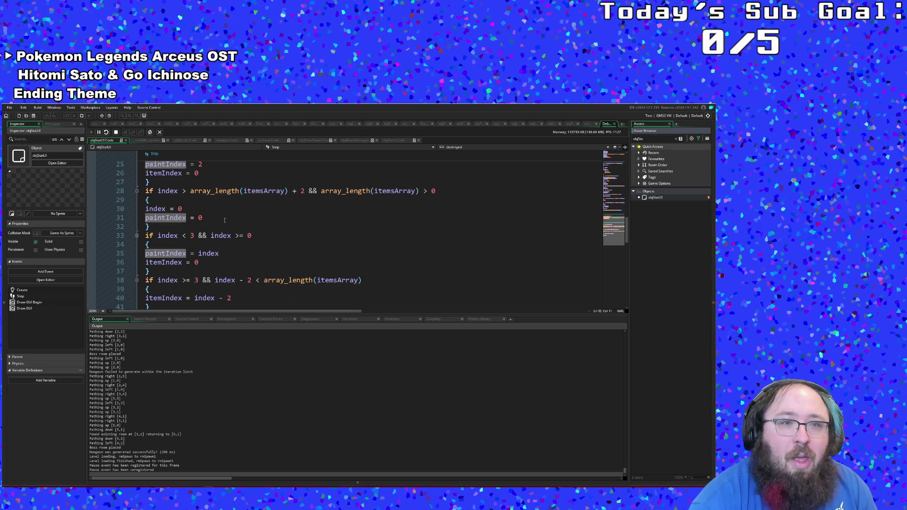
{"action": "left_click", "coordinate": [201, 209]}
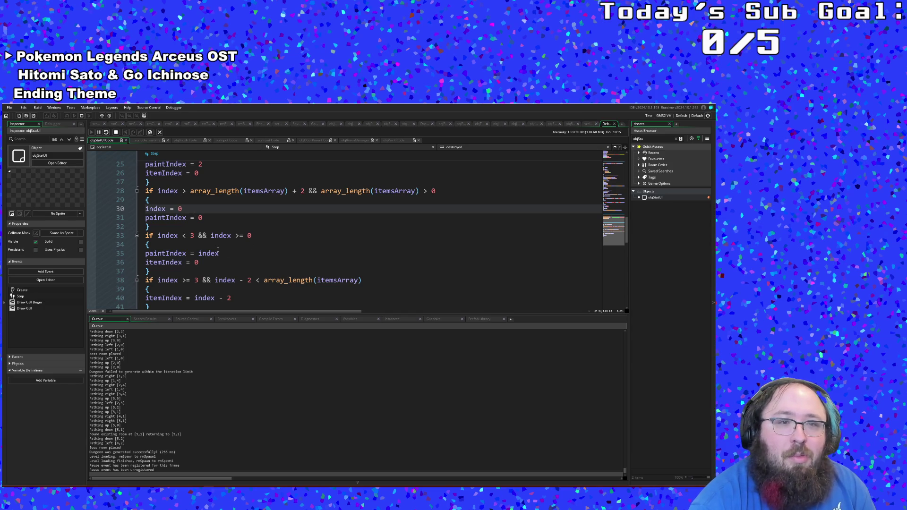
{"action": "scroll", "coordinate": [218, 250], "scroll_direction": "down", "scroll_amount": 2}
{"action": "left_click", "coordinate": [199, 237]}
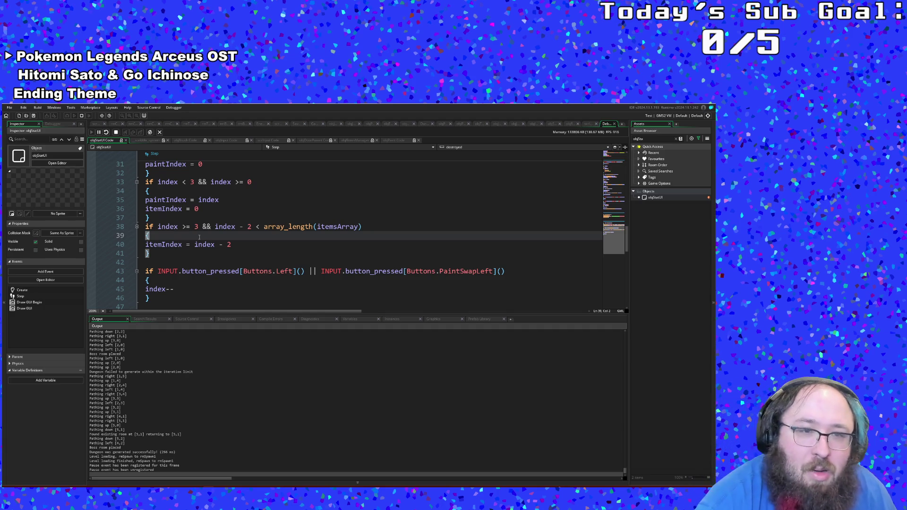
{"action": "left_click", "coordinate": [212, 244]}
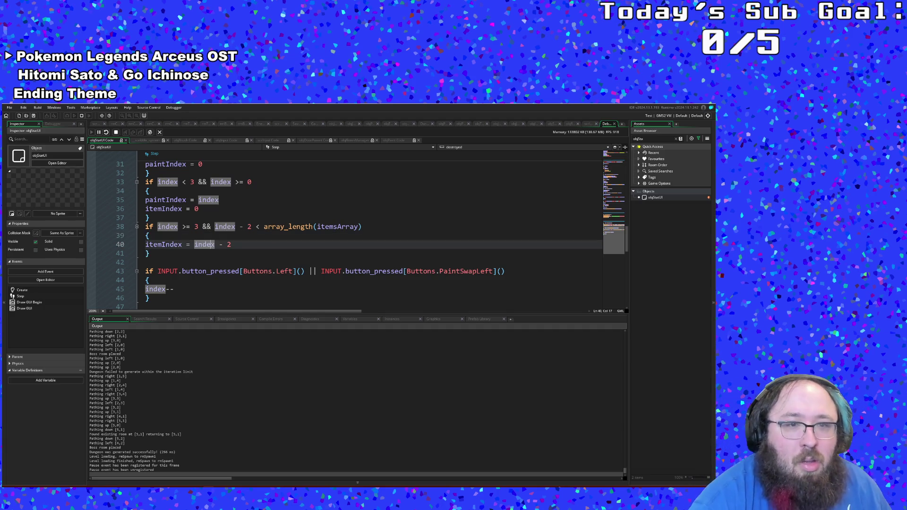
{"action": "left_click", "coordinate": [236, 246]}
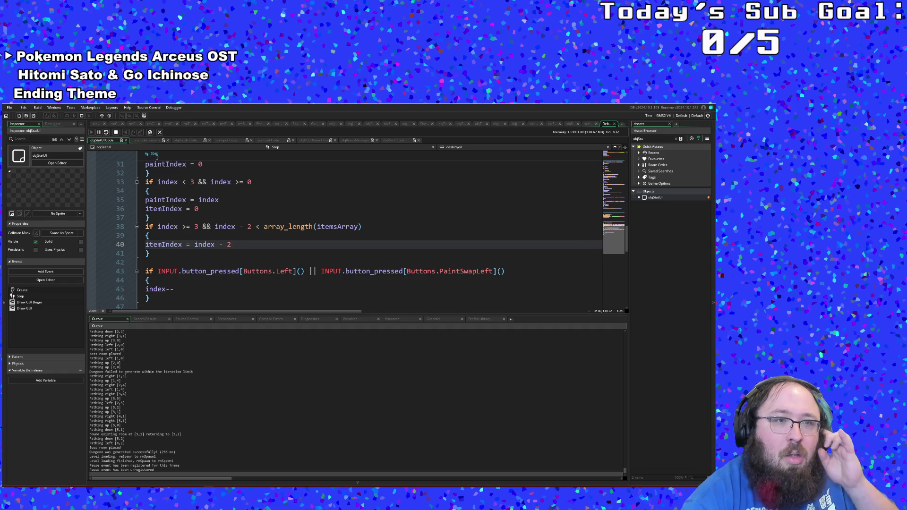
{"action": "left_click", "coordinate": [117, 132]}
{"action": "left_click", "coordinate": [226, 232]}
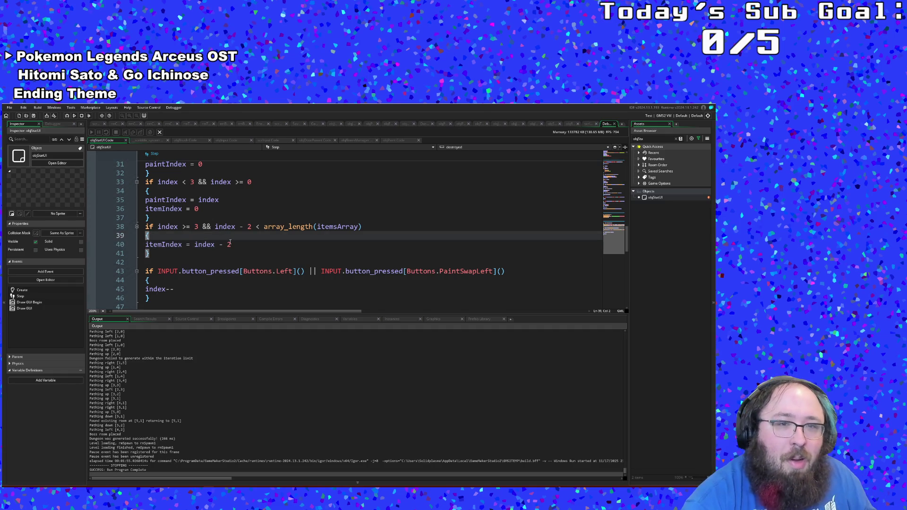
Step: Drop a Sponge from the debug overlay's Item To Drop list and pick it up
{"action": "left_click", "coordinate": [231, 244]}
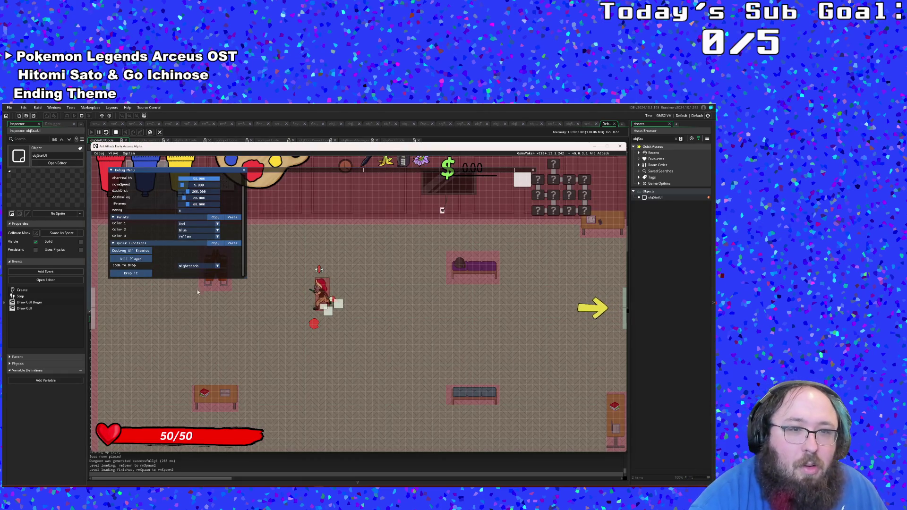
{"action": "left_click", "coordinate": [191, 266]}
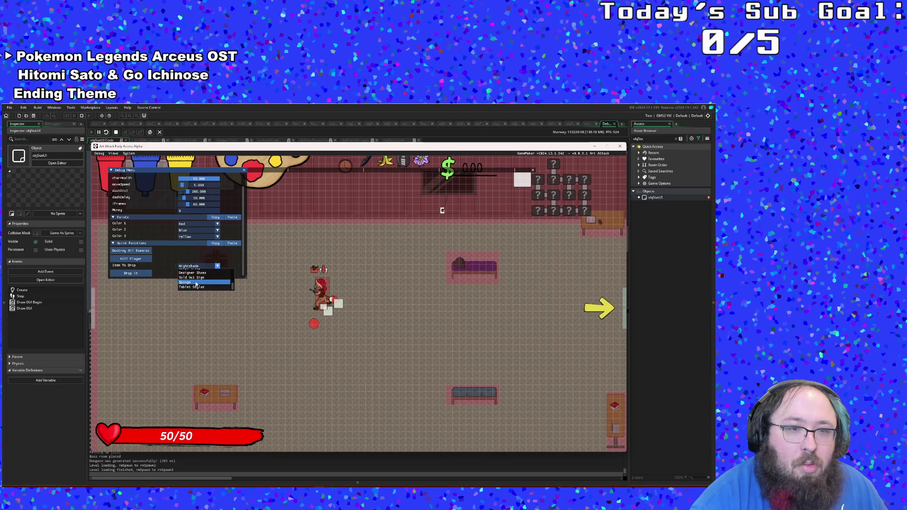
{"action": "left_click", "coordinate": [193, 281]}
{"action": "left_click", "coordinate": [130, 274]}
{"action": "key", "text": "F1"}
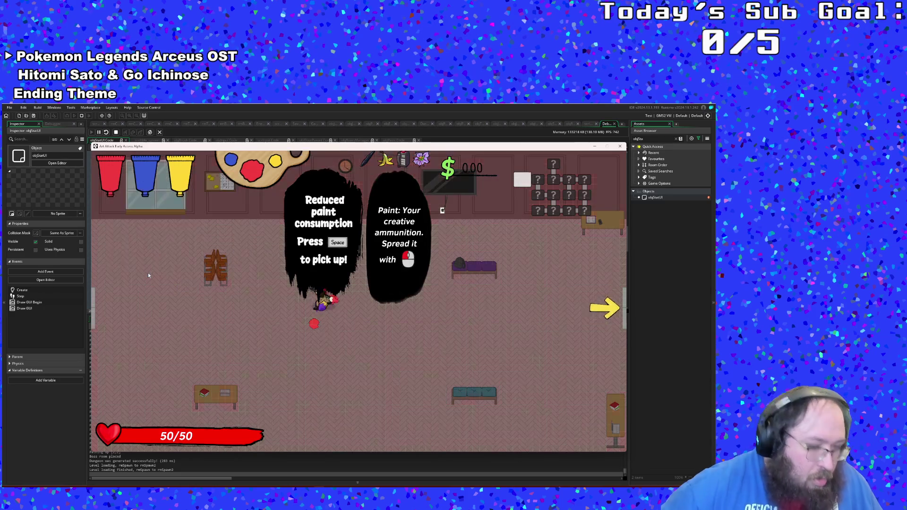
{"action": "key", "text": "e"}
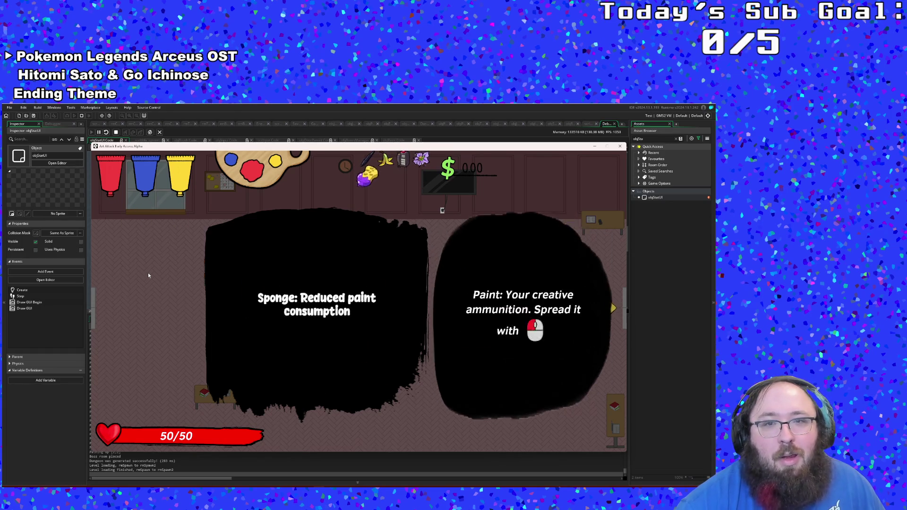
Step: Dismiss the Sponge tips, move around the room and leave through the right exit
{"action": "left_click", "coordinate": [149, 276]}
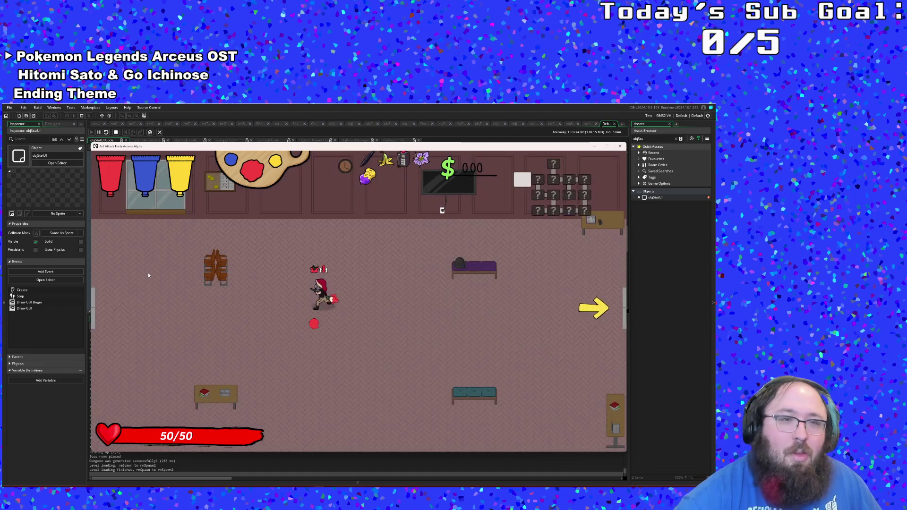
{"action": "key", "text": "s"}
{"action": "key", "text": "d"}
{"action": "key", "text": "w"}
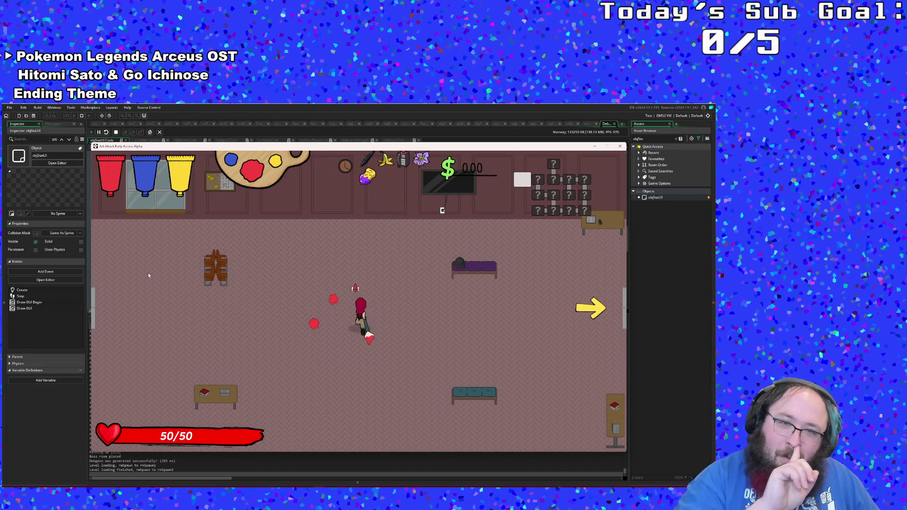
{"action": "key", "text": "w"}
{"action": "key", "text": "s"}
{"action": "key", "text": "d"}
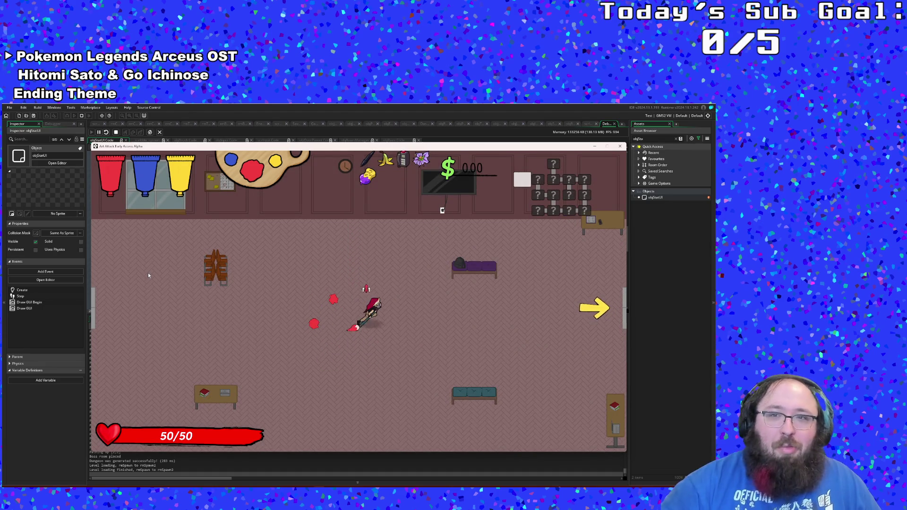
{"action": "key", "text": "a"}
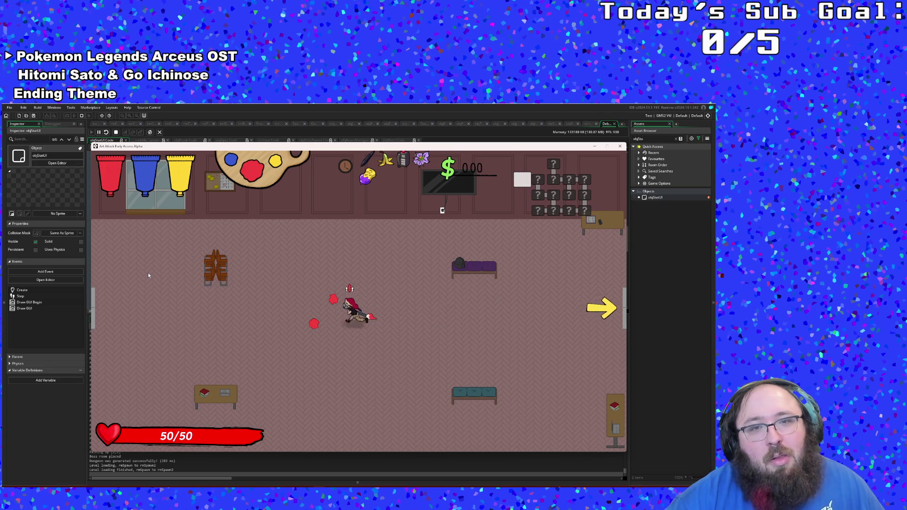
{"action": "key", "text": "s"}
{"action": "key", "text": "d"}
{"action": "key", "text": "w"}
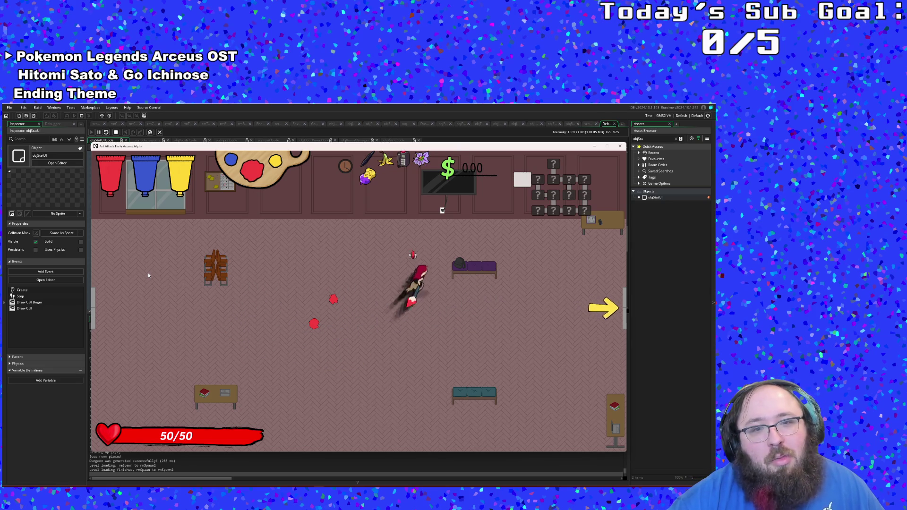
{"action": "key", "text": "a"}
{"action": "key", "text": "s"}
{"action": "key", "text": "d"}
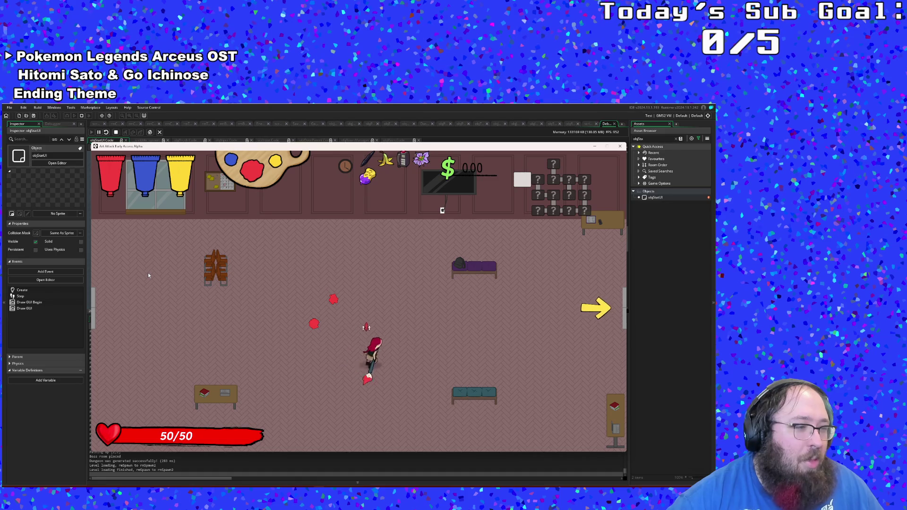
{"action": "key", "text": "w"}
{"action": "key", "text": "a"}
{"action": "key", "text": "s"}
{"action": "key", "text": "d"}
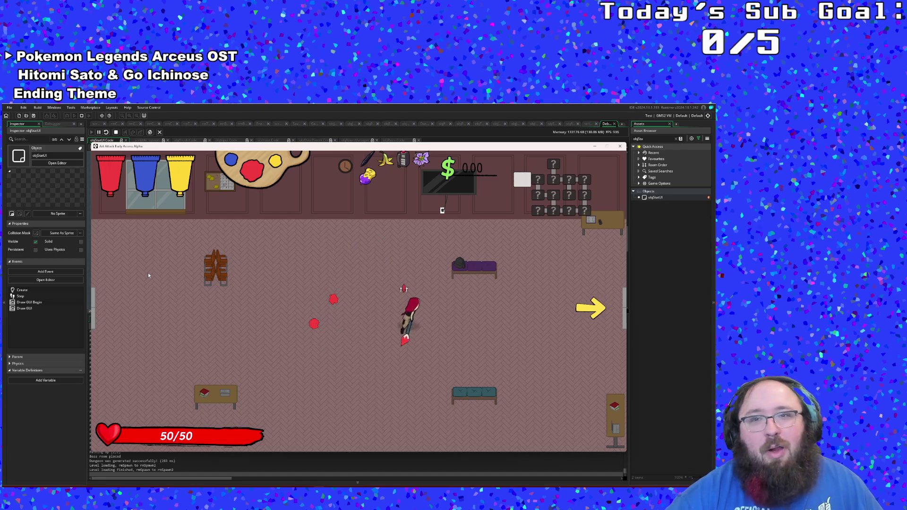
{"action": "key", "text": "a"}
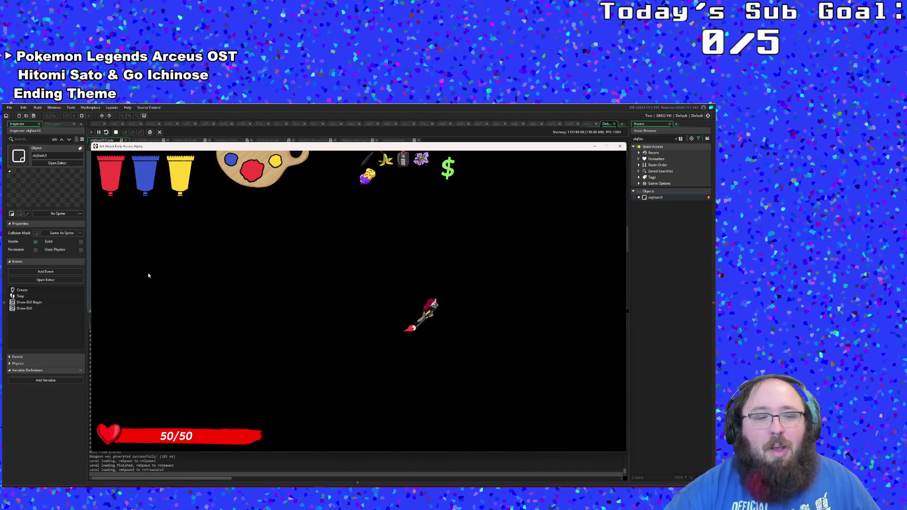
Step: Grab the Bachelor of Fine Arts, smash the vending machine for $169.28, and exit downward
{"action": "key", "text": "a"}
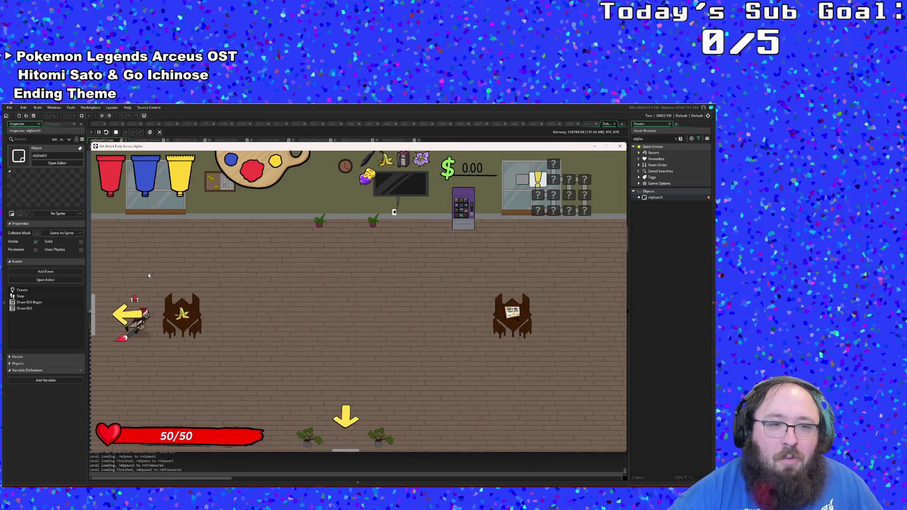
{"action": "key", "text": "d"}
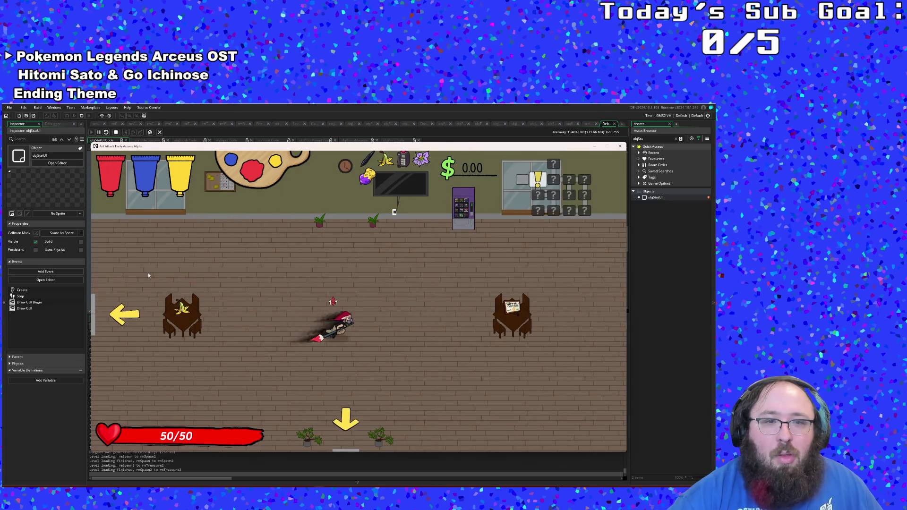
{"action": "key", "text": "d"}
{"action": "key", "text": "w"}
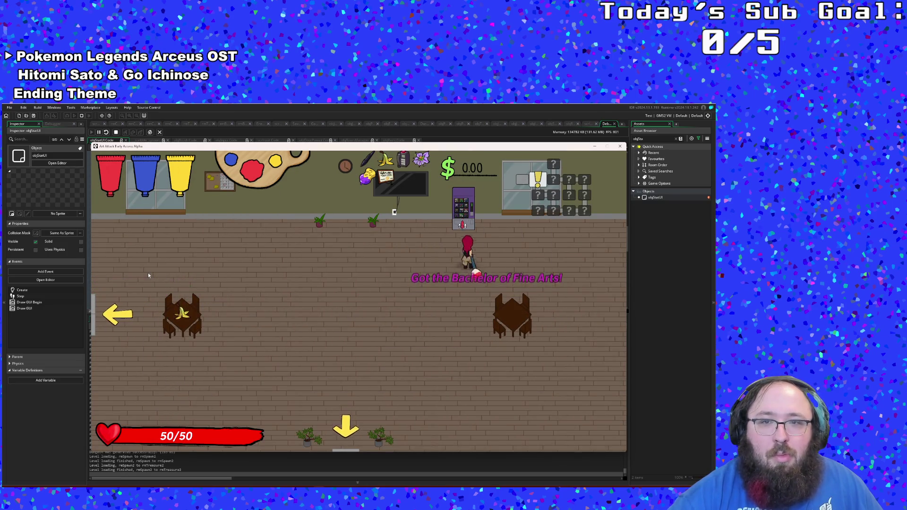
{"action": "key", "text": "space"}
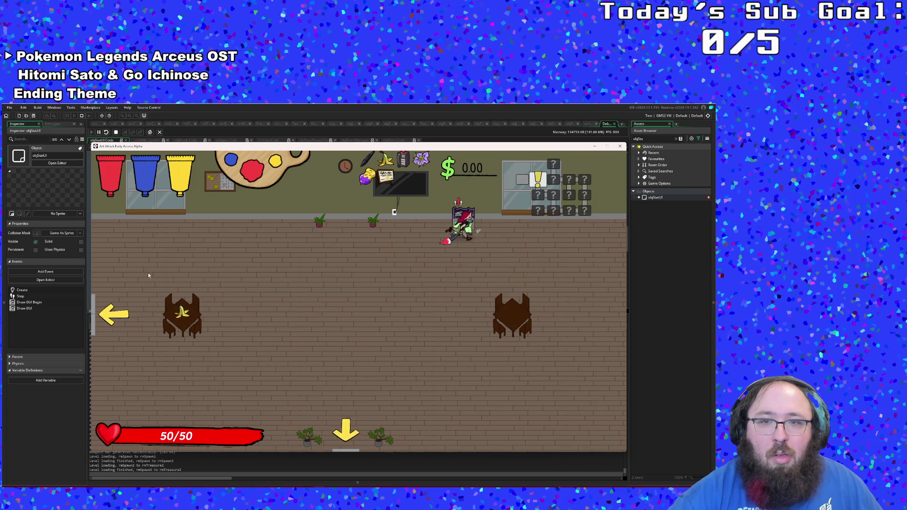
{"action": "key", "text": "s"}
{"action": "key", "text": "a"}
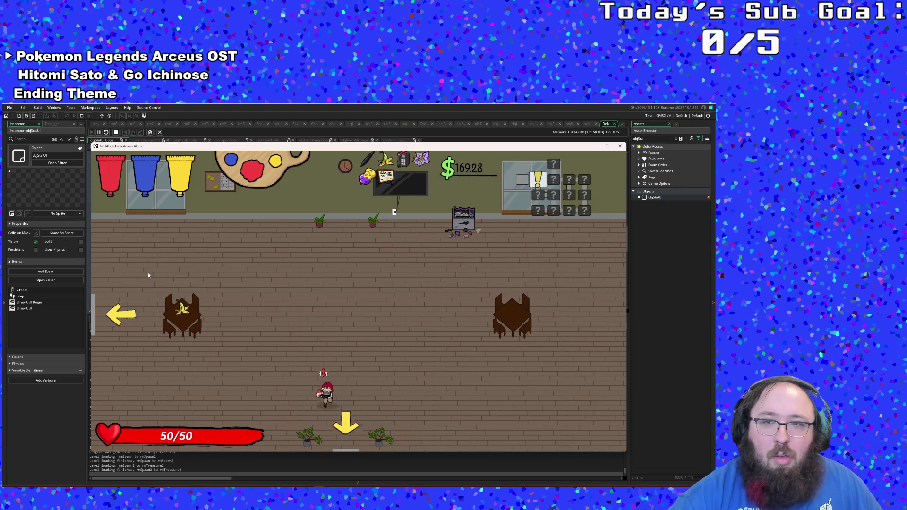
{"action": "key", "text": "s"}
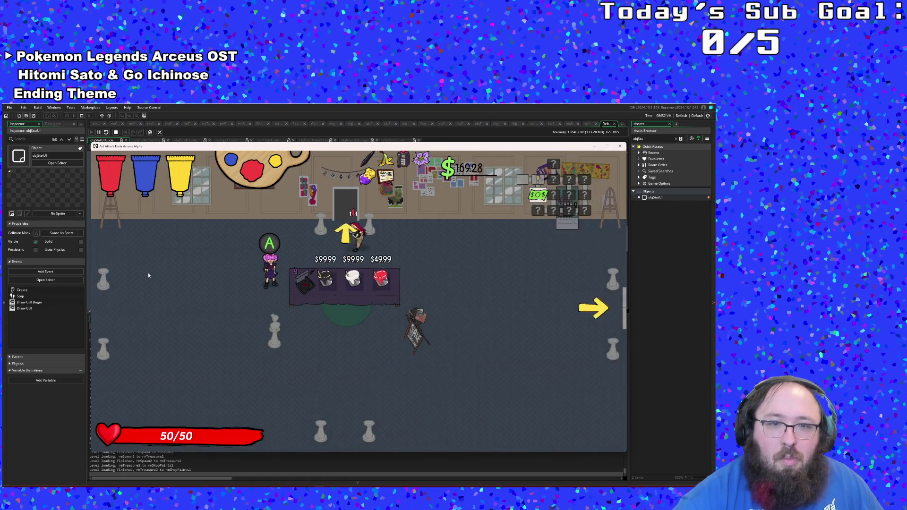
Step: Walk to the paint counter and buy paint to mix Pink
{"action": "key", "text": "a"}
{"action": "key", "text": "s"}
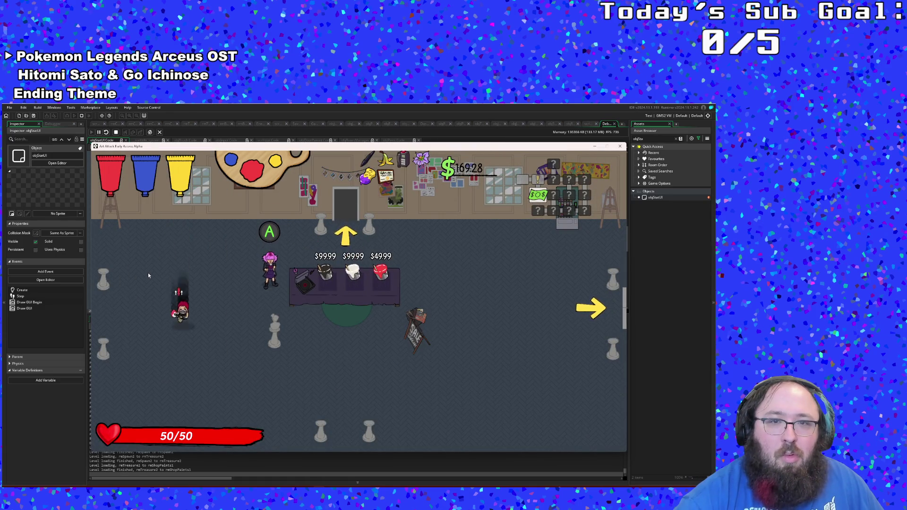
{"action": "key", "text": "d"}
{"action": "key", "text": "w"}
{"action": "key", "text": "d"}
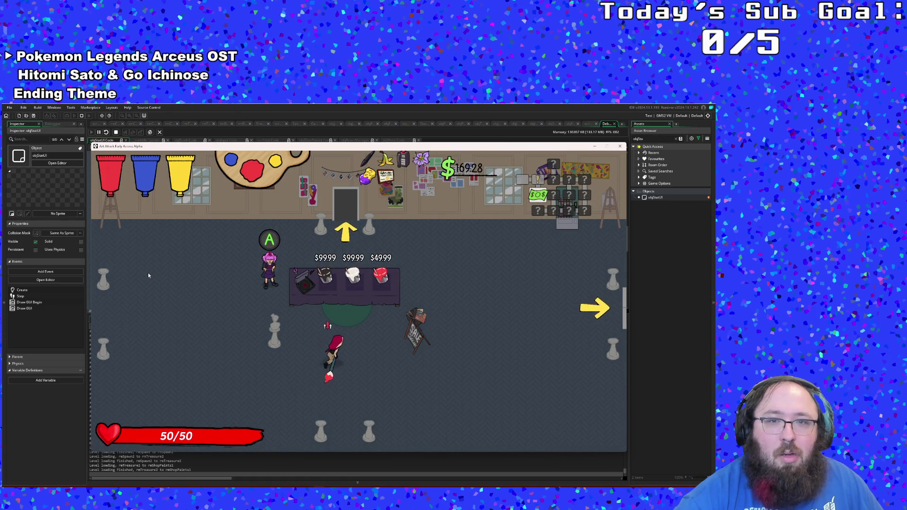
{"action": "key", "text": "e"}
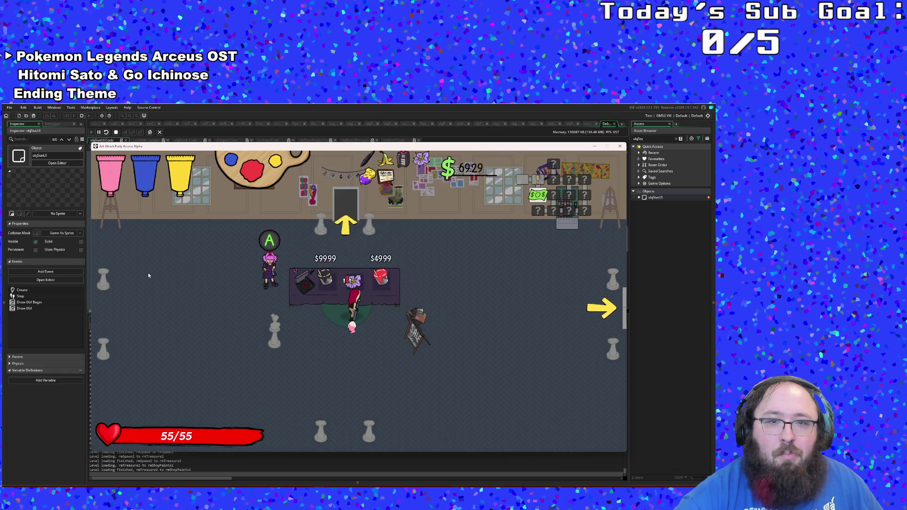
Step: Collect the money at the shop's top-right counter
{"action": "key", "text": "s"}
{"action": "key", "text": "d"}
{"action": "key", "text": "w"}
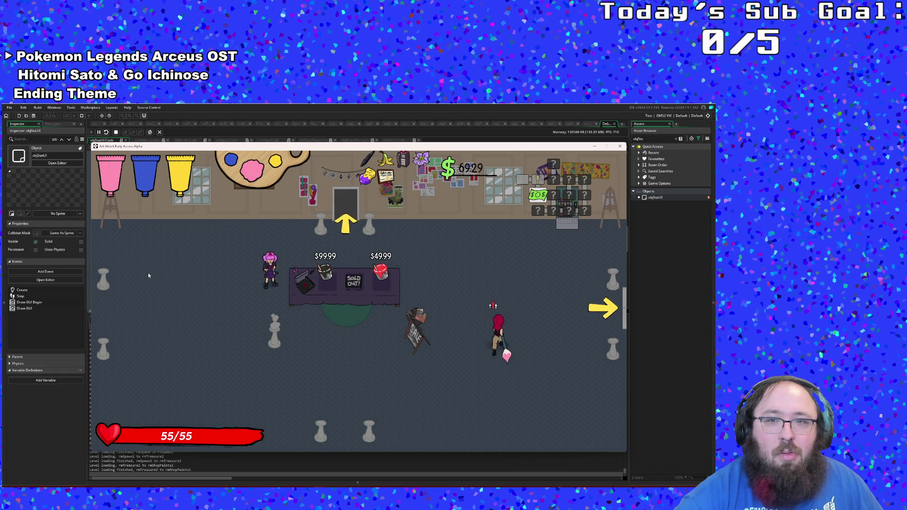
{"action": "key", "text": "a"}
{"action": "key", "text": "s"}
{"action": "key", "text": "d"}
{"action": "key", "text": "w"}
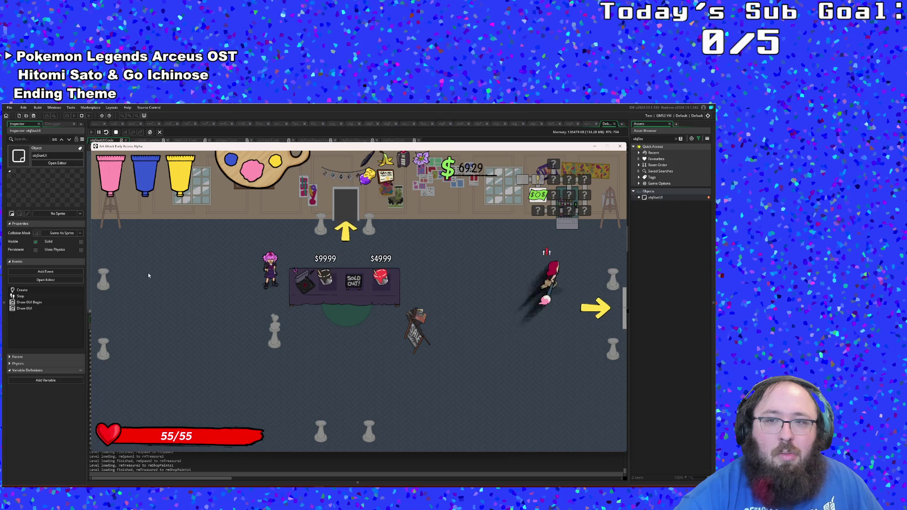
{"action": "key", "text": "e"}
{"action": "key", "text": "s"}
{"action": "key", "text": "a"}
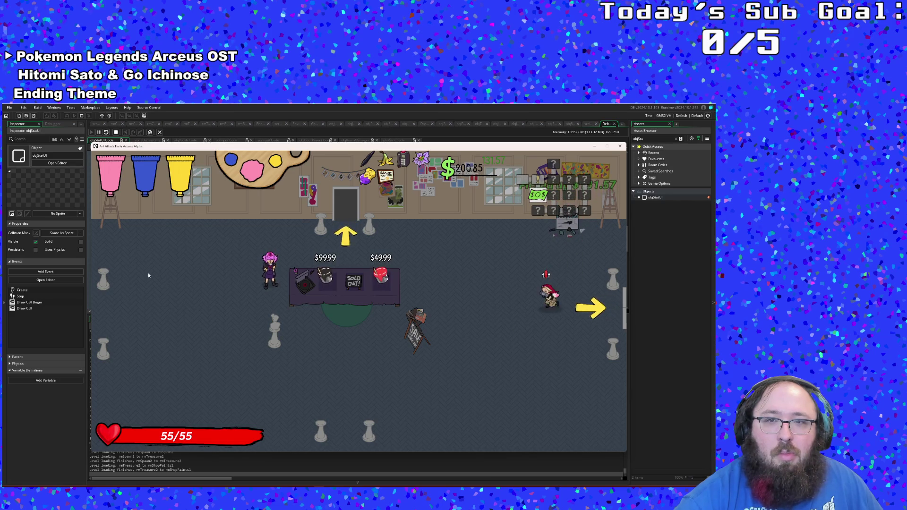
Step: Return to the paint counter, mix purple paint, and leave through the right exit
{"action": "key", "text": "w"}
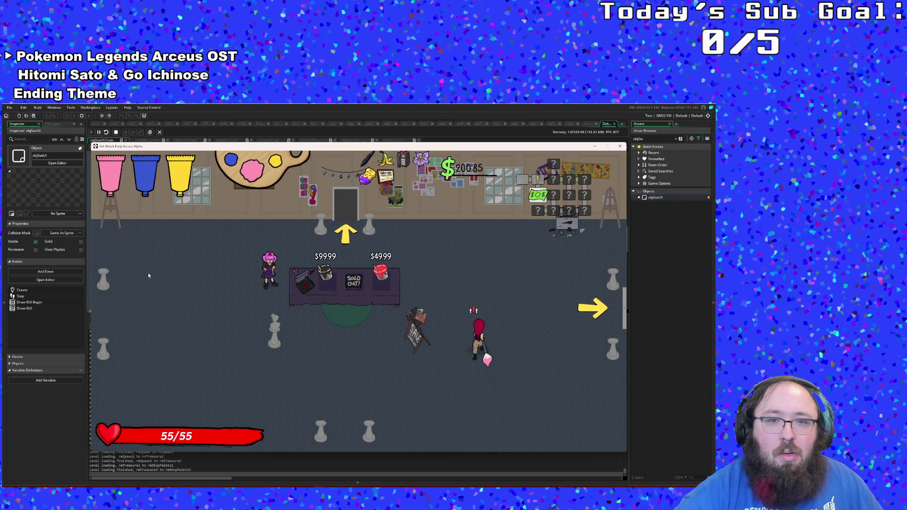
{"action": "key", "text": "a"}
{"action": "key", "text": "q"}
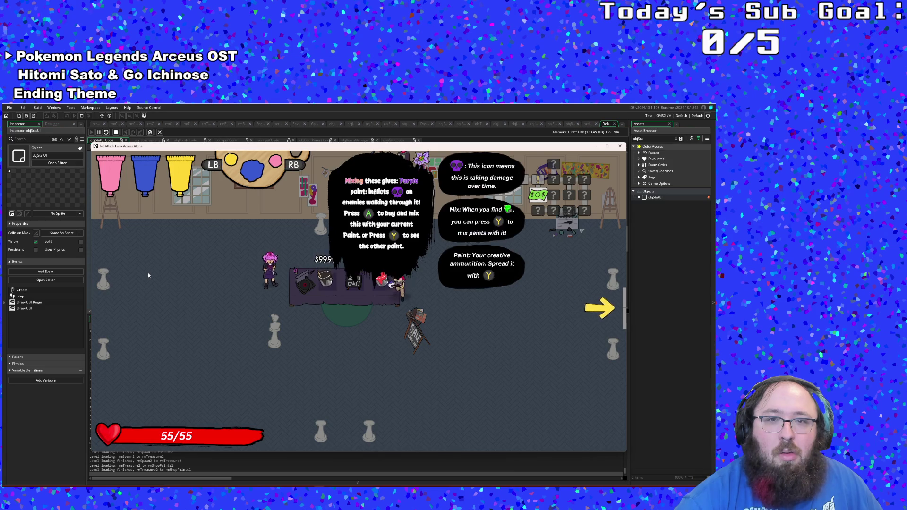
{"action": "key", "text": "e"}
{"action": "key", "text": "d"}
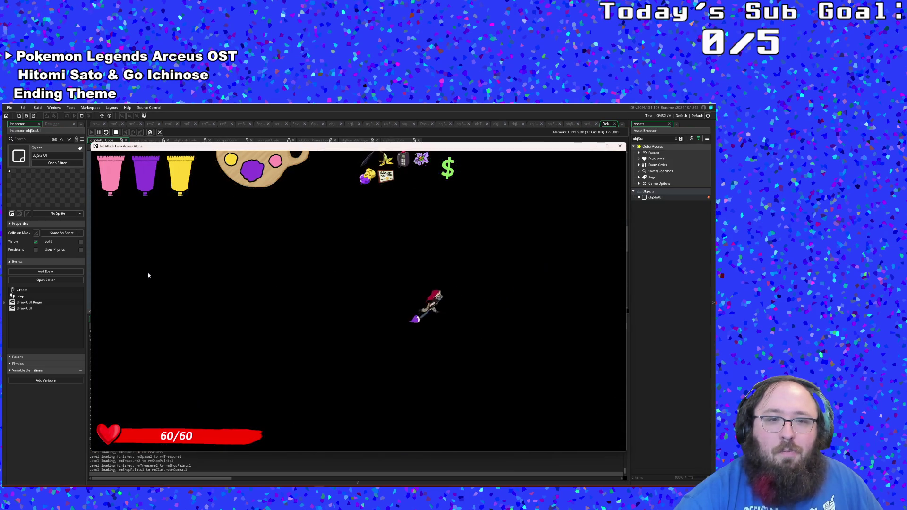
Step: Defeat the classroom enemy, collecting money up to $401.59, and exit through the bottom
{"action": "key", "text": "d"}
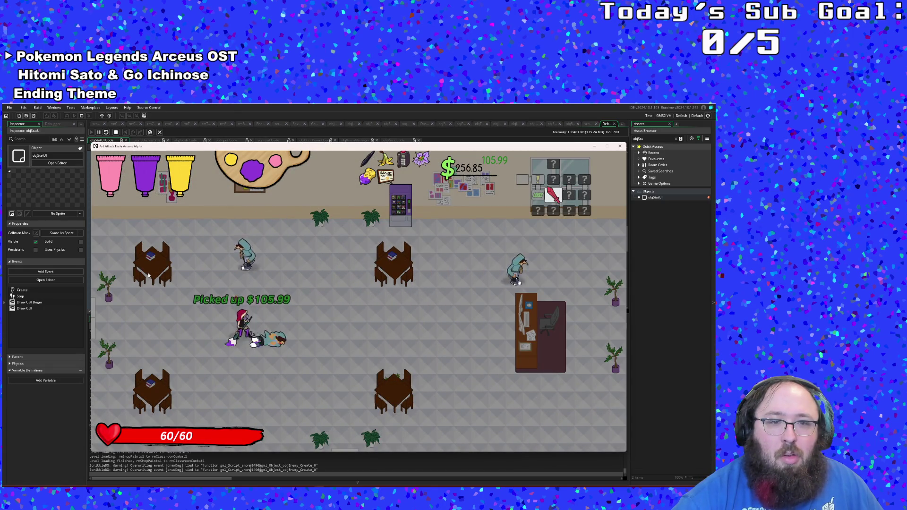
{"action": "key", "text": "w"}
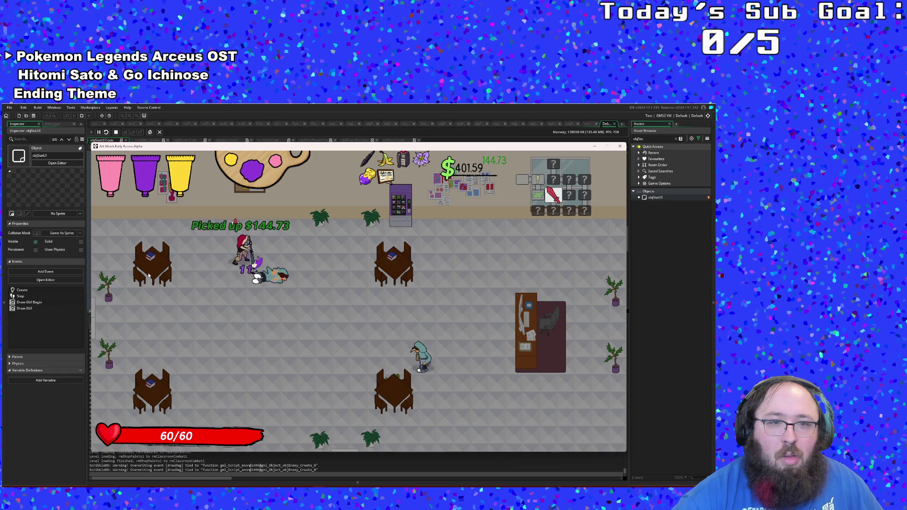
{"action": "key", "text": "s"}
{"action": "key", "text": "d"}
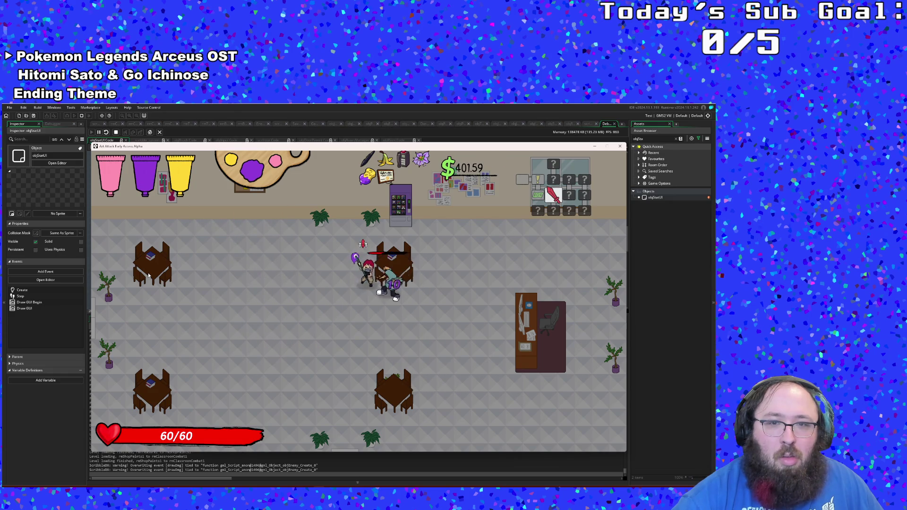
{"action": "key", "text": "w"}
{"action": "key", "text": "d"}
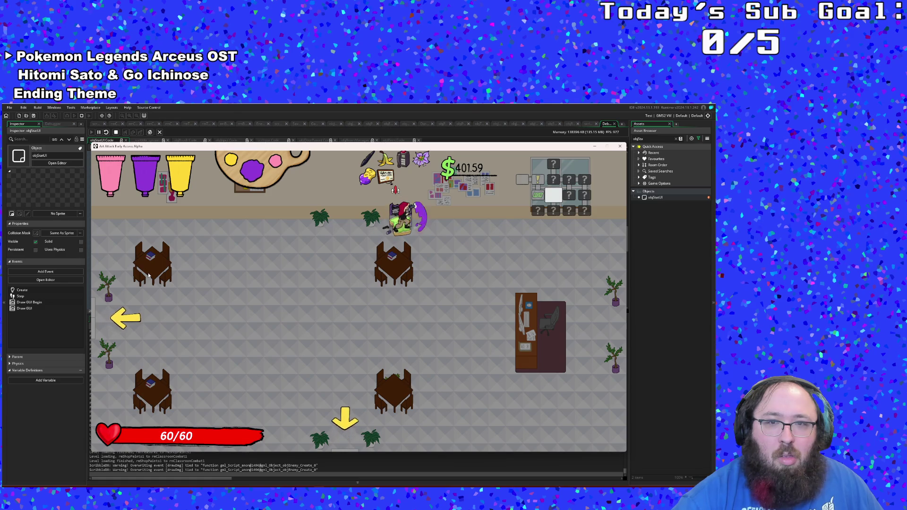
{"action": "key", "text": "a"}
{"action": "key", "text": "s"}
{"action": "key", "text": "a"}
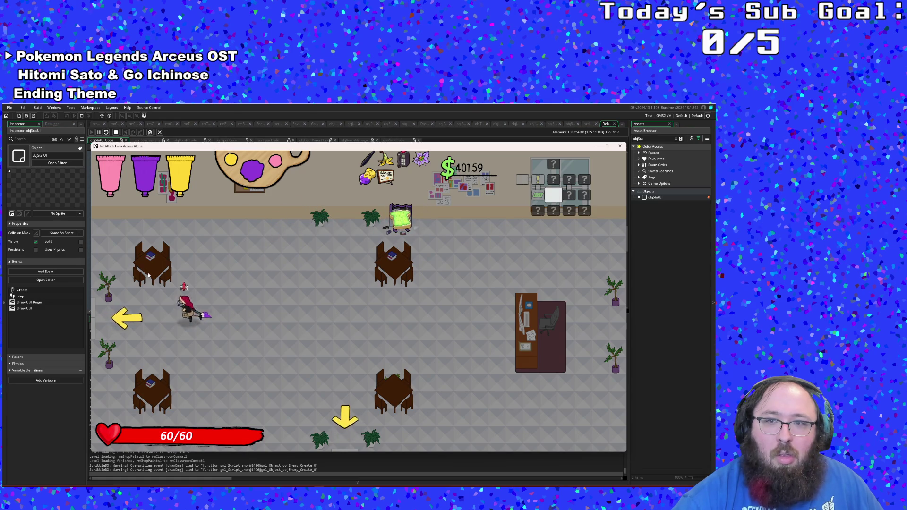
{"action": "key", "text": "s"}
{"action": "key", "text": "d"}
{"action": "key", "text": "w"}
{"action": "key", "text": "d"}
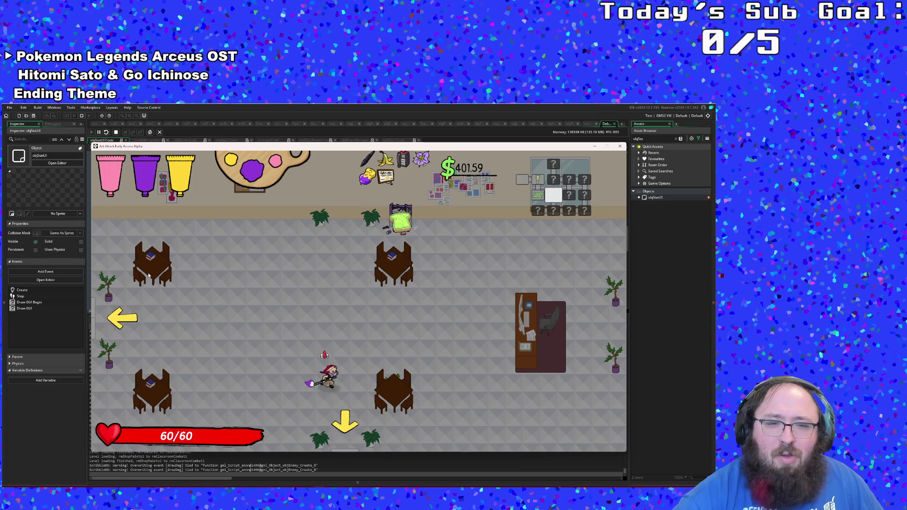
{"action": "key", "text": "s"}
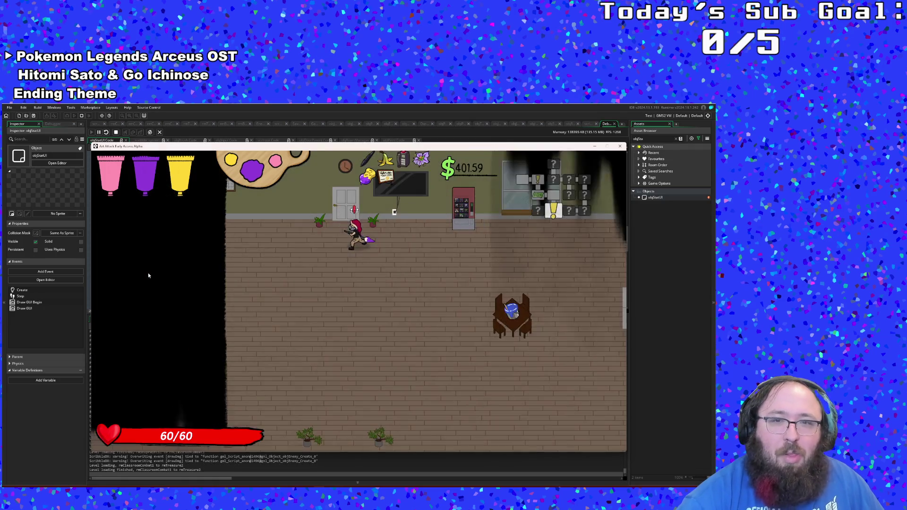
Step: Mix Brown paint at the desk, pick up Blue paint, and exit left into another classroom
{"action": "key", "text": "a"}
{"action": "key", "text": "s"}
{"action": "key", "text": "d"}
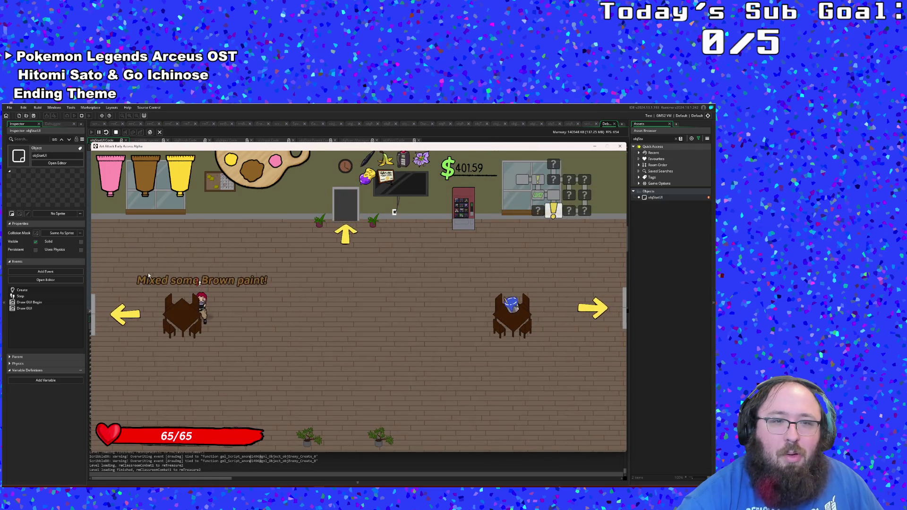
{"action": "key", "text": "d"}
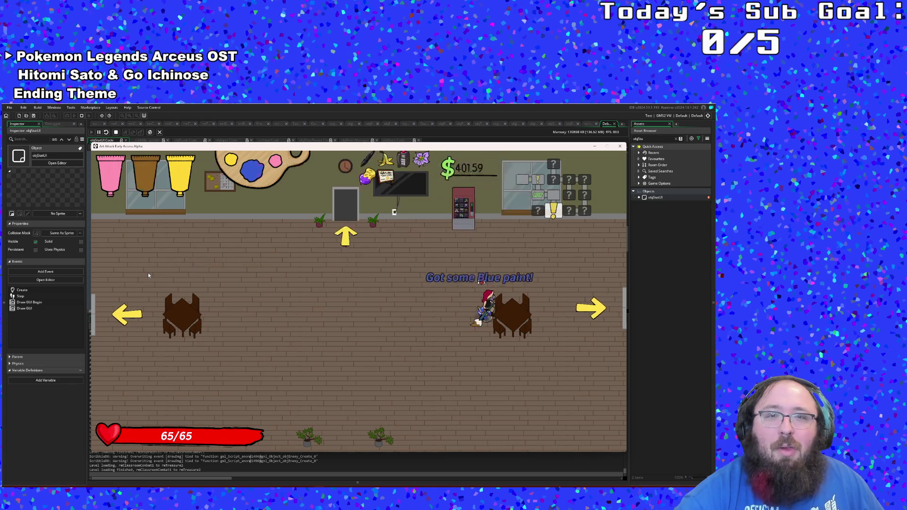
{"action": "key", "text": "a"}
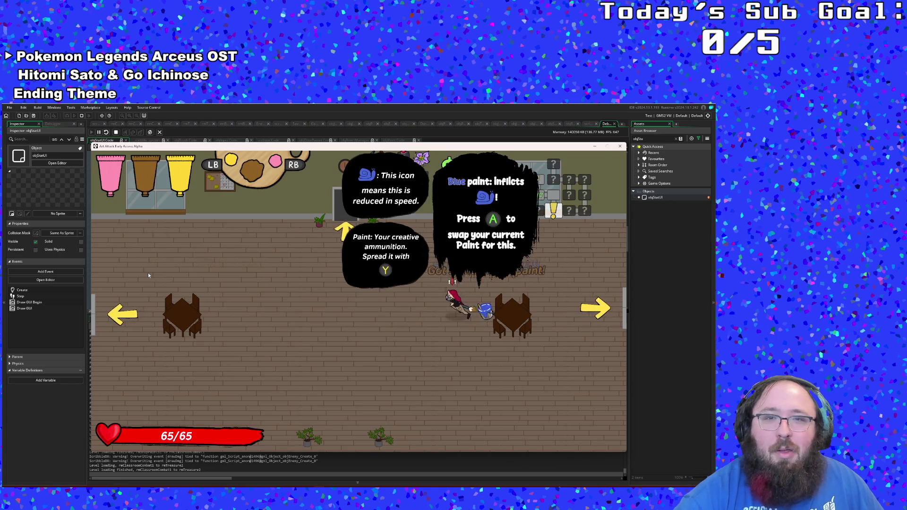
{"action": "key", "text": "w"}
{"action": "key", "text": "s"}
{"action": "key", "text": "a"}
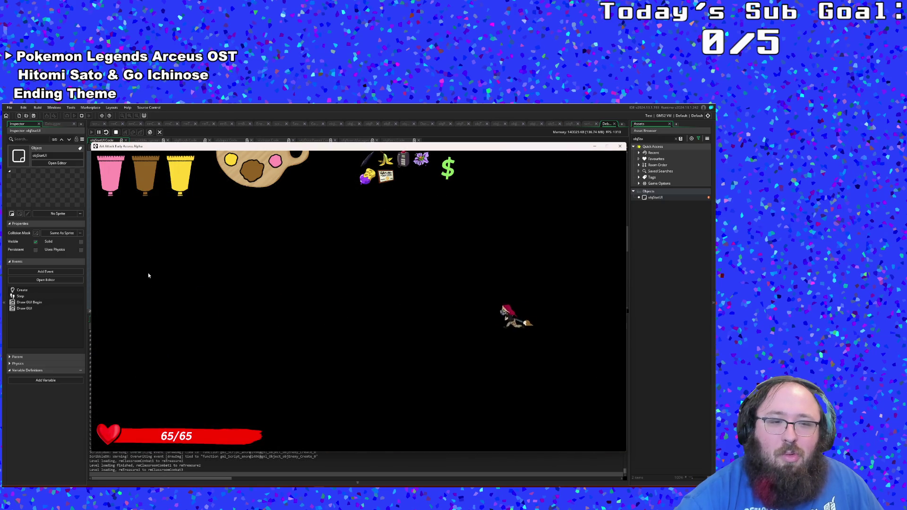
{"action": "key", "text": "w"}
{"action": "key", "text": "a"}
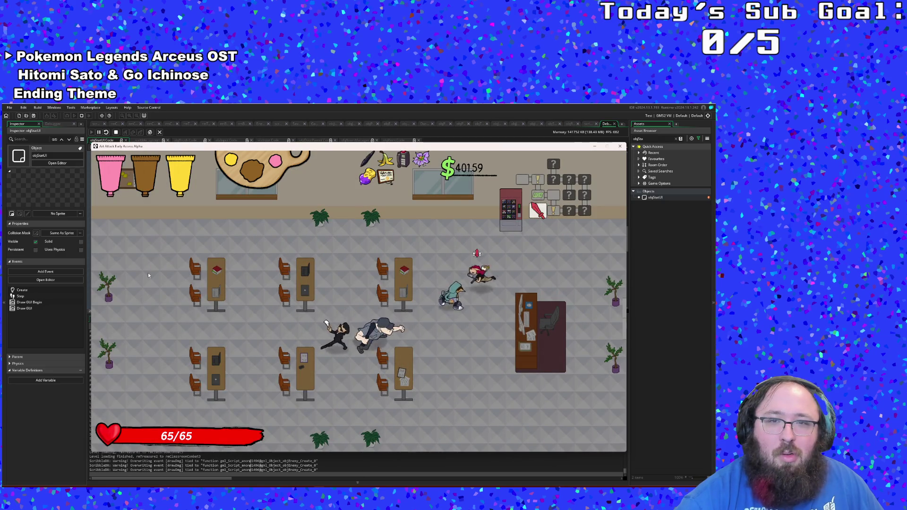